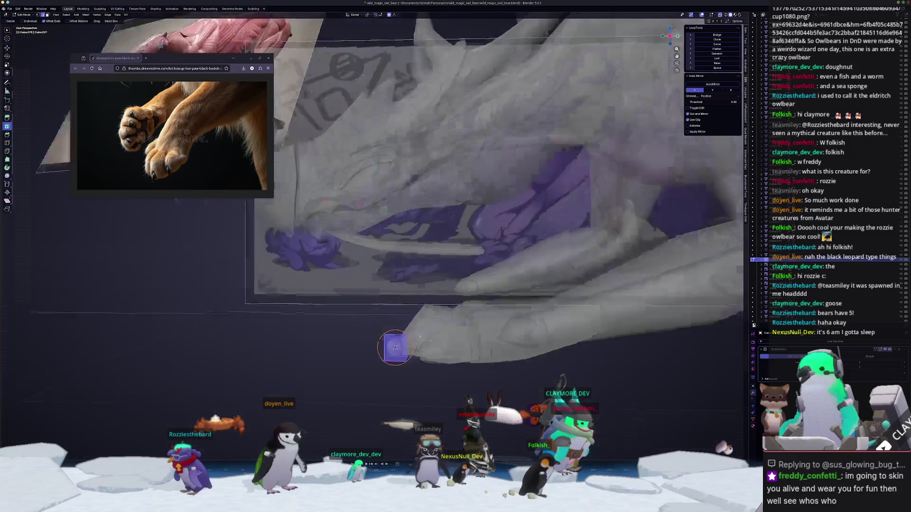
- In X-ray, delete the stray faces beside the front paw and nudge nearby geometry with proportional editing
key("alt+z")
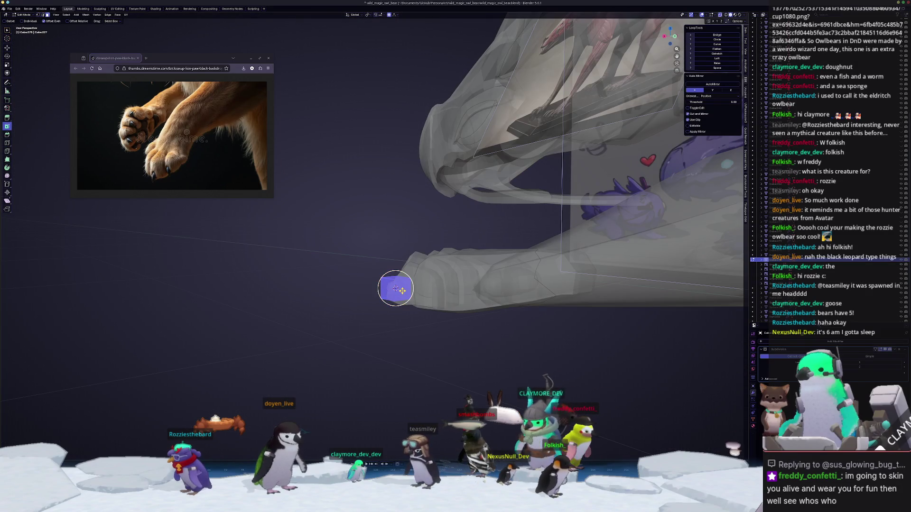
key("x")
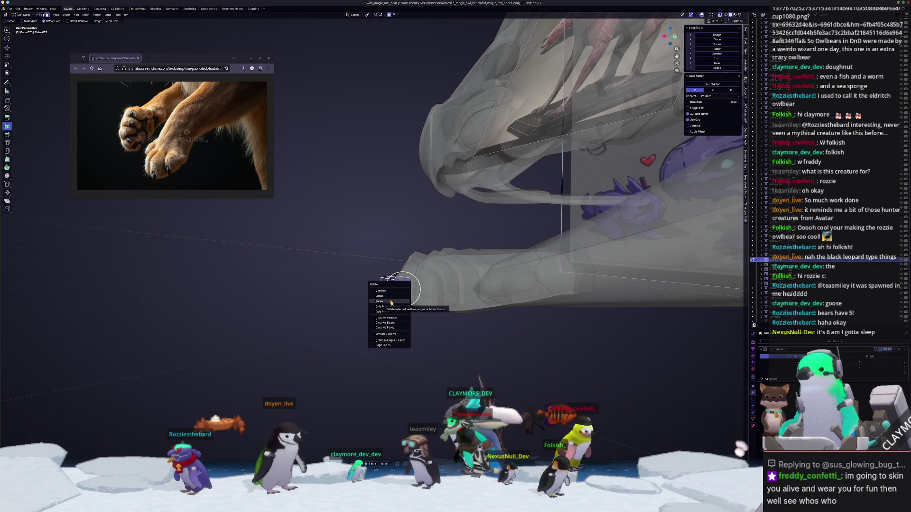
left_click(391, 302)
middle_click_drag(392, 302, 408, 294)
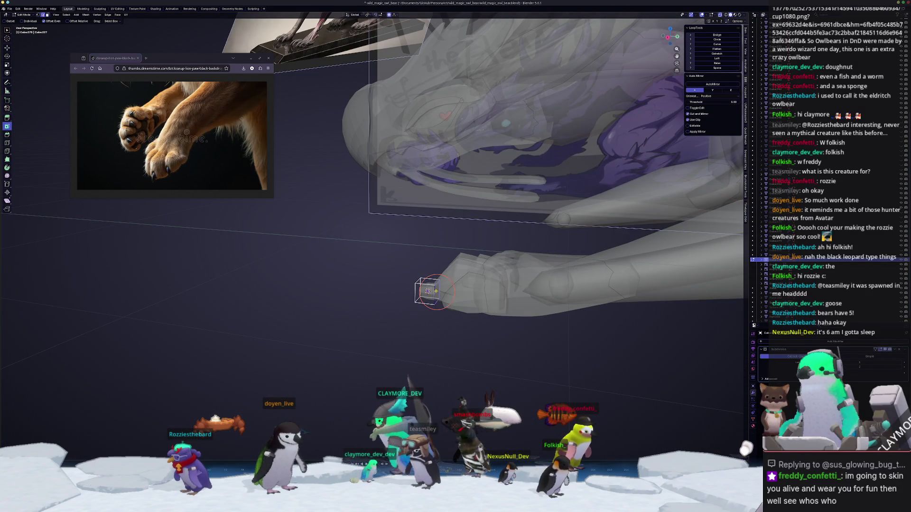
key("KP_3")
scroll(450, 290, "up", 2)
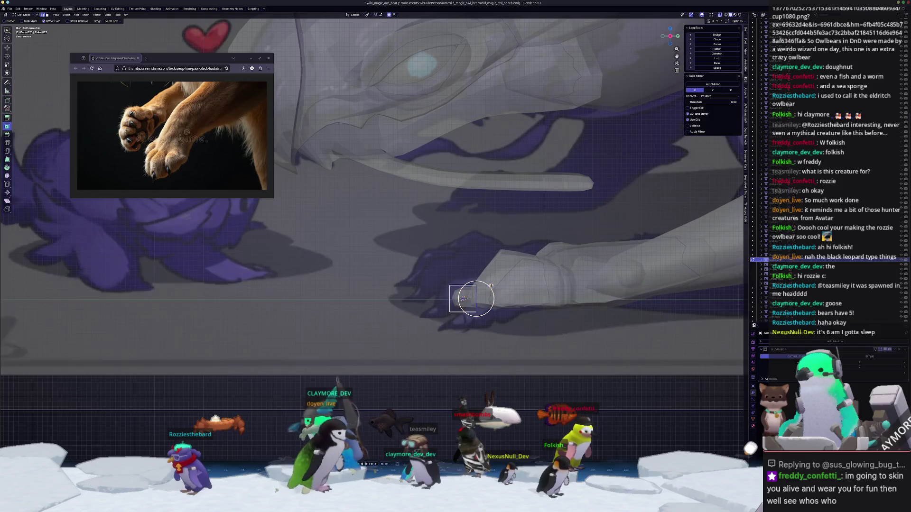
key("g")
left_click(503, 280)
- Select the larger front paw piece, turn X-ray off, and enter its Edit Mode
key("Tab")
middle_click_drag(503, 280, 520, 281)
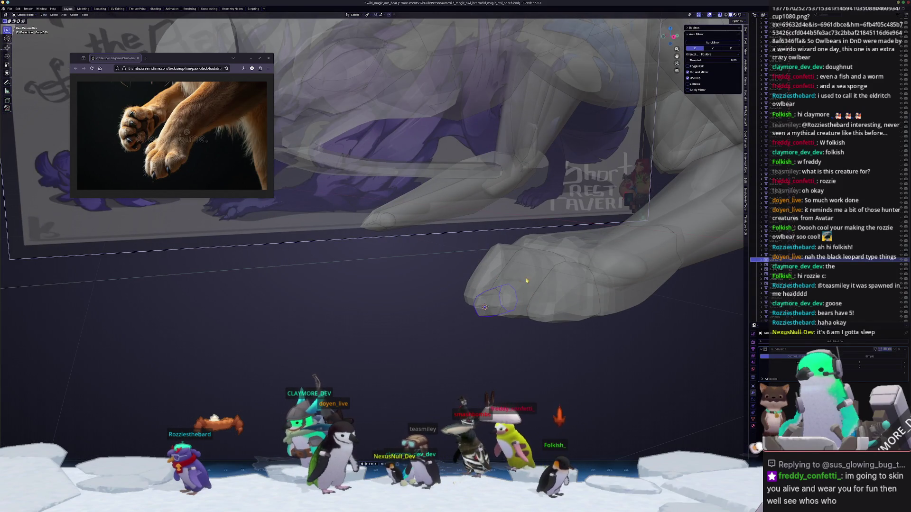
left_click(522, 279)
key("alt+z")
mouse_move(477, 274)
middle_mouse_down()
mouse_move(393, 268)
mouse_move(603, 349)
middle_mouse_up()
scroll(394, 268, "up", 2)
key("Tab")
scroll(384, 267, "up", 2)
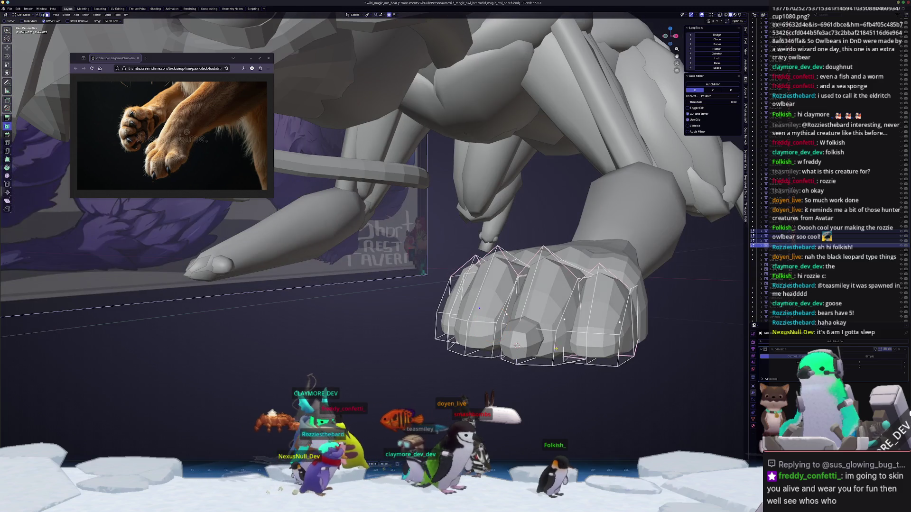
- Lower the selected paw edges along Z with proportional falloff
left_click(575, 332)
mouse_move(575, 332)
middle_mouse_down()
mouse_move(498, 294)
mouse_move(627, 400)
mouse_move(522, 332)
mouse_move(427, 294)
mouse_move(370, 247)
middle_mouse_up()
scroll(458, 309, "up", 1)
key("g")
key("z")
left_click(400, 283)
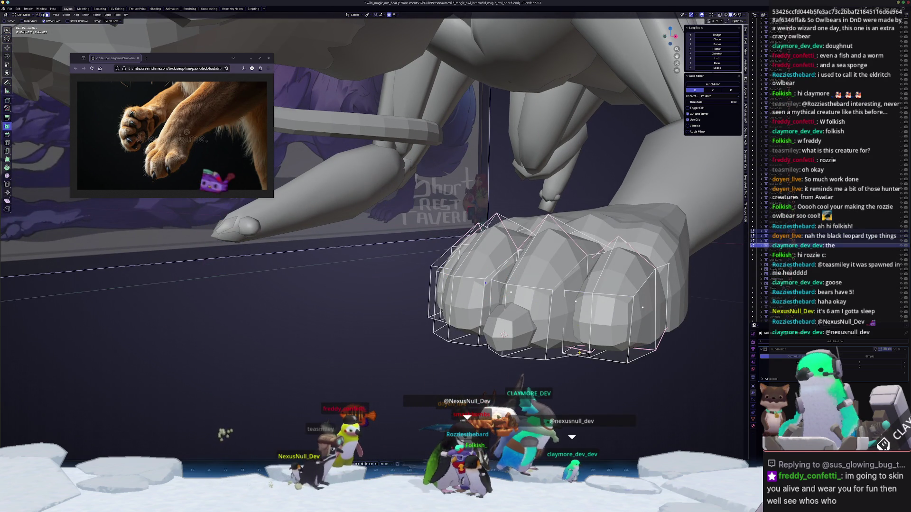
- Select the four knuckle faces, extrude the toe tips forward, and drop them slightly along Z
left_click(606, 328)
middle_click_drag(504, 334, 506, 329)
mouse_move(524, 308)
left_mouse_down()
mouse_move(379, 303)
mouse_move(468, 308)
left_mouse_up()
key("KP_3")
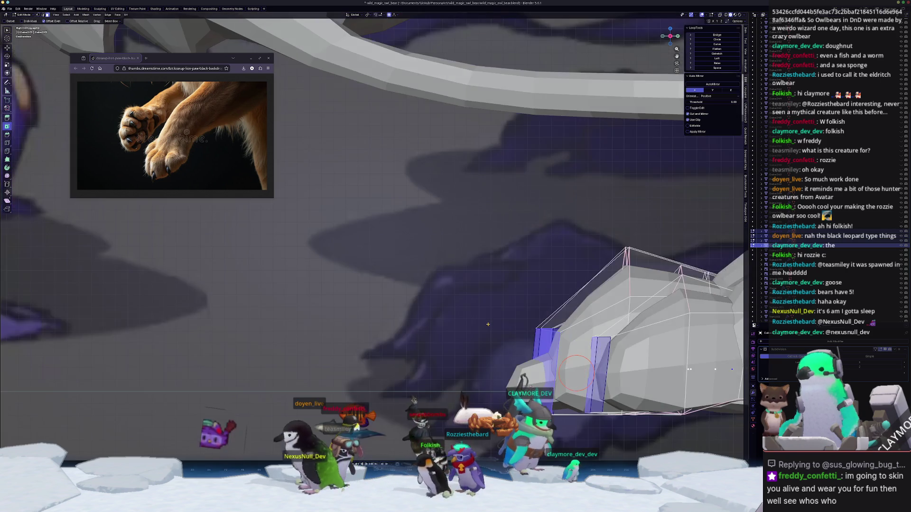
scroll(516, 325, "down", 2)
key("e")
left_click(483, 342)
key("g")
key("z")
left_click(483, 341)
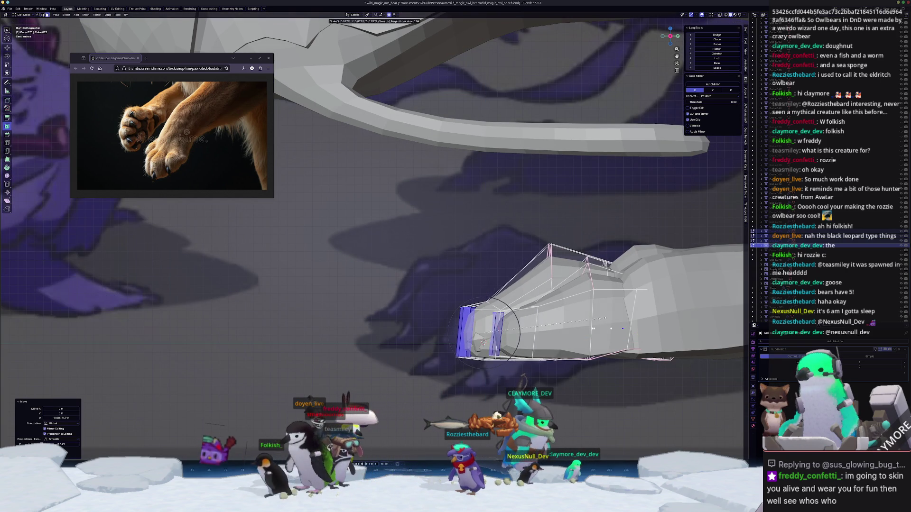
- Clear the toe selection and check the lengthened toes from the front
mouse_move(483, 341)
middle_mouse_down()
mouse_move(565, 340)
mouse_move(492, 293)
middle_mouse_up()
key("alt+a")
key("alt+z")
key("alt+z")
mouse_move(492, 293)
middle_mouse_down()
mouse_move(396, 284)
mouse_move(496, 318)
middle_mouse_up()
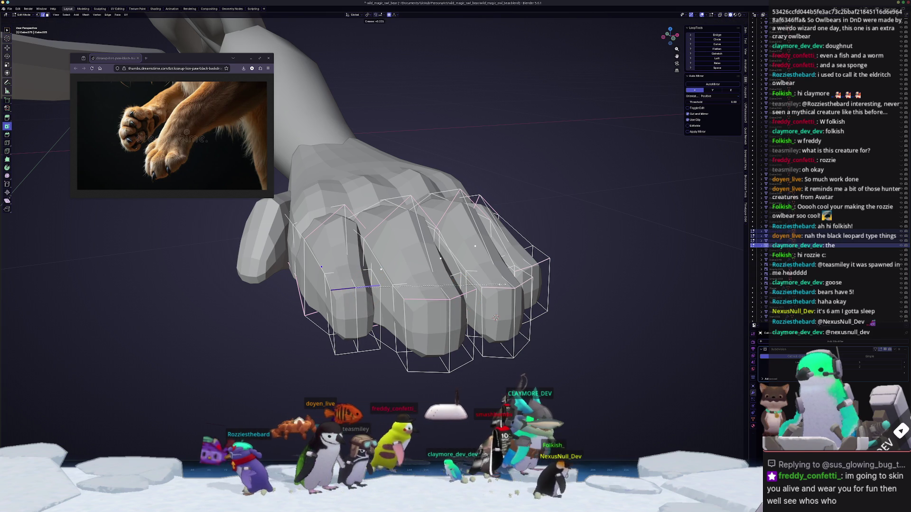
- Adjust the crease on the selected toe edges, first increasing and then reducing it
left_click(496, 317)
middle_click_drag(496, 317, 463, 341)
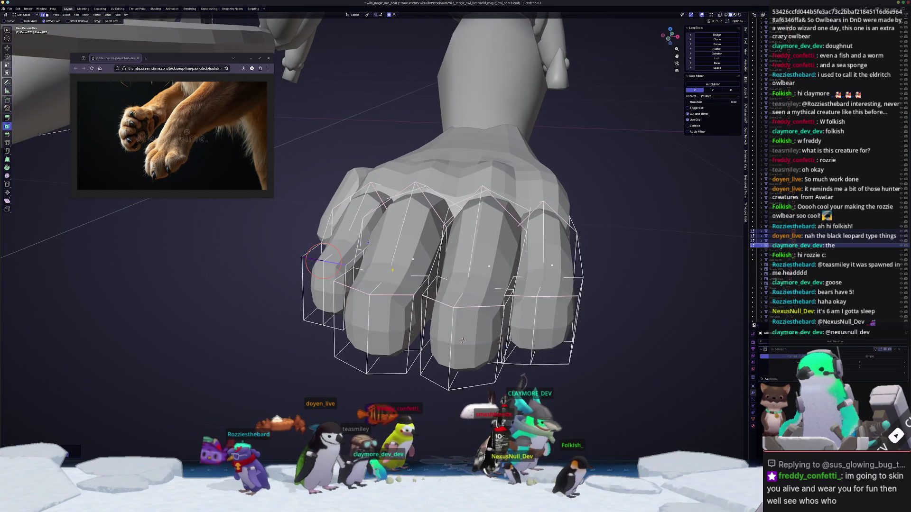
key("shift+e")
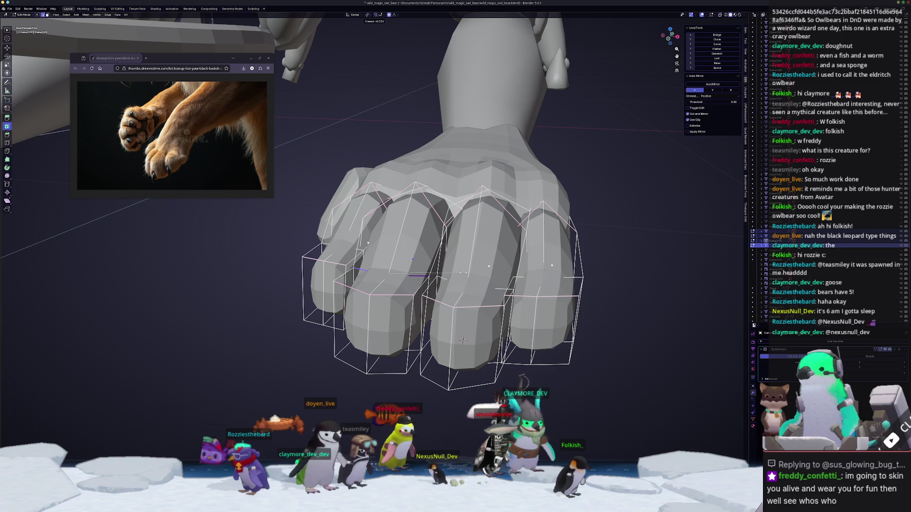
left_click(463, 272)
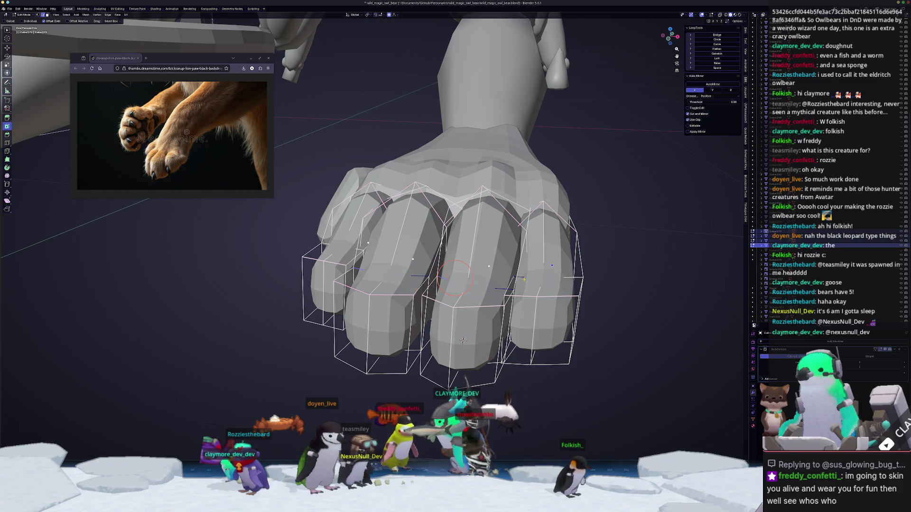
scroll(463, 341, "up", 3)
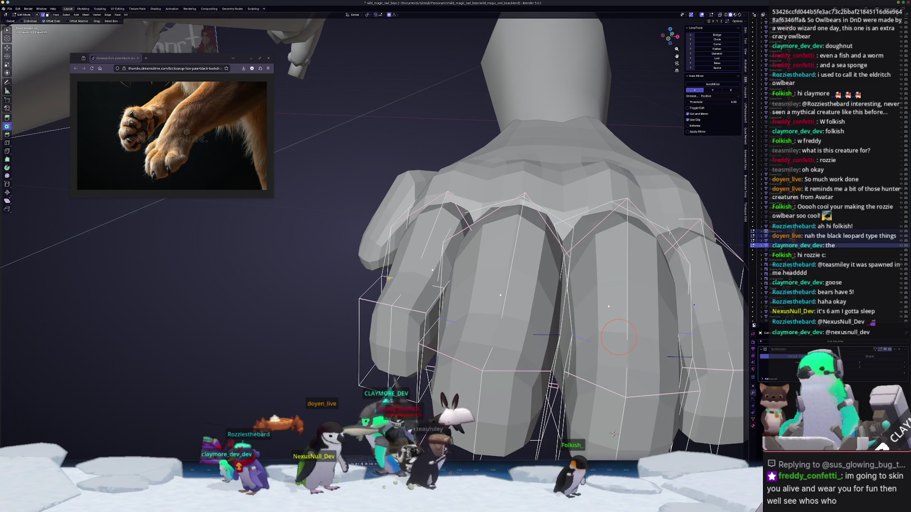
key("shift+e")
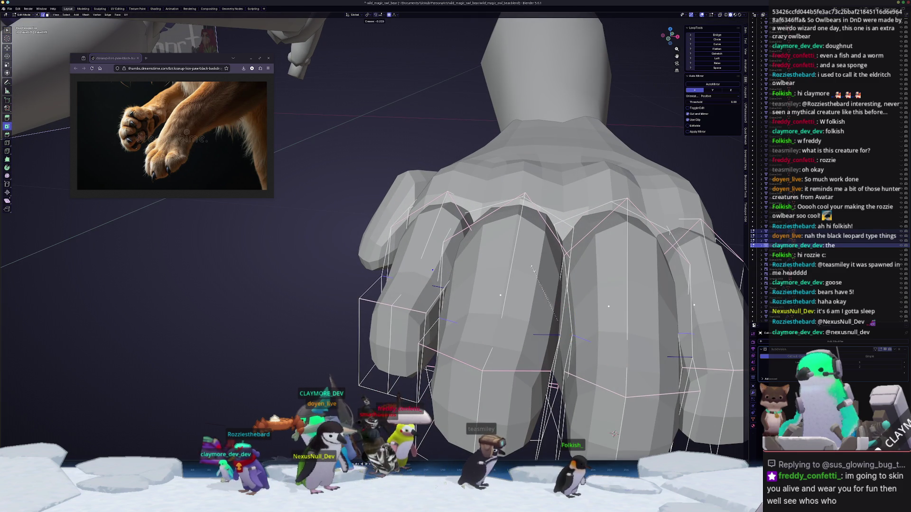
left_click(542, 222)
middle_click_drag(542, 222, 484, 324)
scroll(527, 287, "up", 1)
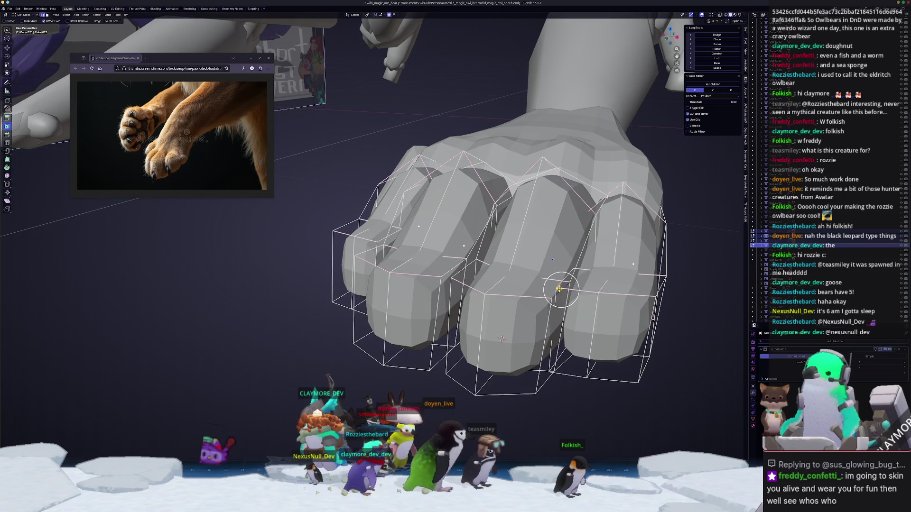
- Edge-slide several loops along the toes to reshape them, undoing one vertex slide
key("g")
key("g")
left_click(579, 295)
middle_click_drag(579, 296, 501, 284)
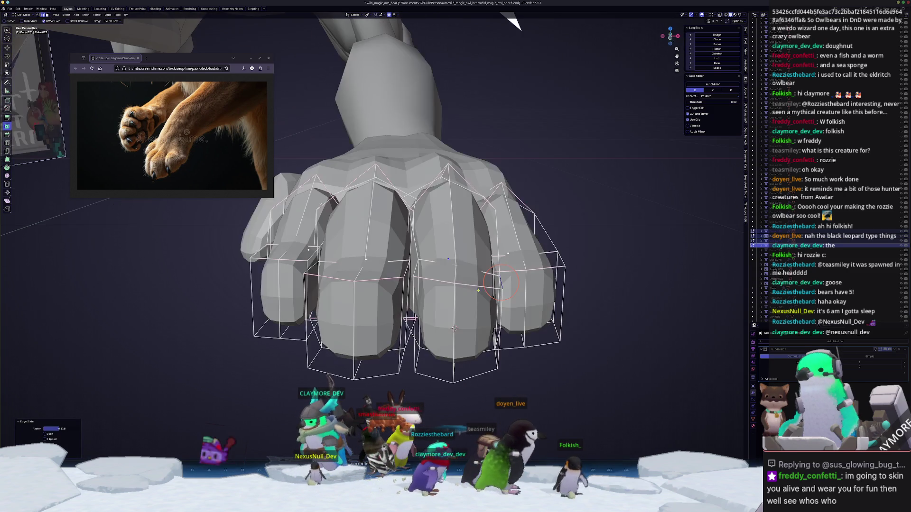
key("g")
key("g")
left_click(455, 327)
mouse_move(455, 327)
middle_mouse_down()
mouse_move(455, 273)
mouse_move(429, 306)
mouse_move(398, 316)
middle_mouse_up()
key("g")
key("g")
left_click(459, 295)
key("ctrl+z")
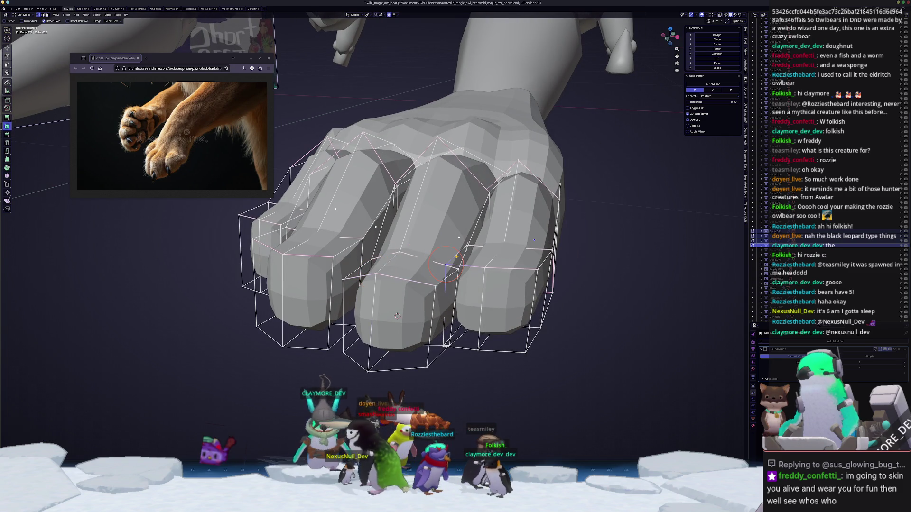
key("g")
key("g")
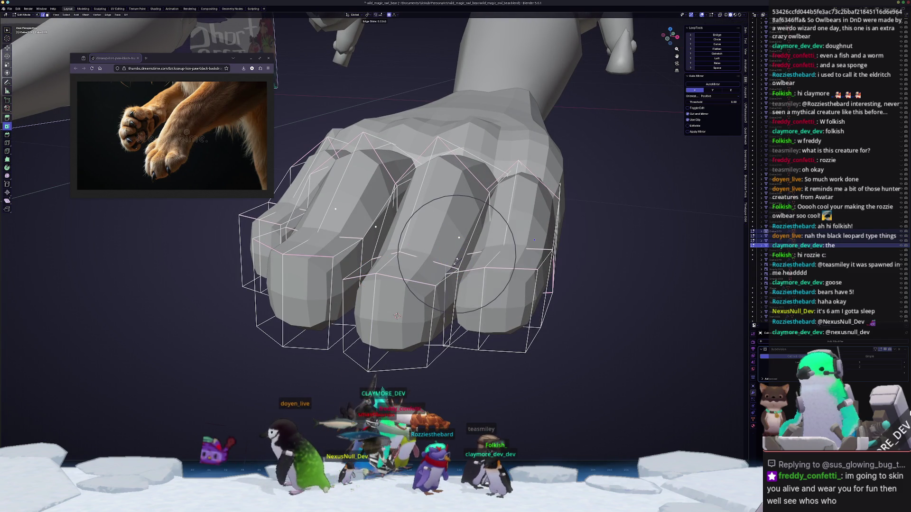
left_click(495, 264)
key("g")
key("g")
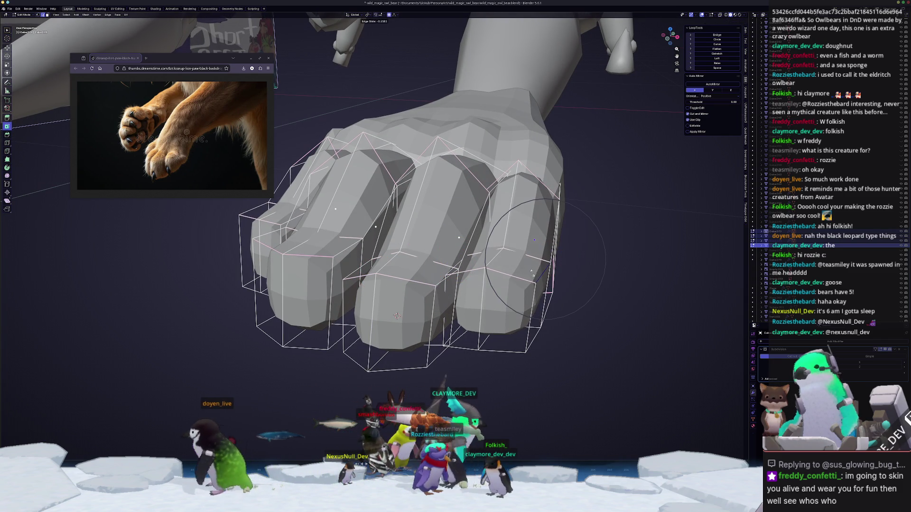
left_click(532, 272)
scroll(513, 269, "up", 5)
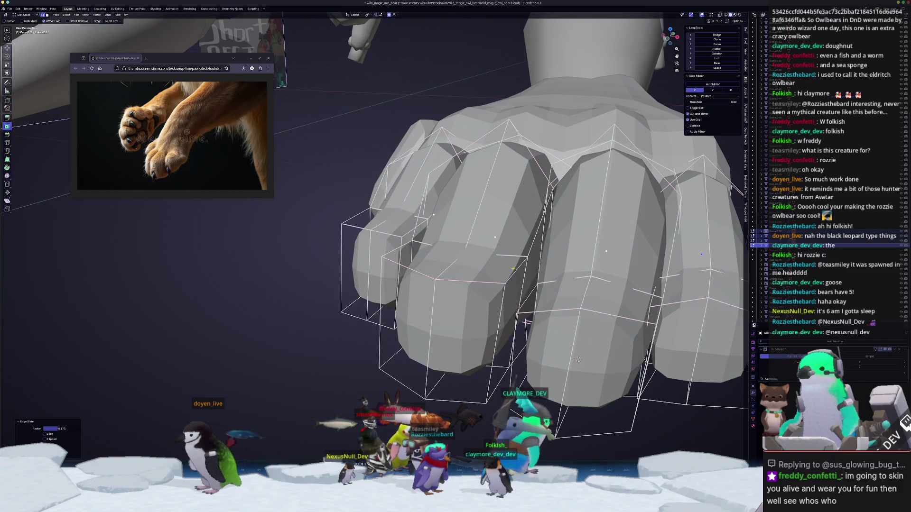
- Slide the remaining edge loops lower on the toes so the tips curl down
key("g")
key("g")
left_click(499, 290)
key("g")
key("g")
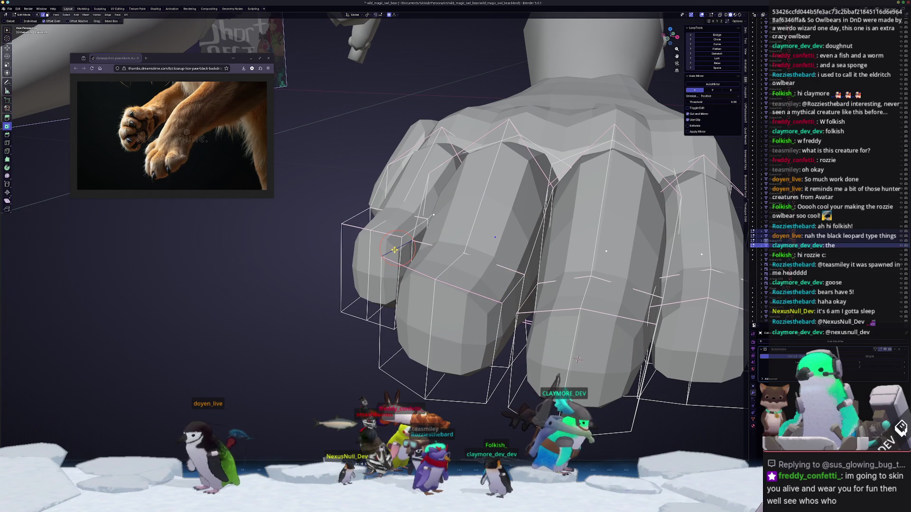
key("g")
key("g")
left_click(395, 267)
middle_click_drag(394, 267, 556, 256)
scroll(489, 256, "up", 3)
key("g")
key("g")
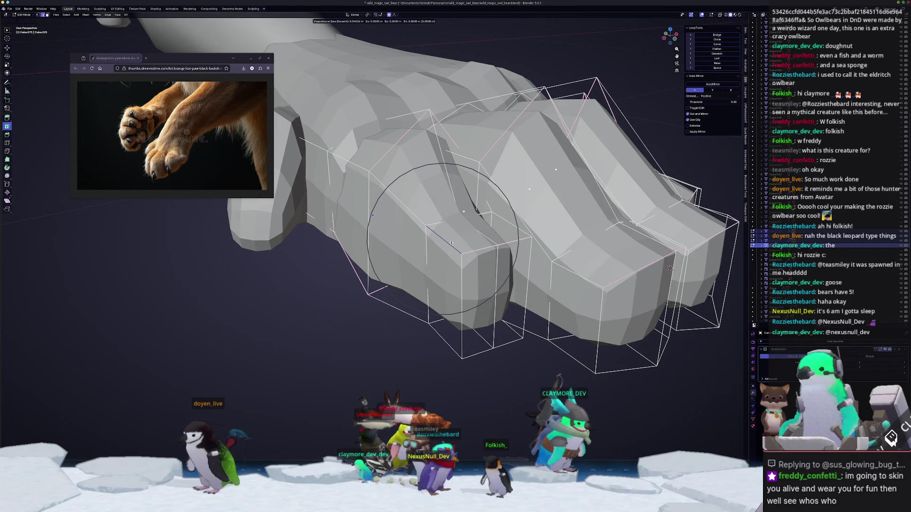
left_click(443, 256)
key("g")
key("g")
left_click(460, 233)
- Lower the crease on one more paw edge, then return to Object Mode
key("Tab")
middle_click_drag(436, 263, 448, 260)
key("Tab")
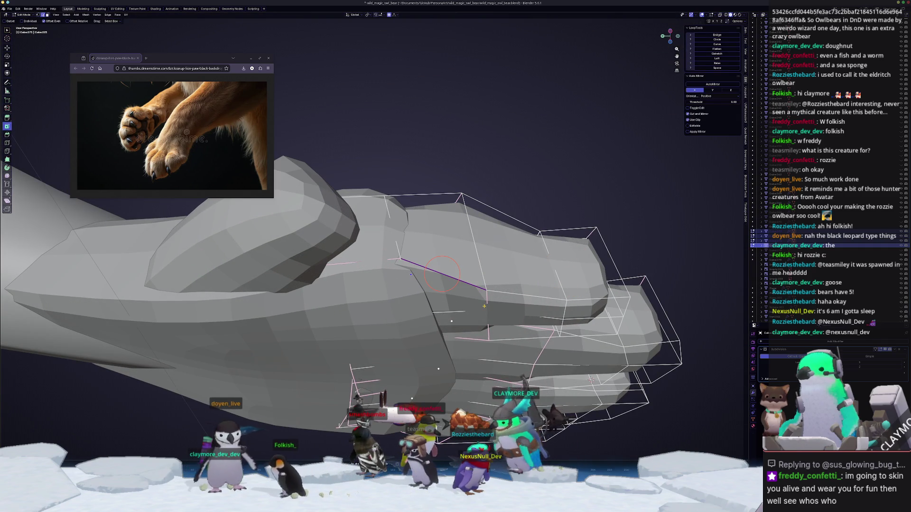
right_click(486, 301, "shift")
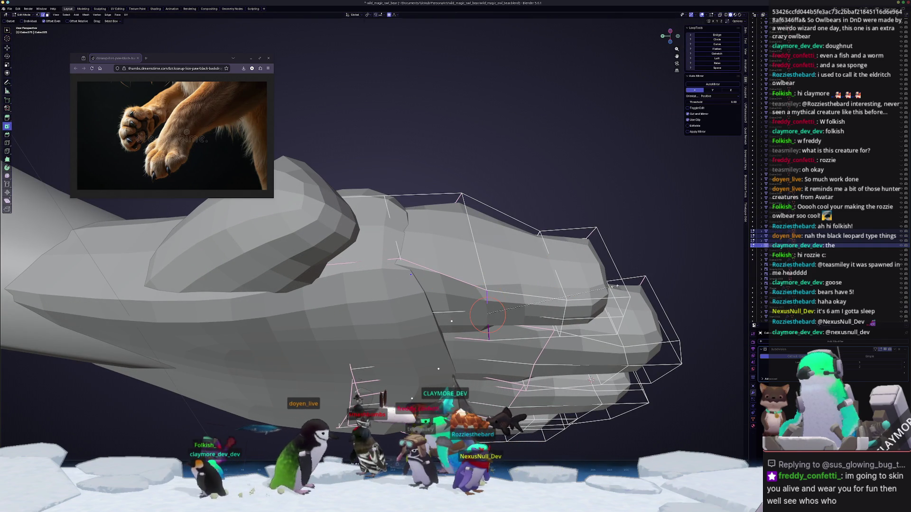
key("shift+e")
middle_click_drag(448, 259, 436, 251)
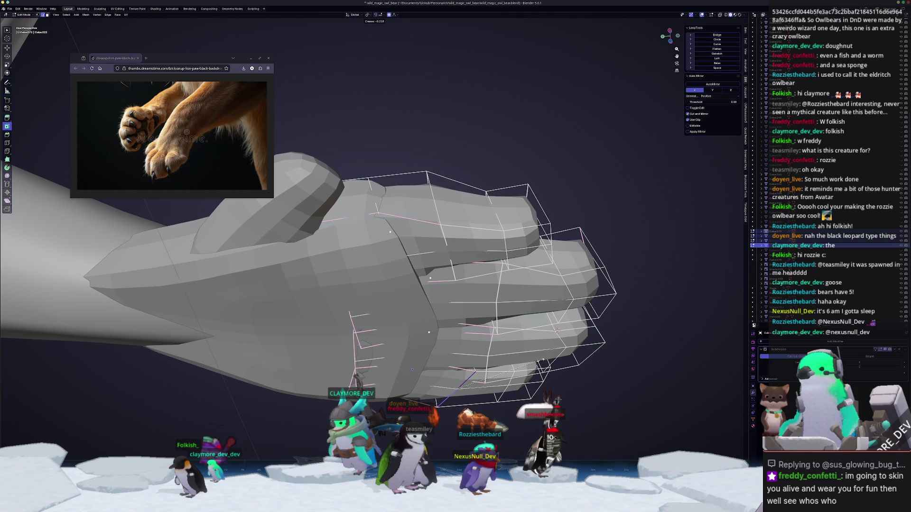
key("Tab")
middle_click_drag(534, 362, 340, 289, "shift")
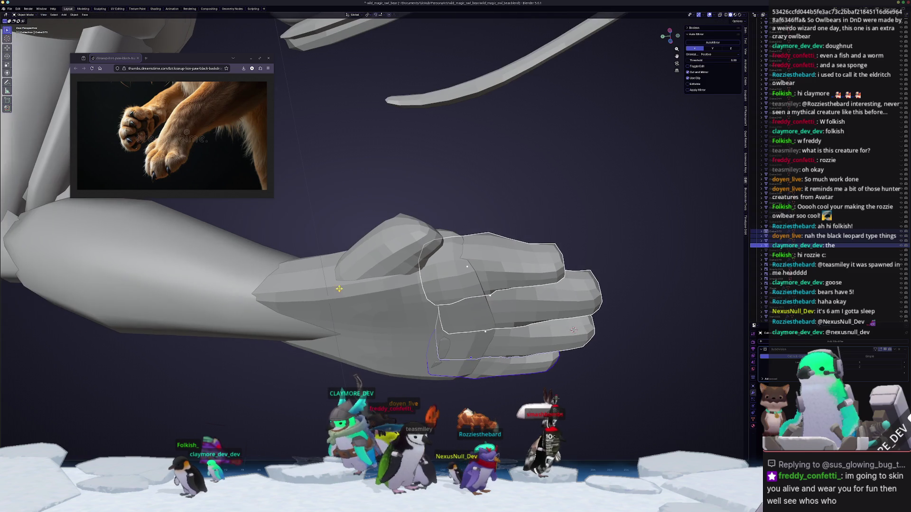
- Select the thumb piece and extrude its end face to lengthen the thumb
left_click(383, 248)
key("Tab")
middle_click_drag(383, 248, 412, 213)
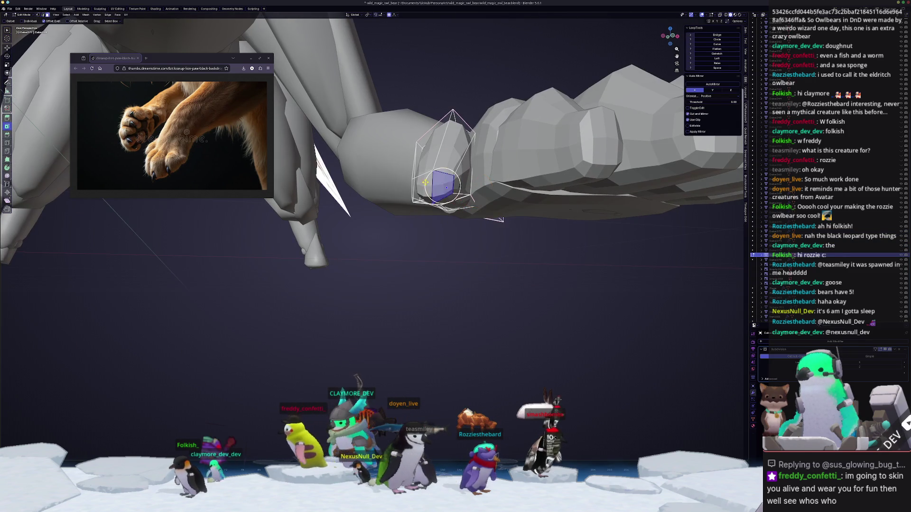
middle_click_drag(443, 187, 433, 214)
key("g")
key("z")
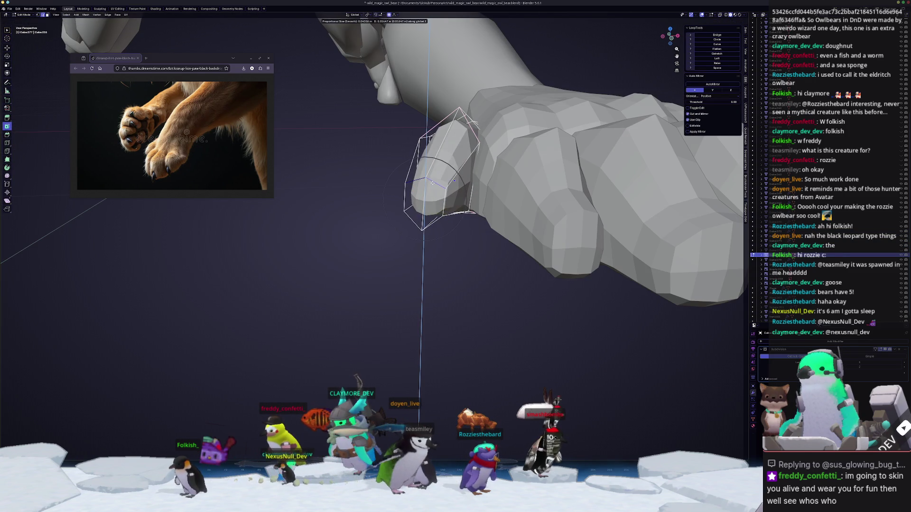
right_click(431, 181)
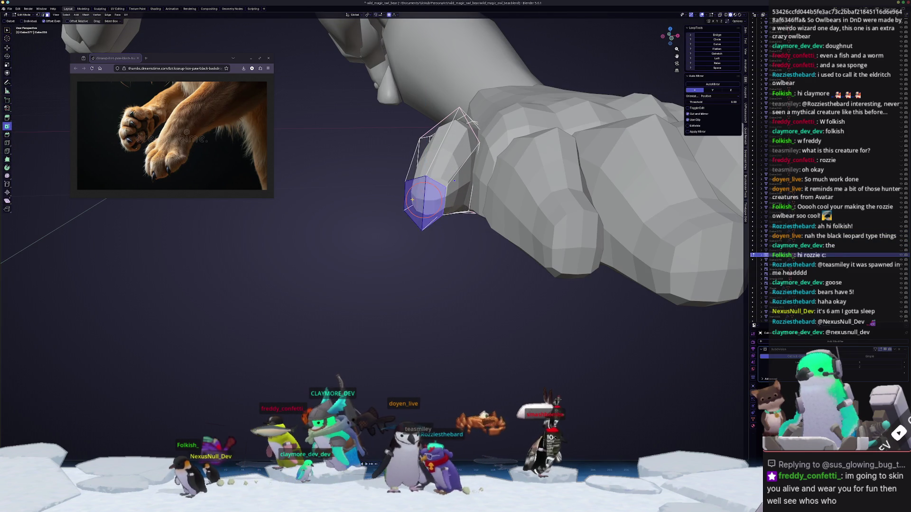
middle_click_drag(433, 201, 403, 213)
key("e")
left_click(417, 237)
scroll(439, 277, "up", 5)
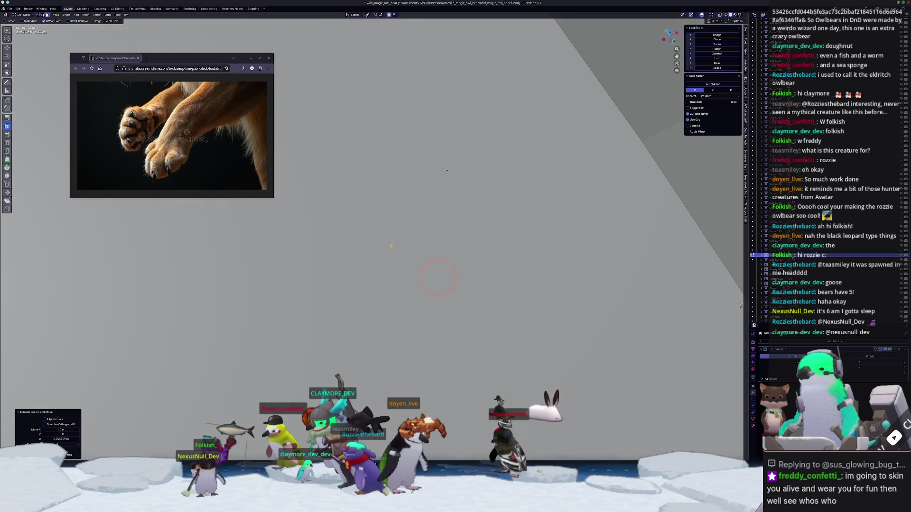
scroll(390, 246, "down", 5)
- Nudge the thumb tip along Y, round the tip loop with LoopTools Circle, and crease it
mouse_move(375, 229)
middle_mouse_down()
mouse_move(477, 131)
mouse_move(456, 156)
mouse_move(443, 200)
mouse_move(589, 132)
middle_mouse_up()
key("g")
key("y")
left_click(484, 132)
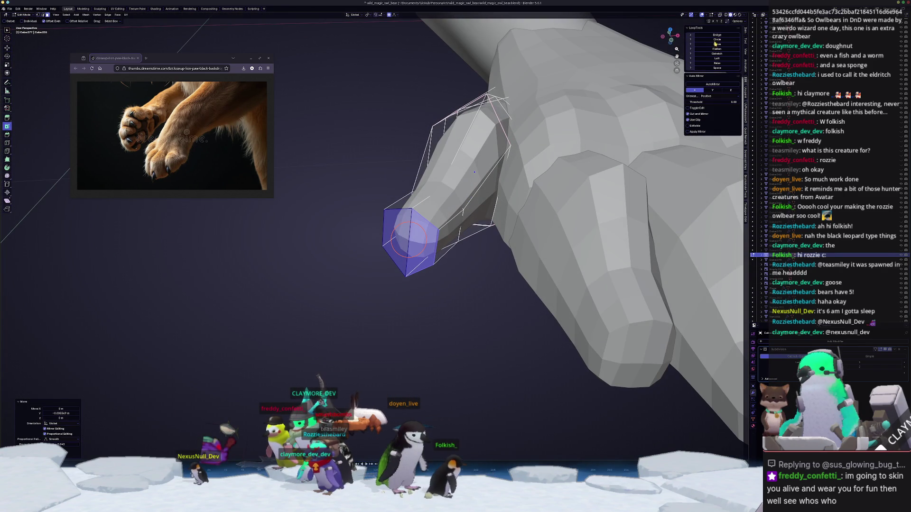
middle_click_drag(475, 176, 449, 202)
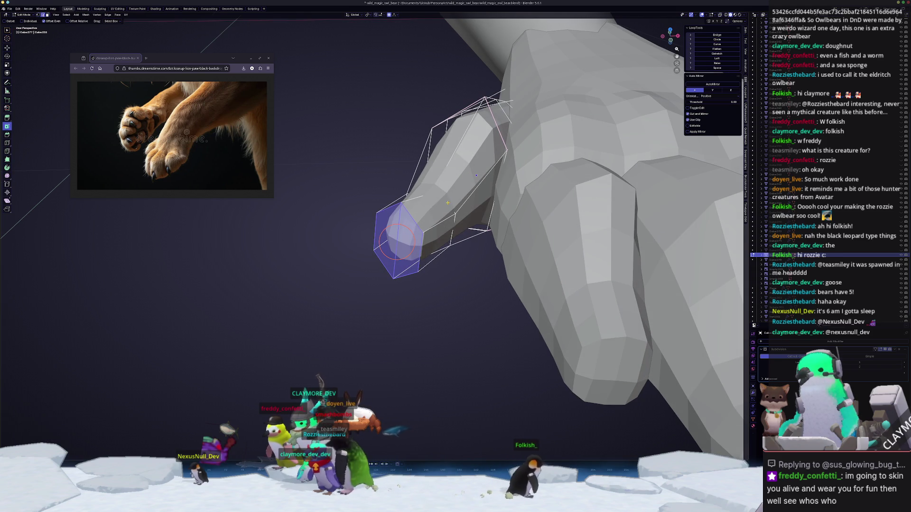
left_click(453, 218)
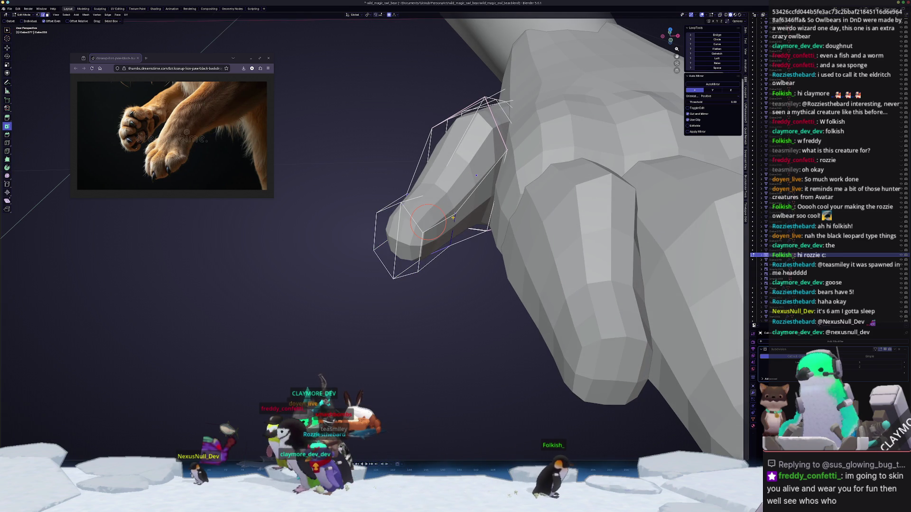
left_click(718, 41)
mouse_move(475, 180)
middle_mouse_down()
mouse_move(494, 158)
mouse_move(442, 218)
middle_mouse_up()
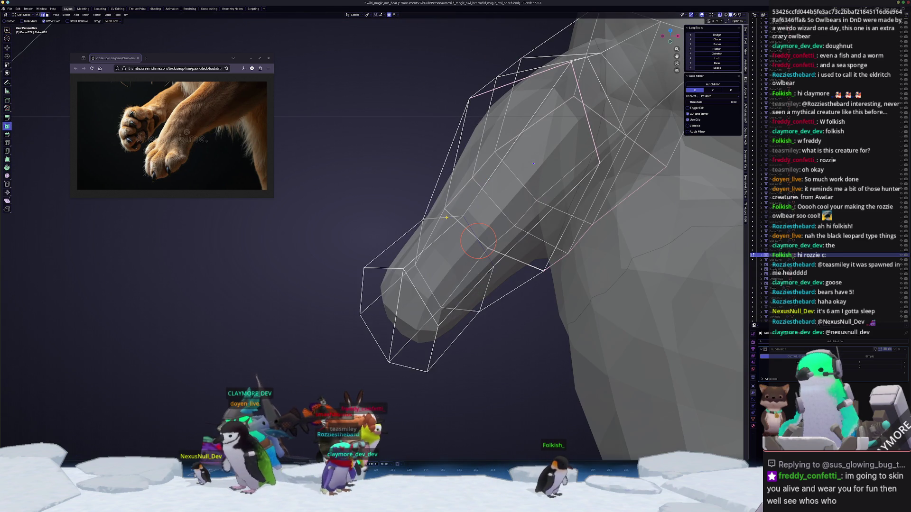
left_click(527, 190)
middle_click_drag(526, 190, 433, 245)
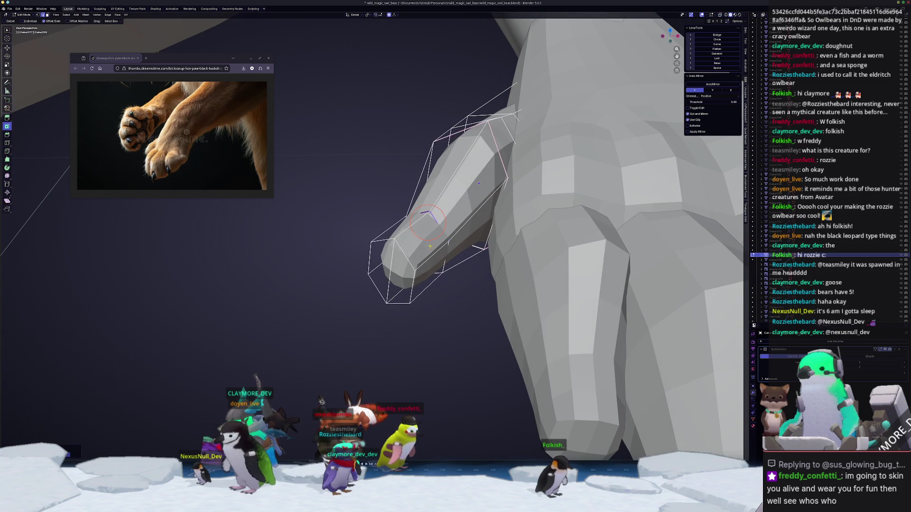
- Nudge the thumb tip vertices down and raise a face along Z, then exit Edit Mode
key("g")
key("z")
left_click(429, 240)
mouse_move(429, 239)
middle_mouse_down()
mouse_move(420, 219)
mouse_move(667, 151)
mouse_move(459, 217)
mouse_move(440, 176)
mouse_move(472, 169)
middle_mouse_up()
key("z")
left_click(505, 149)
key("Tab")
left_click(458, 217)
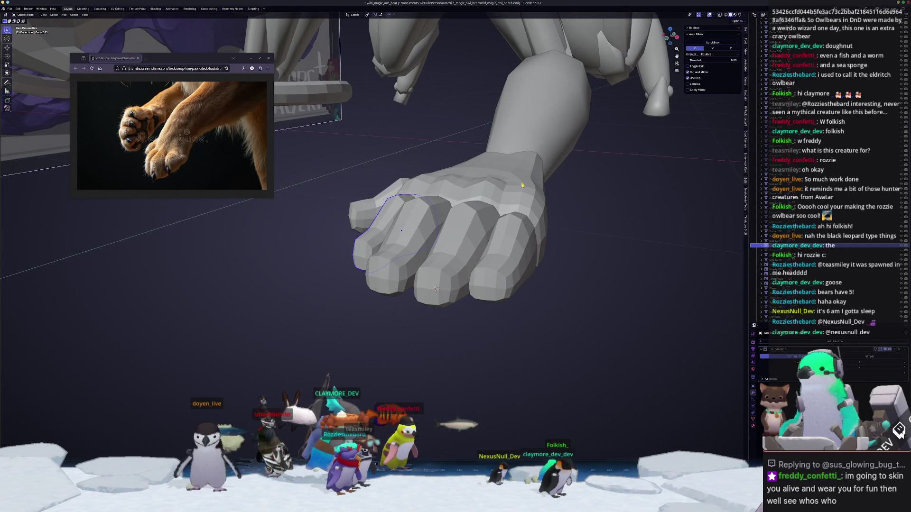
- In the main paw's Edit Mode, lift the knuckle vertices along Z with proportional falloff
left_click(513, 192)
key("Tab")
mouse_move(513, 191)
middle_mouse_down()
mouse_move(490, 233)
mouse_move(483, 208)
middle_mouse_up()
left_click(491, 227)
key("g")
key("z")
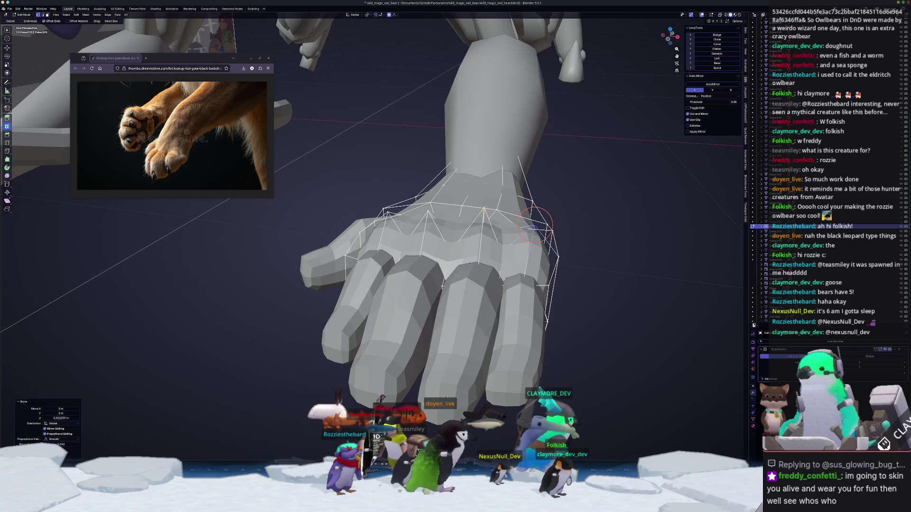
left_click(483, 209)
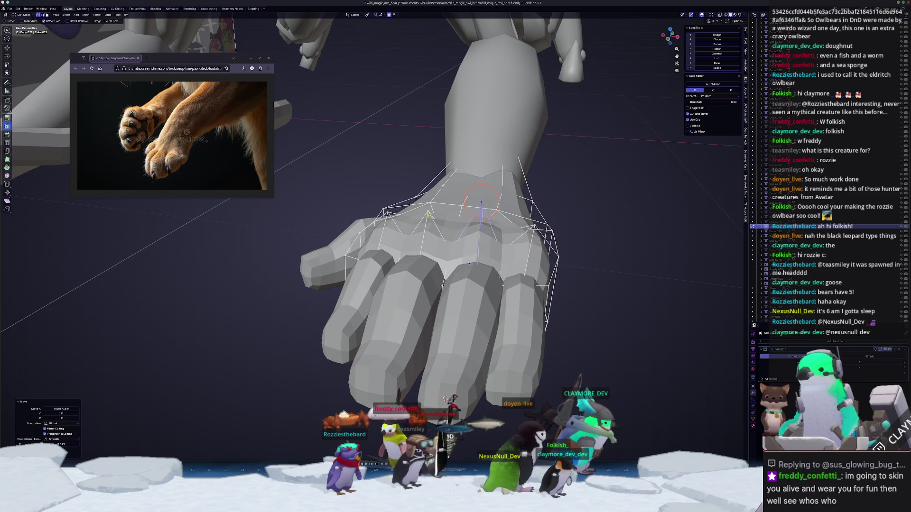
- Raise another knuckle vertex vertically so the fingers arch, then return to Object Mode
left_click(428, 213)
key("g")
key("z")
left_click(427, 202)
middle_click_drag(427, 202, 430, 209)
left_click(433, 216)
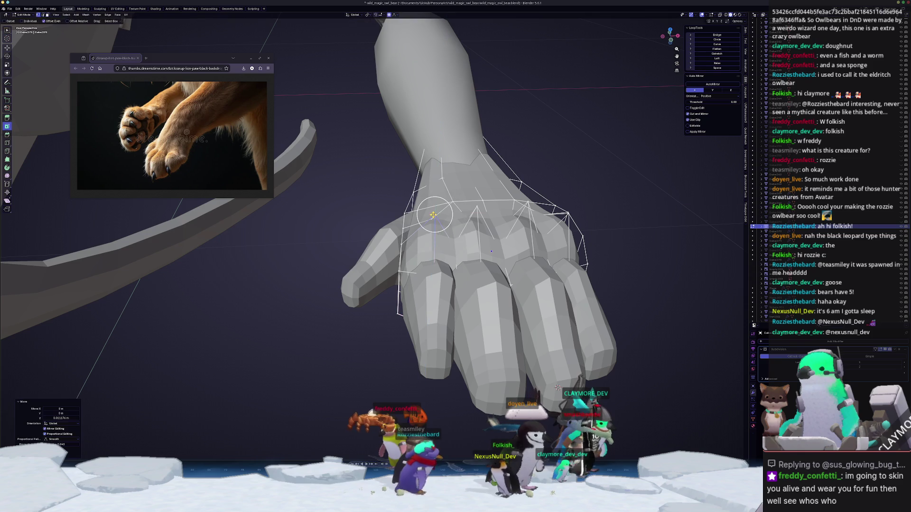
key("Tab")
scroll(439, 251, "down", 3)
mouse_move(439, 252)
middle_mouse_down()
mouse_move(445, 289)
mouse_move(413, 280)
middle_mouse_up()
- Shrink the toe's end face and pull it down along Z into a point
left_click(407, 277)
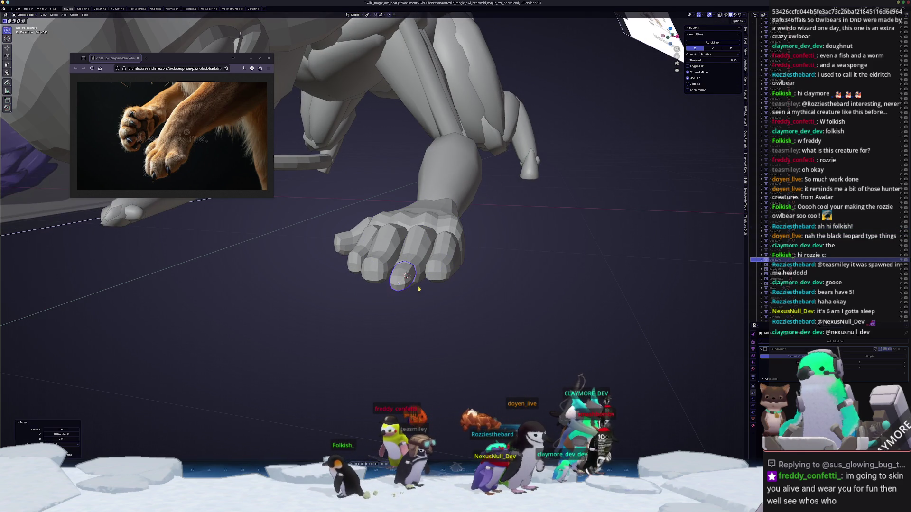
key("Tab")
mouse_move(418, 281)
middle_mouse_down()
mouse_move(402, 285)
mouse_move(427, 280)
middle_mouse_up()
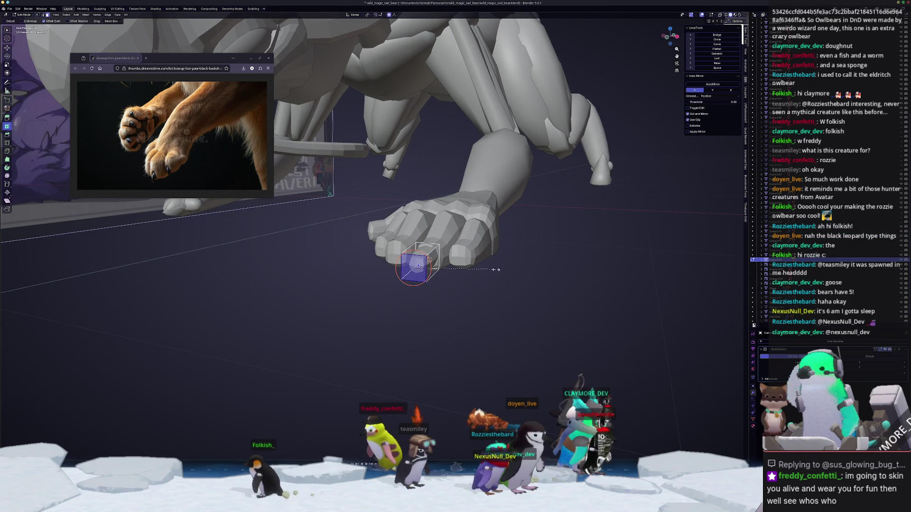
key("s")
left_click(436, 277)
key("g")
key("z")
left_click(443, 276)
- In the side view with X-ray on, lift the claw tip vertically to curve it
key("KP_3")
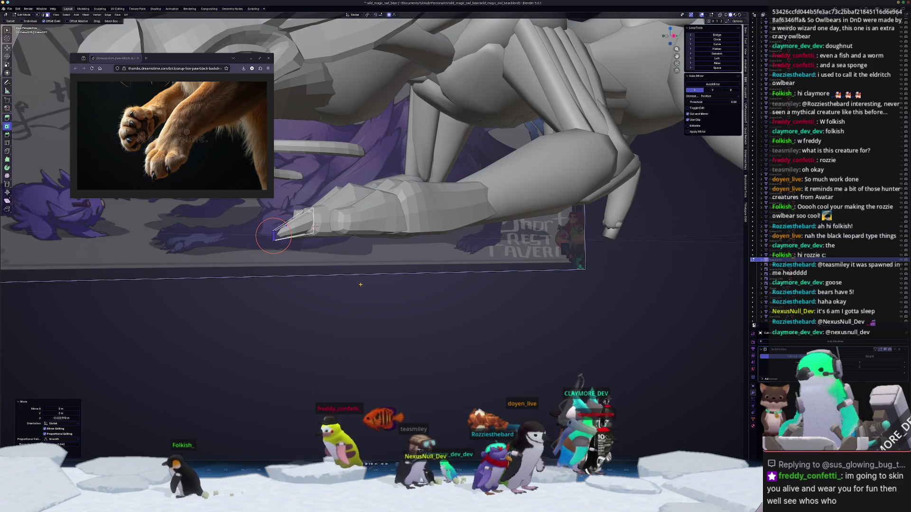
scroll(242, 240, "up", 3)
middle_click_drag(329, 245, 412, 275, "shift")
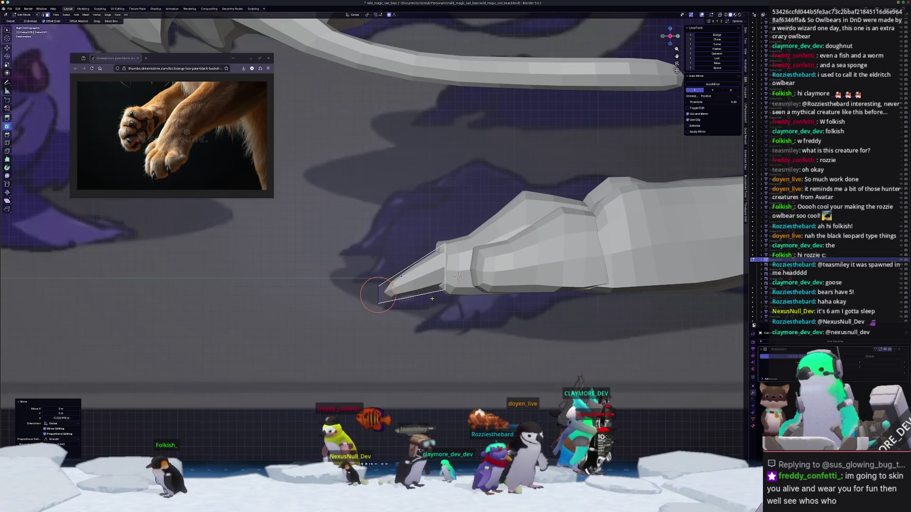
key("alt+z")
key("g")
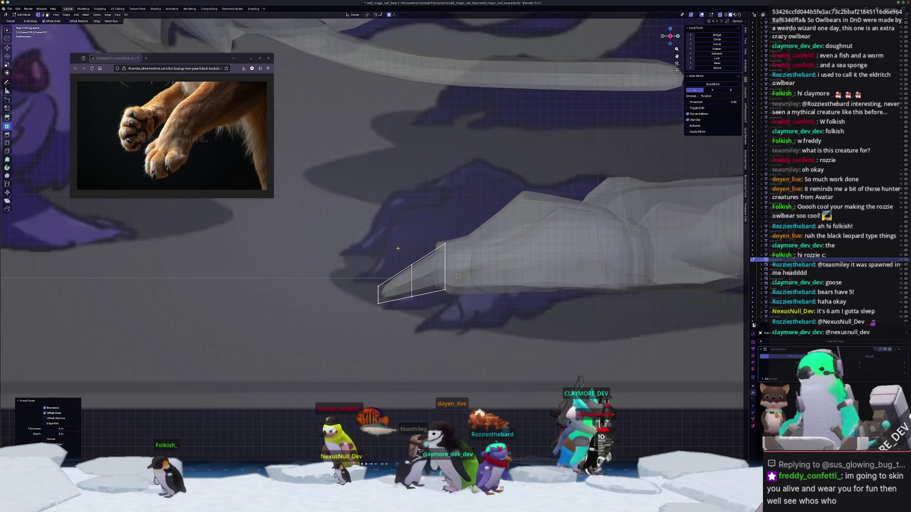
key("z")
left_click(421, 263)
key("alt+z")
mouse_move(420, 263)
middle_mouse_down()
mouse_move(415, 248)
mouse_move(498, 234)
middle_mouse_up()
key("Tab")
key("Tab")
- Add a centred loop cut around the claw and slide it into position
key("ctrl+r")
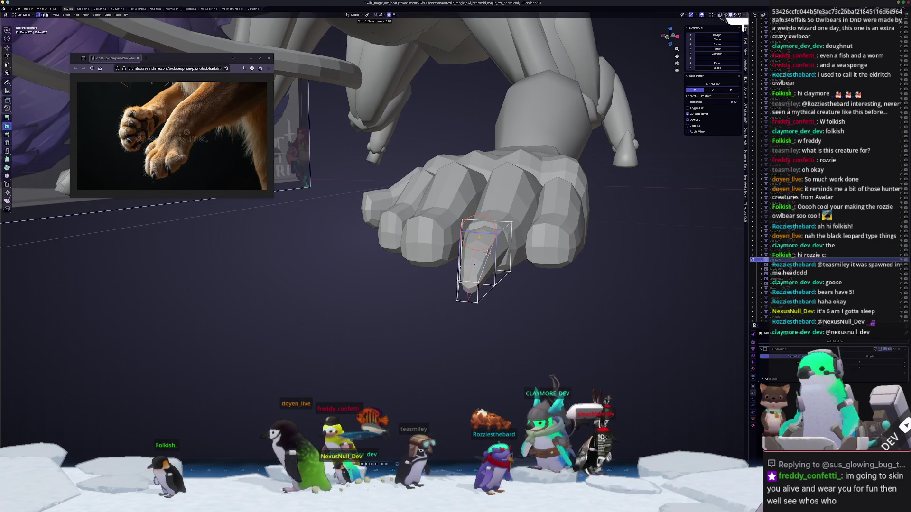
left_click(497, 234)
right_click(497, 234)
mouse_move(476, 265)
middle_mouse_down()
mouse_move(494, 223)
mouse_move(532, 225)
middle_mouse_up()
key("g")
key("g")
left_click(512, 247)
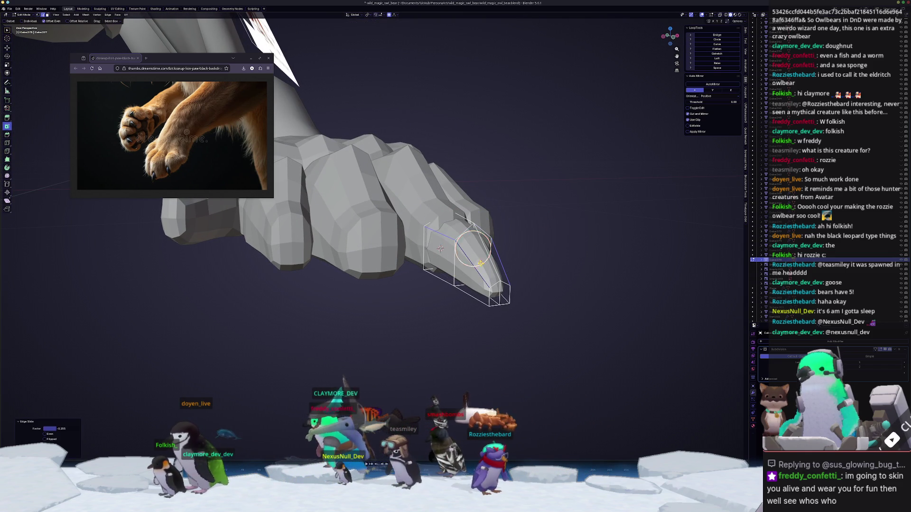
- Slide another claw edge loop along the claw to match the reference
left_click(437, 280)
middle_click_drag(455, 293, 403, 293)
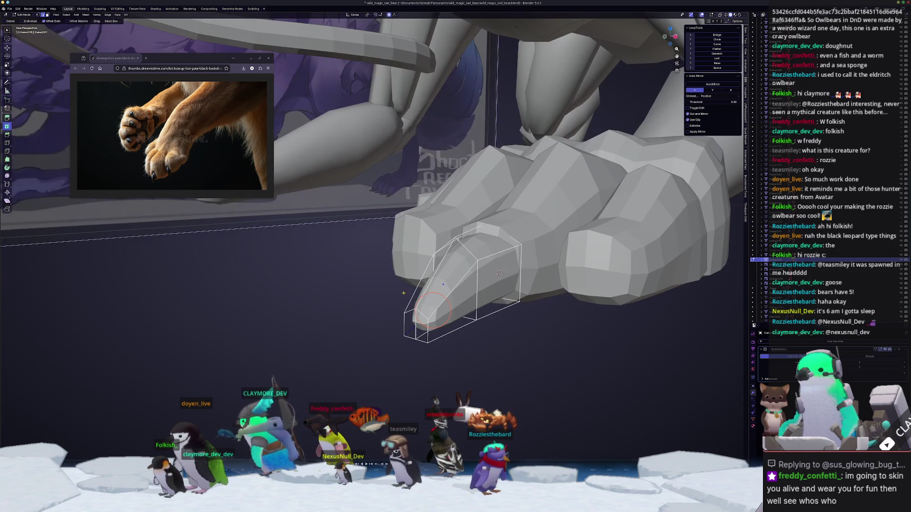
key("g")
key("g")
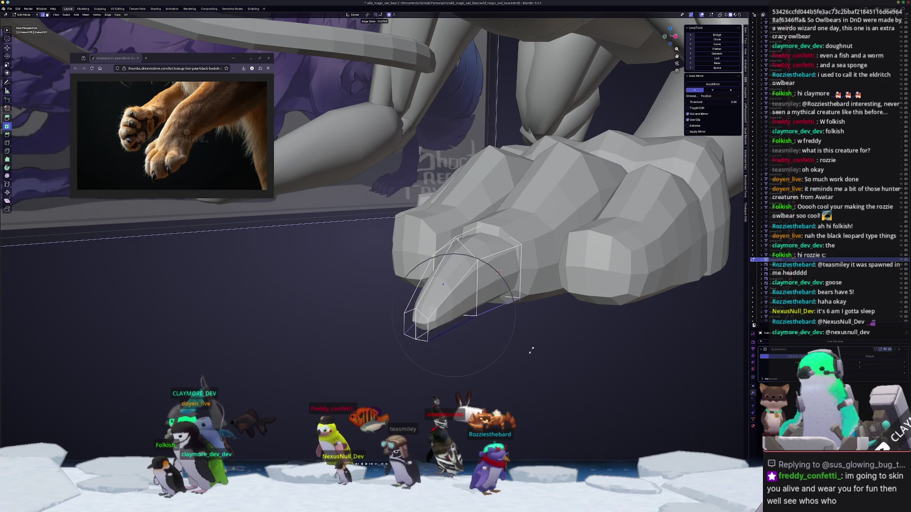
left_click(450, 335)
mouse_move(454, 295)
middle_mouse_down()
mouse_move(435, 204)
mouse_move(505, 286)
middle_mouse_up()
key("g")
key("g")
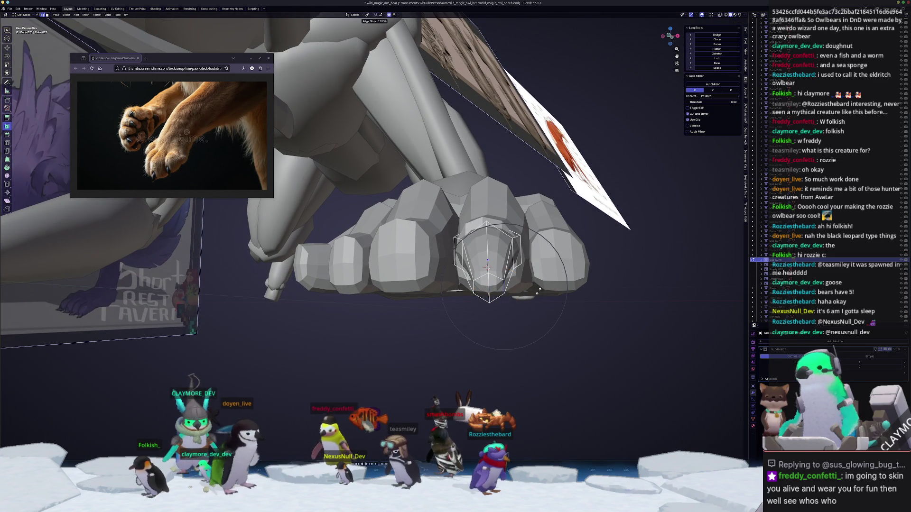
left_click(525, 293)
key("g")
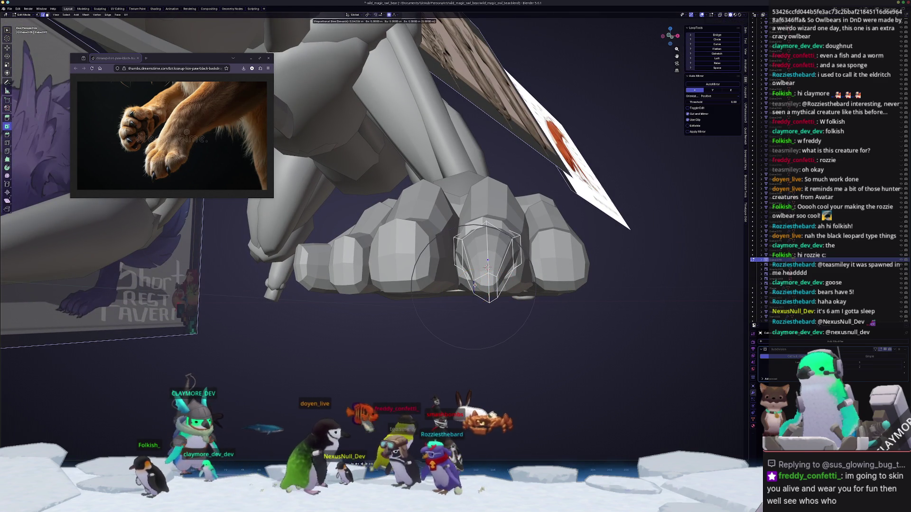
left_click(485, 289)
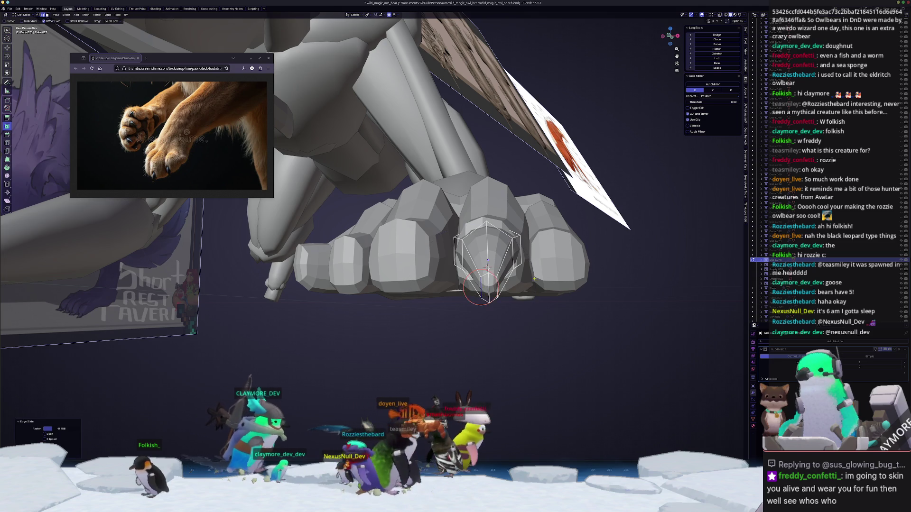
- Scale the claw loop along X to narrow the claw sideways
middle_click_drag(485, 289, 522, 285)
key("s")
key("x")
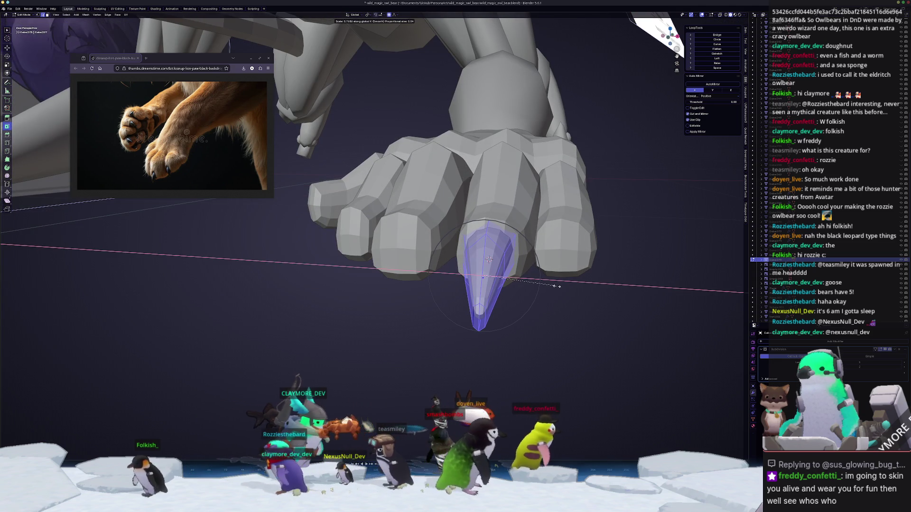
left_click(556, 286)
- From the side in X-ray, move the claw's middle column of vertices vertically
key("KP_3")
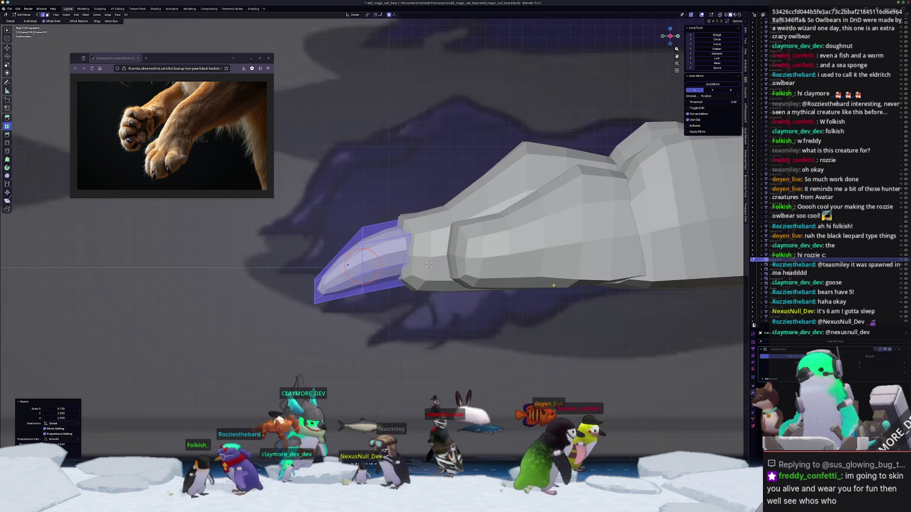
scroll(553, 286, "up", 3)
key("alt+z")
left_click_drag(390, 361, 342, 199)
key("g")
key("z")
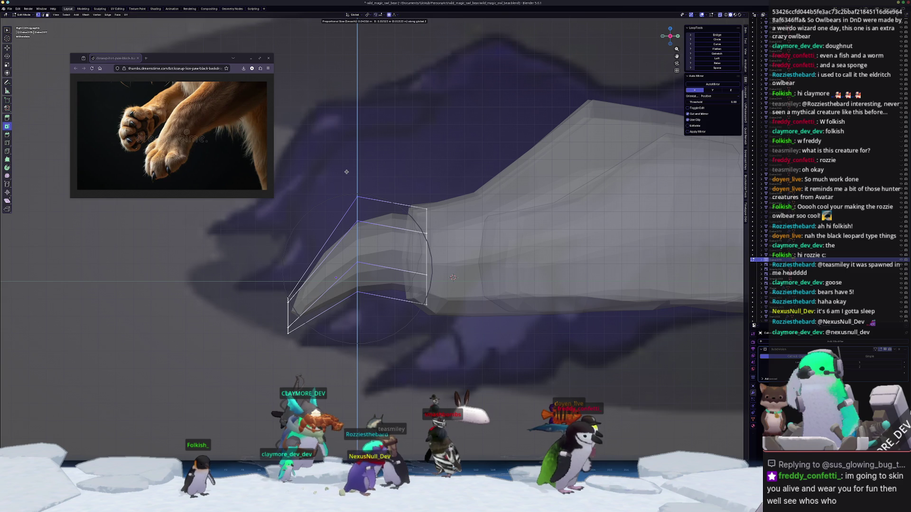
key("Tab")
key("alt+z")
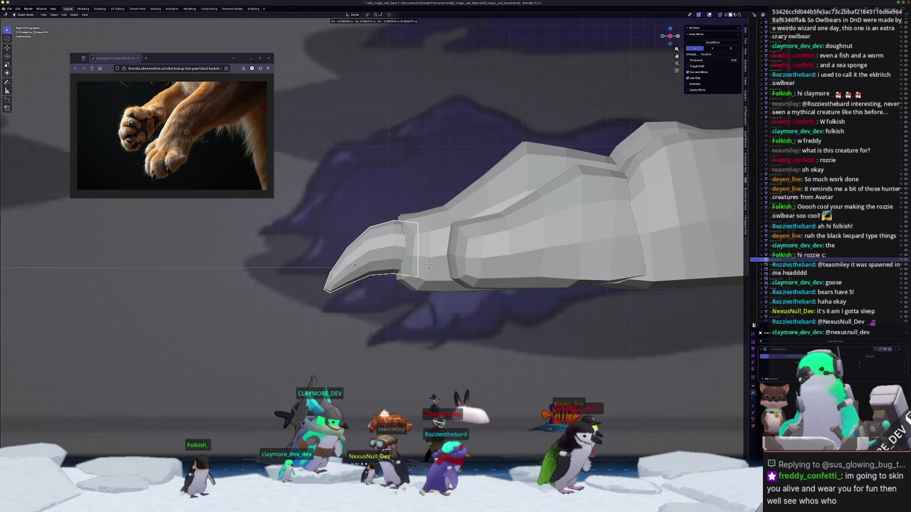
- In the top view, rotate the claw and move it up and right toward the toe tip
left_click_drag(358, 243, 367, 244)
key("KP_1")
key("KP_7")
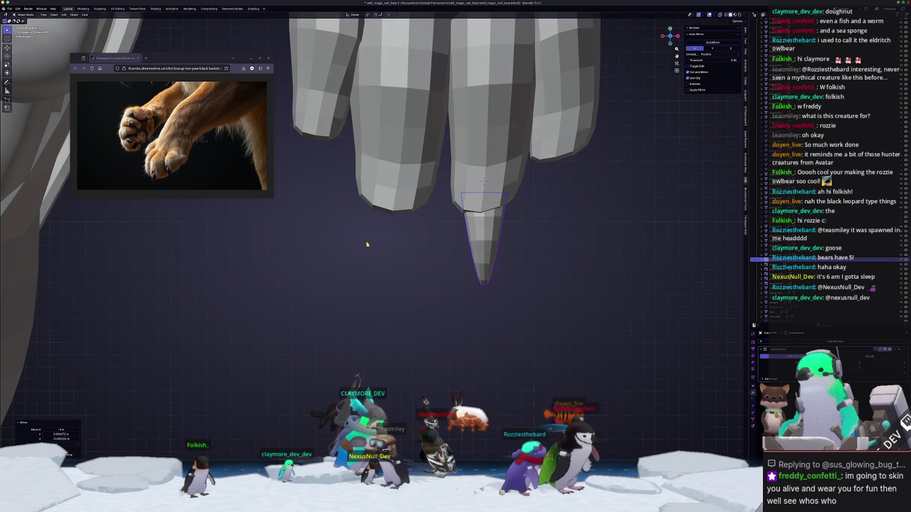
key("r")
left_click(544, 212)
key("g")
key("r")
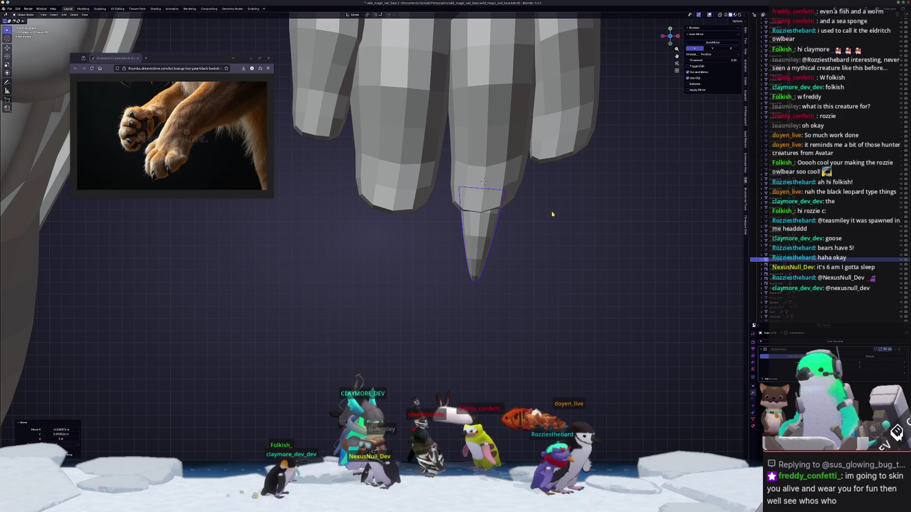
key("g")
left_click(630, 169)
- Fine-tune the claw's rotation and position so it sits at the toe tip
key("r")
left_click(633, 168)
key("r")
key("Escape")
key("g")
left_click(622, 173)
key("r")
left_click(622, 174)
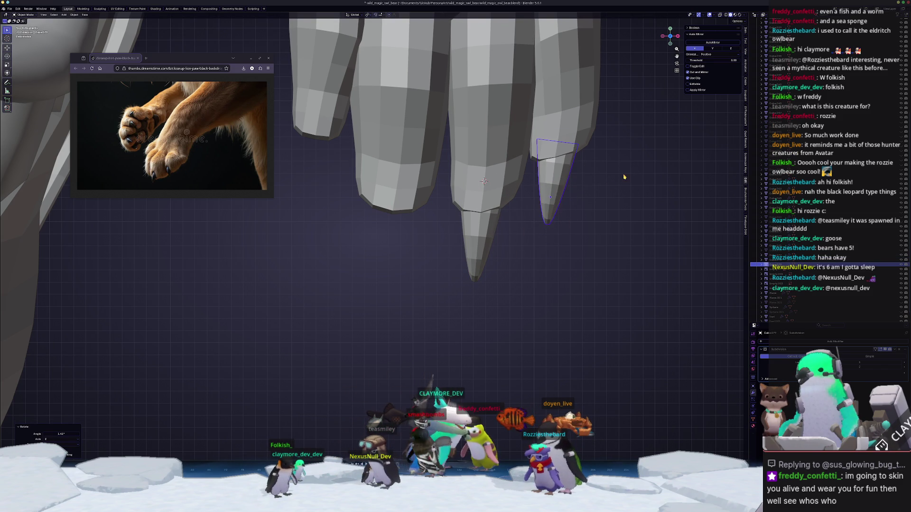
- Place a larger copy of the claw under the next finger, tilted more upright
middle_click_drag(519, 216, 606, 204, "shift")
key("g")
left_click(444, 270)
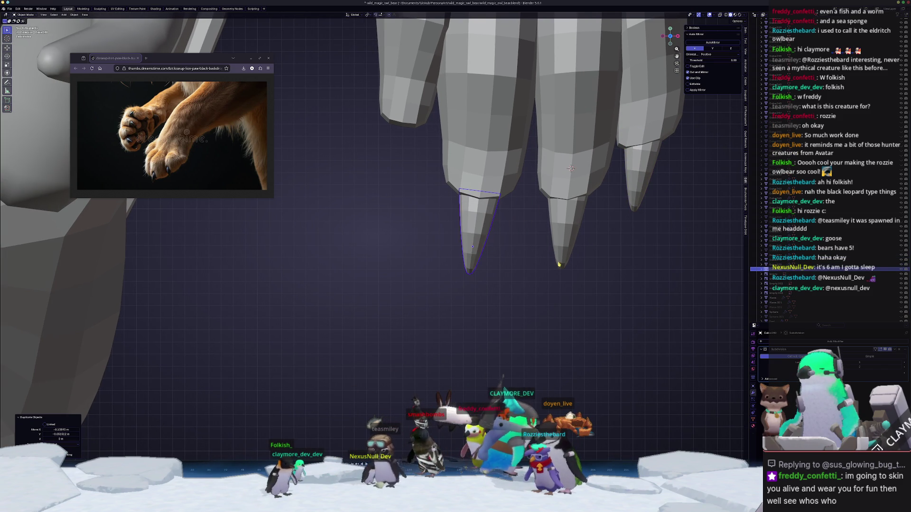
key("s")
left_click(582, 252)
key("g")
left_click(594, 244)
key("r")
left_click(589, 250)
key("g")
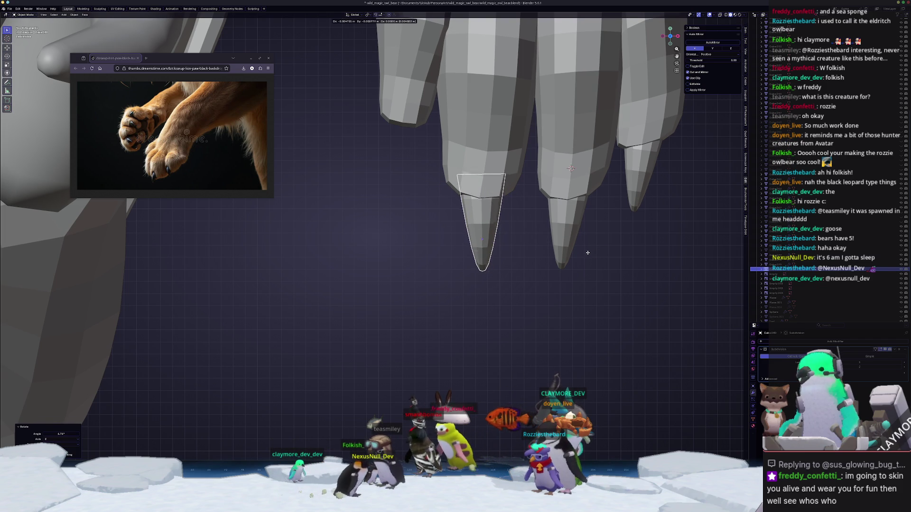
left_click(589, 255)
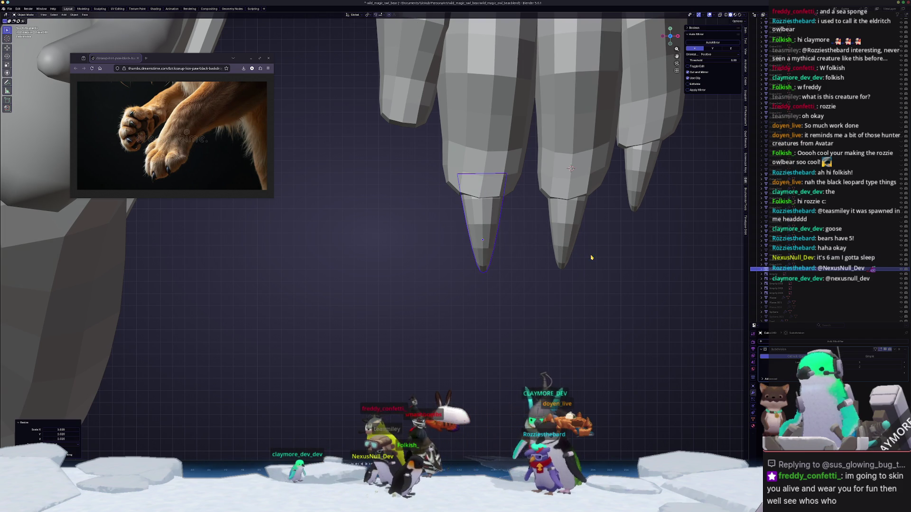
scroll(591, 261, "down", 2)
- Finish resizing the claw, then shift the neighbouring toe's loop along X in X-ray
key("s")
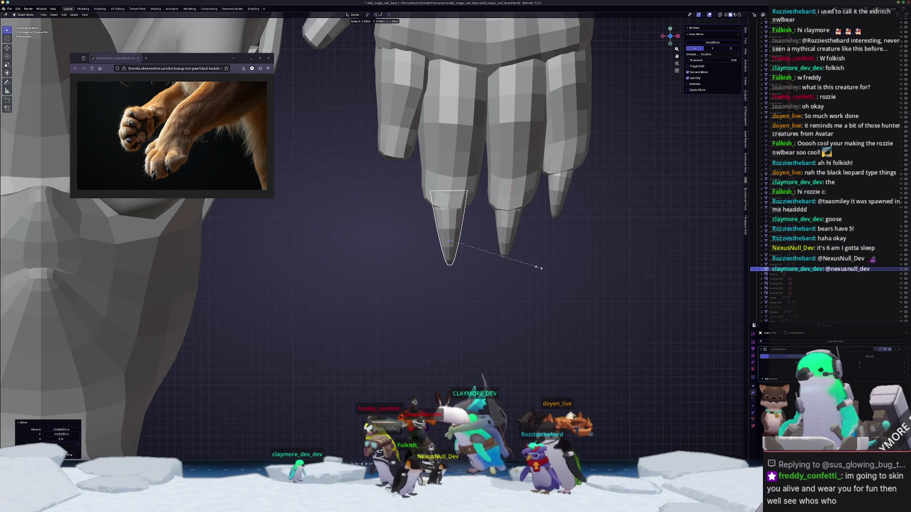
left_click(536, 267)
left_click(452, 142)
key("Tab")
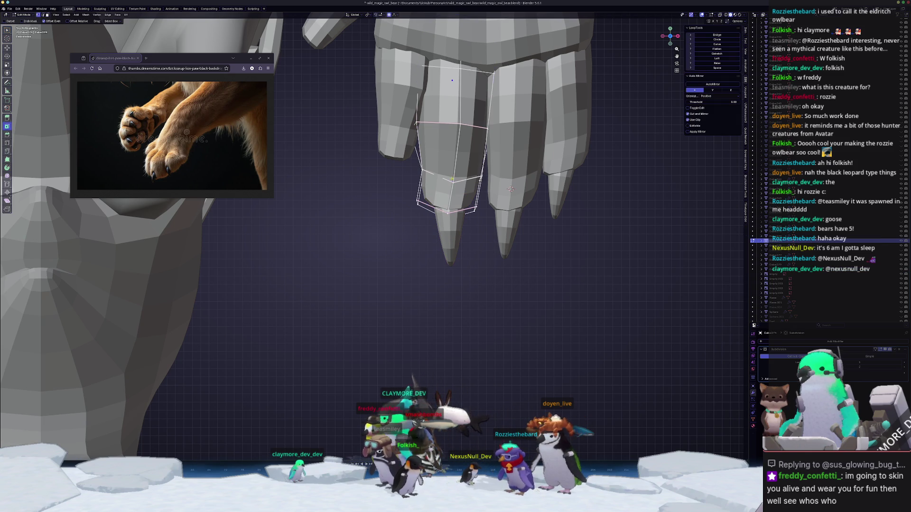
key("alt+z")
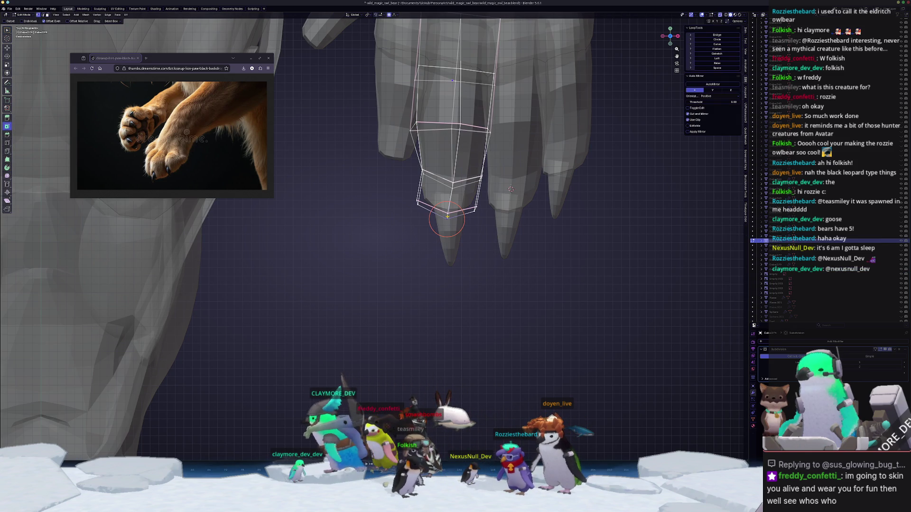
key("g")
key("x")
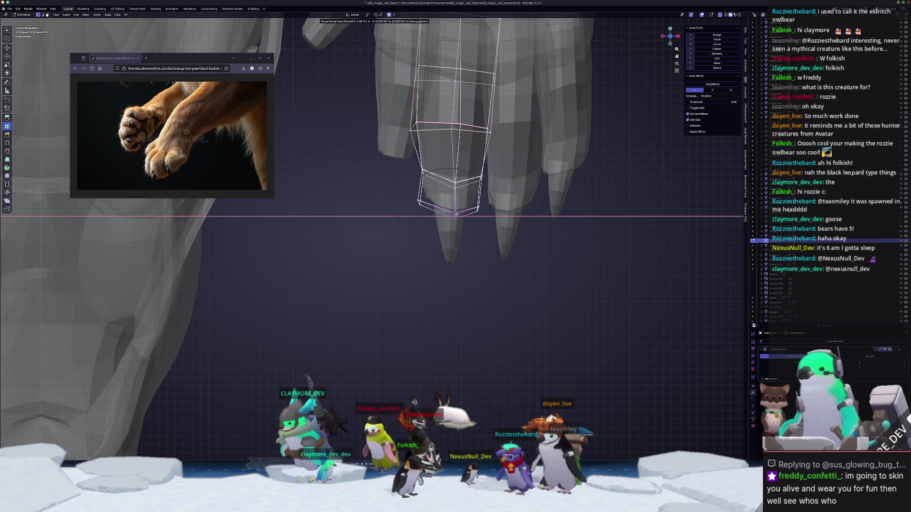
left_click(456, 215)
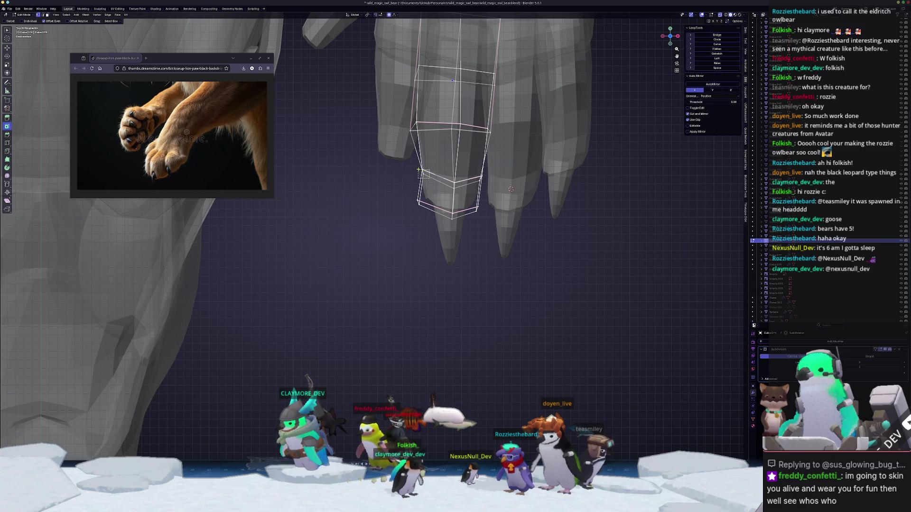
- Move the toe's left and right vertices along X to narrow the toe
key("g")
key("x")
left_click(403, 164)
left_click(476, 177)
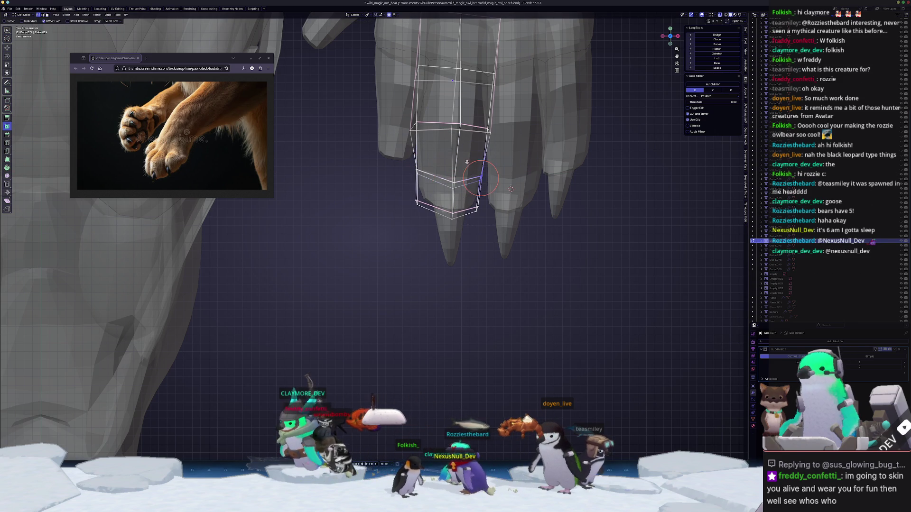
key("g")
key("x")
left_click(466, 162)
key("Tab")
- Shift the claw slightly along Z on its toe
mouse_move(407, 269)
middle_mouse_down()
mouse_move(391, 210)
mouse_move(429, 247)
mouse_move(430, 259)
middle_mouse_up()
left_click(433, 252)
key("g")
key("z")
left_click(433, 253)
- Raise the toe's claw-base faces along Z so they meet the claw
left_click(430, 259)
key("Tab")
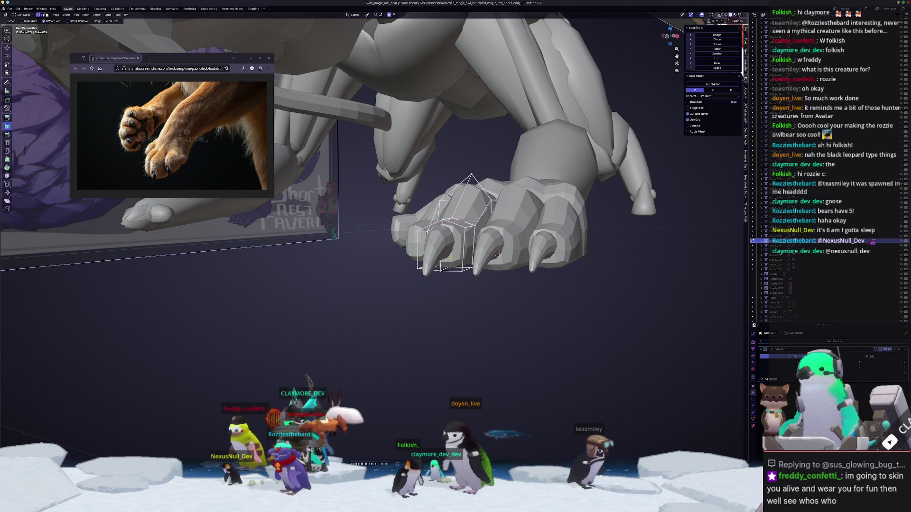
left_click(430, 260, "alt")
key("g")
key("z")
left_click(432, 257)
mouse_move(432, 257)
middle_mouse_down()
mouse_move(418, 272)
mouse_move(460, 247)
middle_mouse_up()
left_click(460, 247)
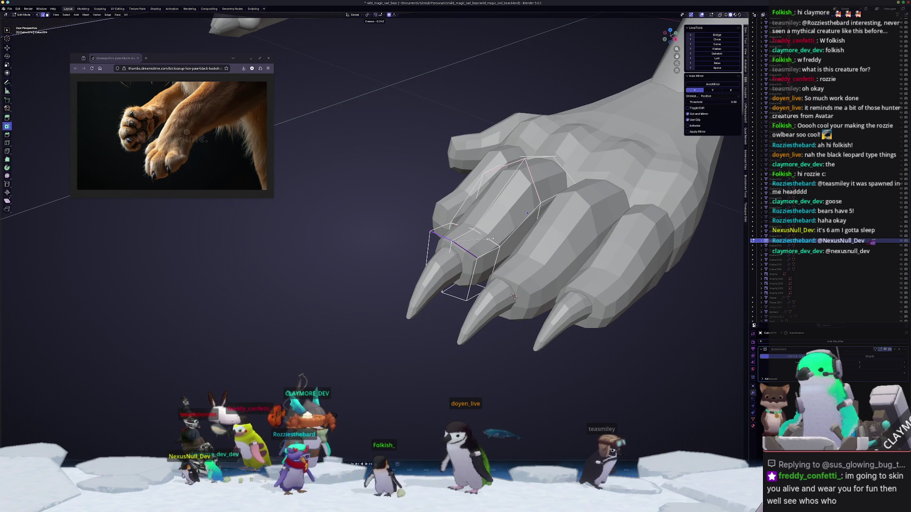
key("Tab")
- Select the paw's leftmost claw and view the paw from the top
mouse_move(514, 296)
middle_mouse_down()
mouse_move(421, 322)
mouse_move(439, 356)
mouse_move(454, 275)
middle_mouse_up()
left_click(439, 355)
key("KP_7")
scroll(452, 218, "up", 2)
- Rotate the claw and make a duplicate of it along the X axis
key("r")
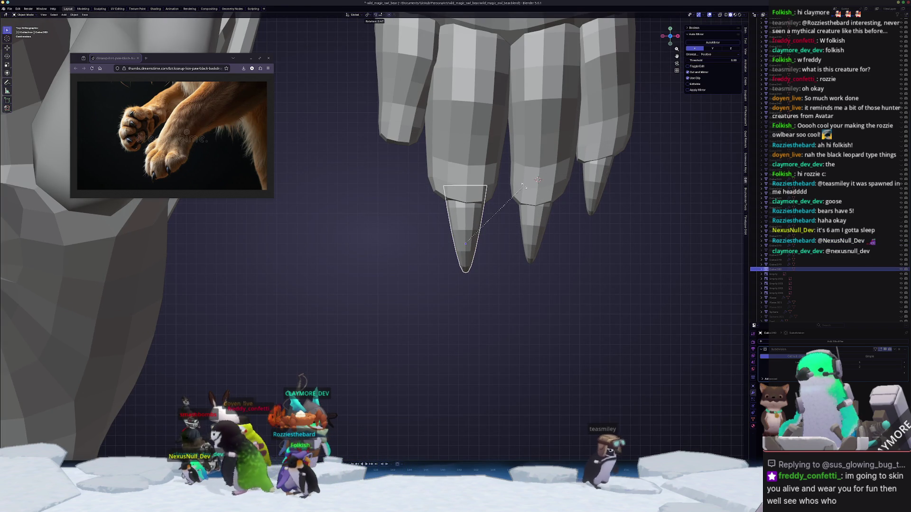
left_click(523, 187)
key("g")
key("x")
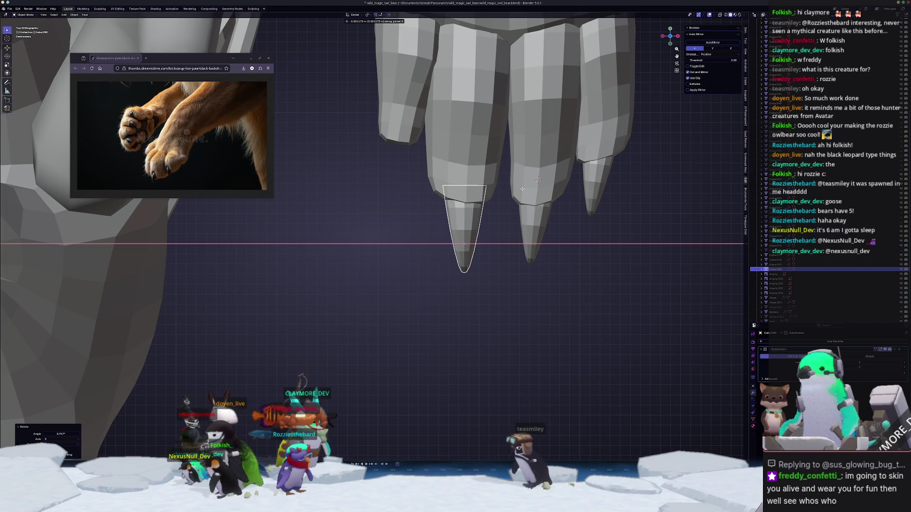
left_click(522, 188)
scroll(474, 199, "up", 2)
- Scale the copy to 0.682, rotate it -3.21°, place it on the outer toe, and edit that toe
key("s")
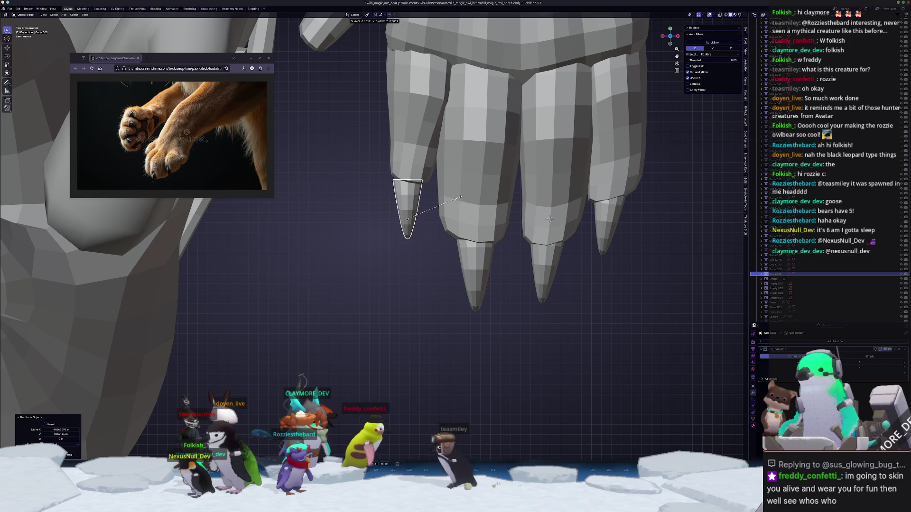
left_click(459, 198)
key("r")
left_click(460, 199)
key("g")
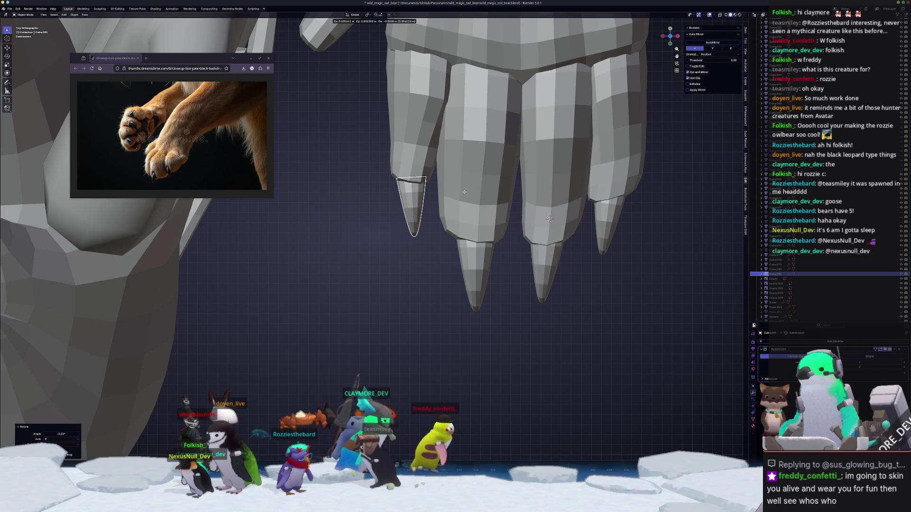
left_click(463, 189)
left_click(400, 177)
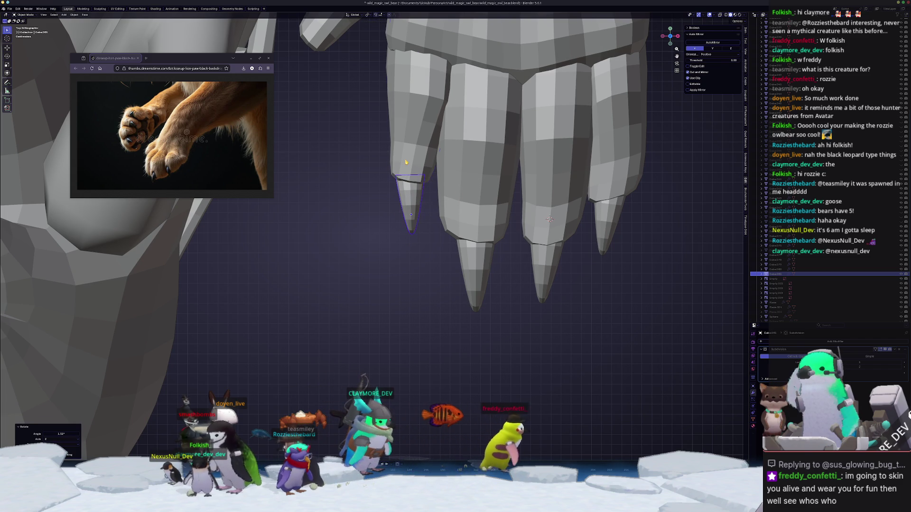
key("Tab")
scroll(550, 219, "up", 4)
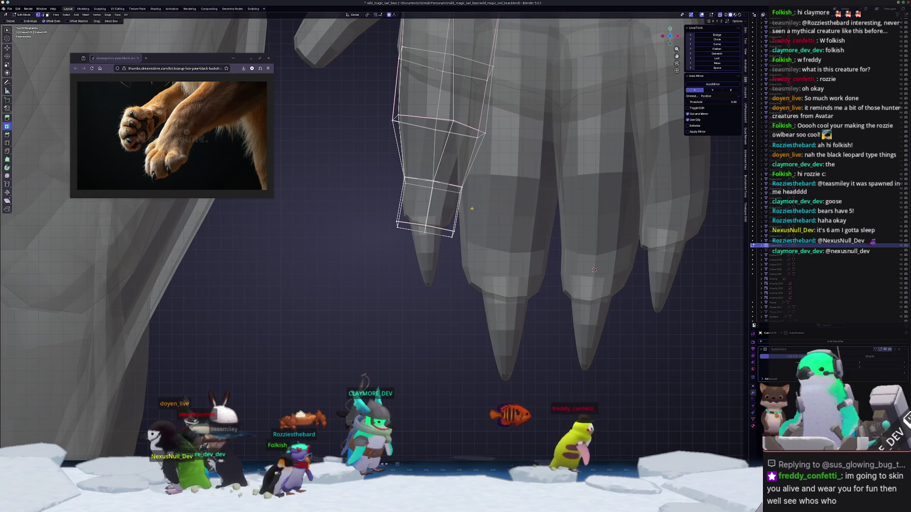
- Shift the toe loop along X, narrow the bottom loop along X, and edge-slide it up the toe
key("g")
key("x")
left_click(383, 168)
left_click(425, 227, "alt")
key("g")
left_click(494, 241)
key("s")
key("x")
left_click(488, 226)
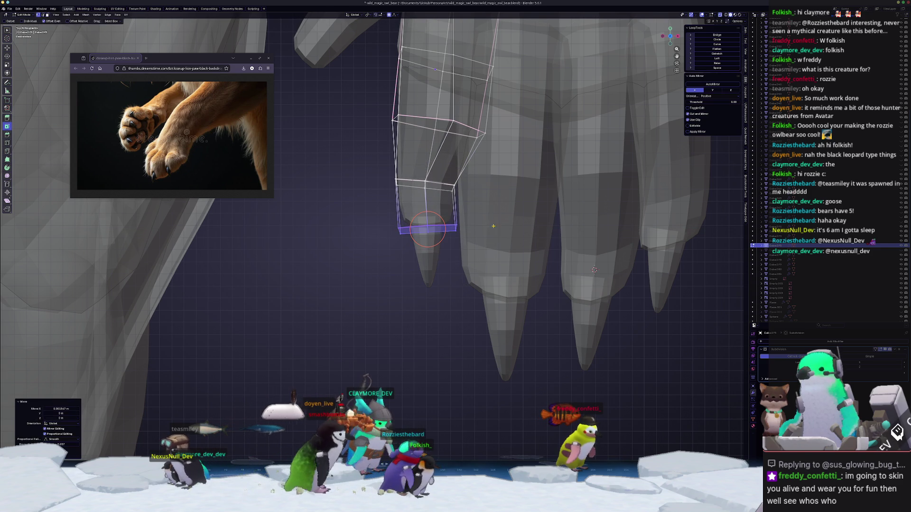
key("g")
key("g")
left_click(442, 178)
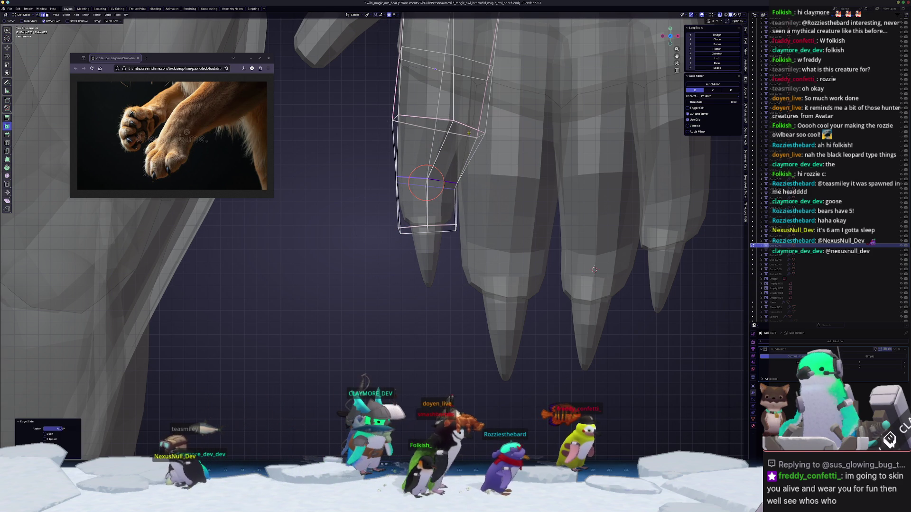
- Move the toe's upper edge loop sideways along X with proportional falloff
left_click(450, 121, "alt")
key("g")
key("x")
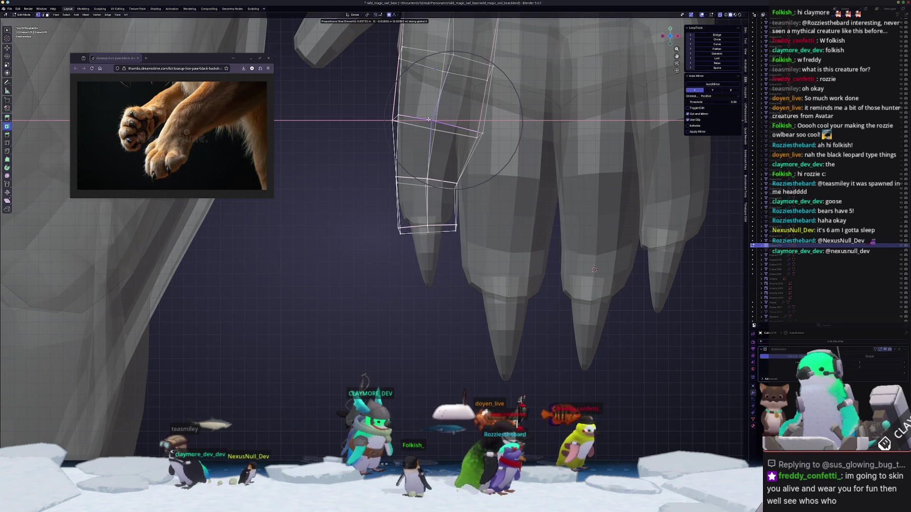
middle_click_drag(430, 122, 446, 149)
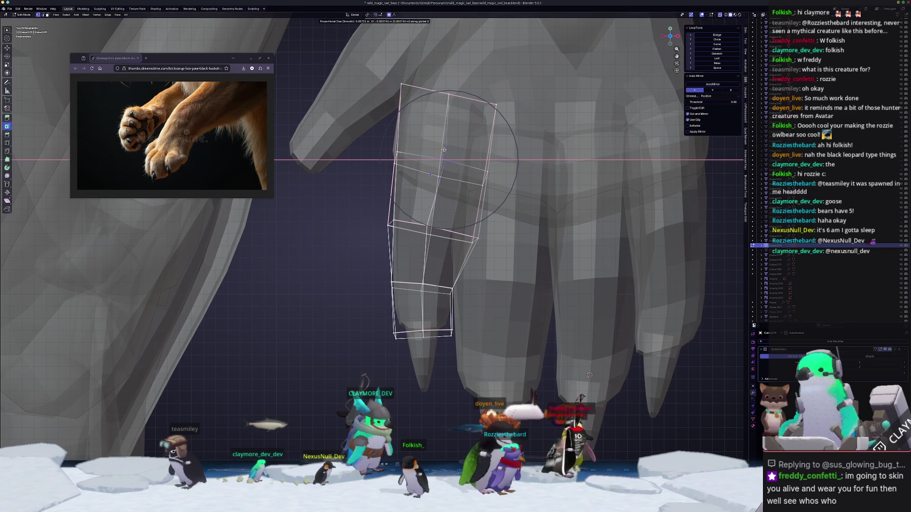
left_click(447, 151)
- Nudge the toe's lower edge loop sideways along X in several small moves
left_click(480, 236, "alt")
key("g")
key("x")
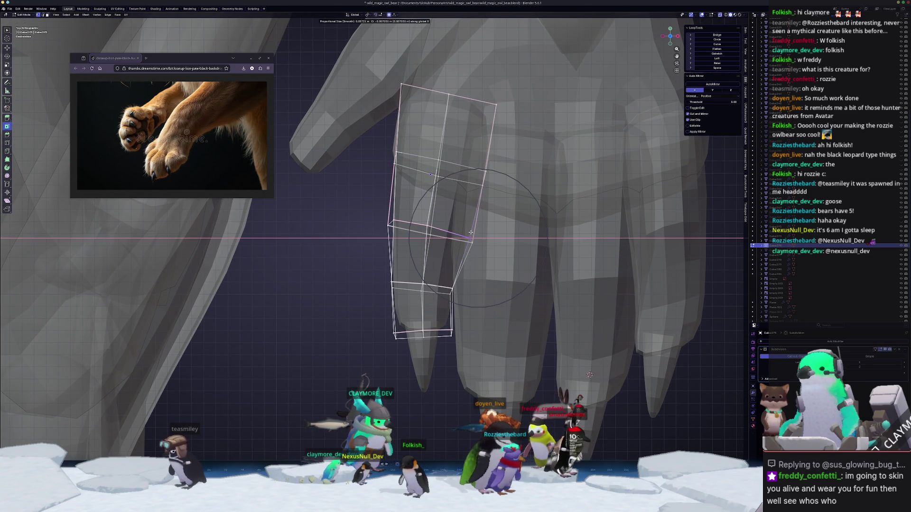
left_click(470, 232)
key("g")
key("x")
left_click(469, 239)
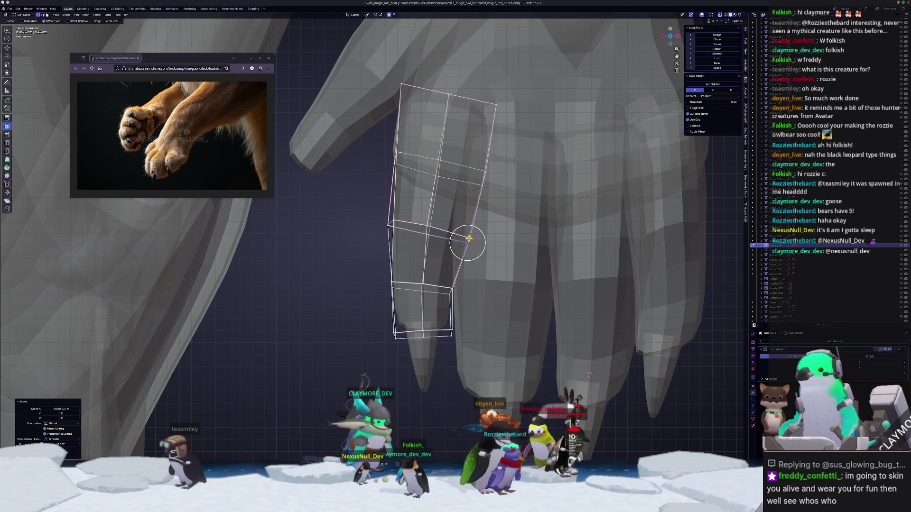
key("g")
key("x")
left_click(499, 245)
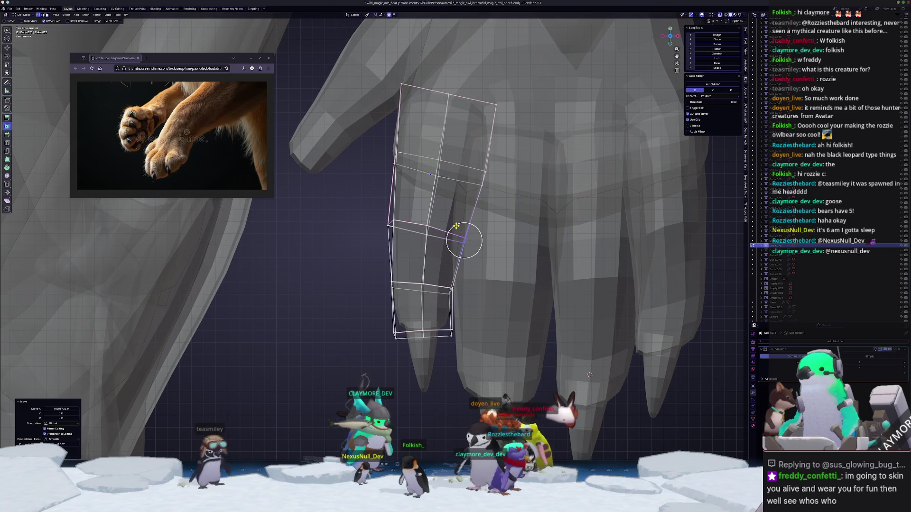
- Pull the toe's left and upper-left vertices outward along X, then adjust vertically
left_click(383, 224)
key("g")
key("x")
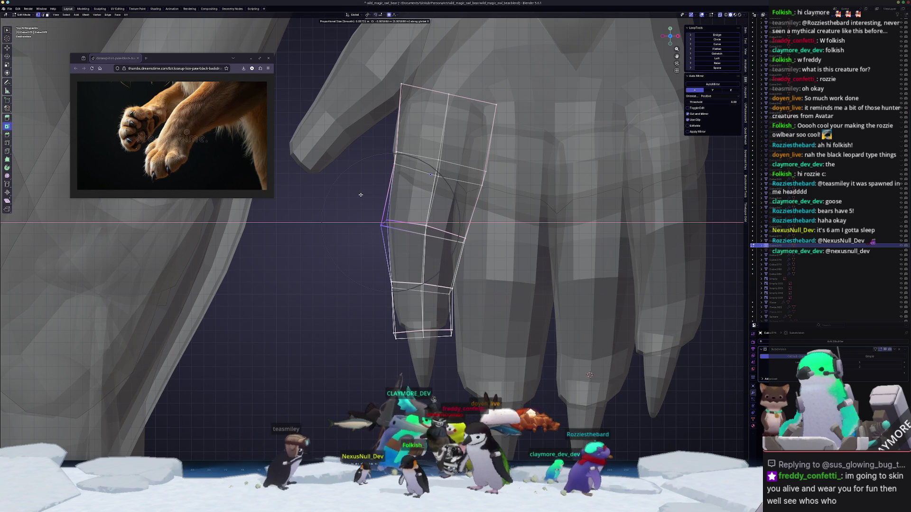
left_click(360, 193)
left_click(394, 154)
key("g")
key("x")
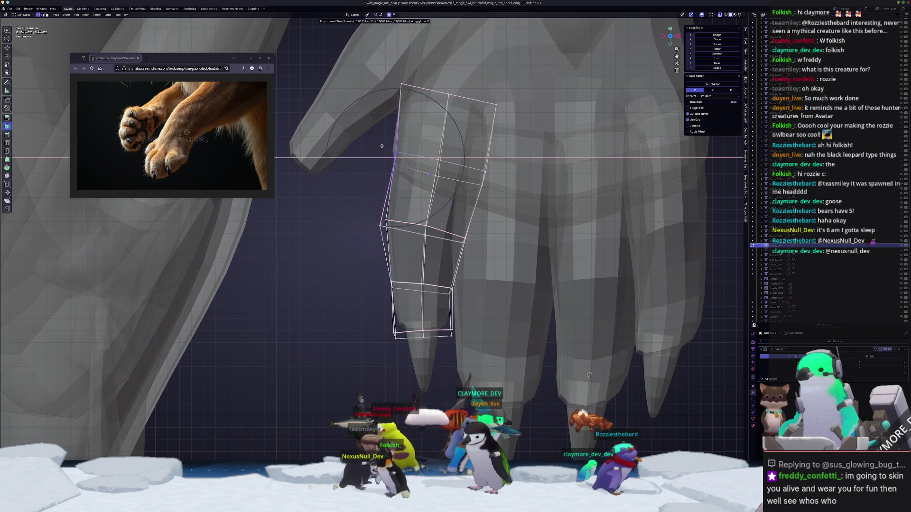
left_click(379, 145)
mouse_move(379, 146)
middle_mouse_down()
mouse_move(356, 284)
mouse_move(338, 277)
middle_mouse_up()
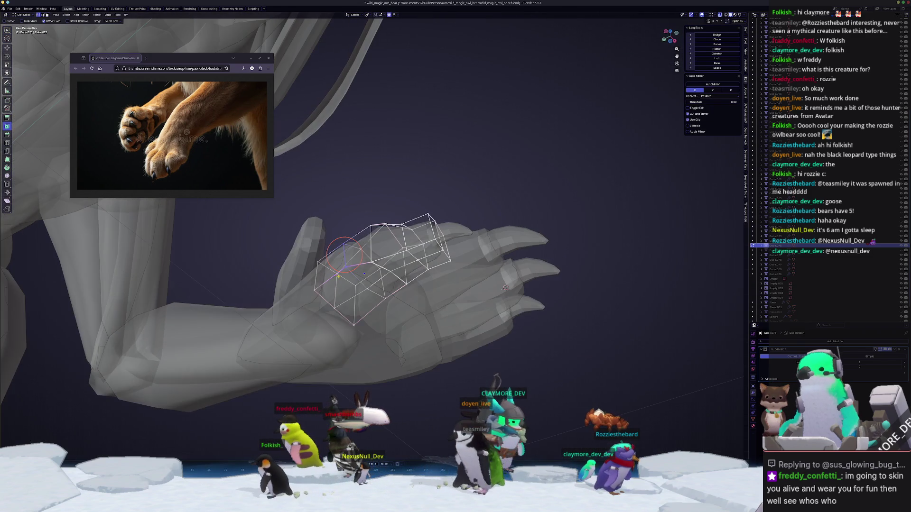
key("z")
left_click(331, 307)
mouse_move(332, 307)
middle_mouse_down()
mouse_move(396, 318)
mouse_move(474, 288)
mouse_move(511, 311)
mouse_move(435, 290)
middle_mouse_up()
- Exit Edit Mode and briefly inspect another part of the hand's mesh
key("Tab")
left_click(475, 287)
key("Tab")
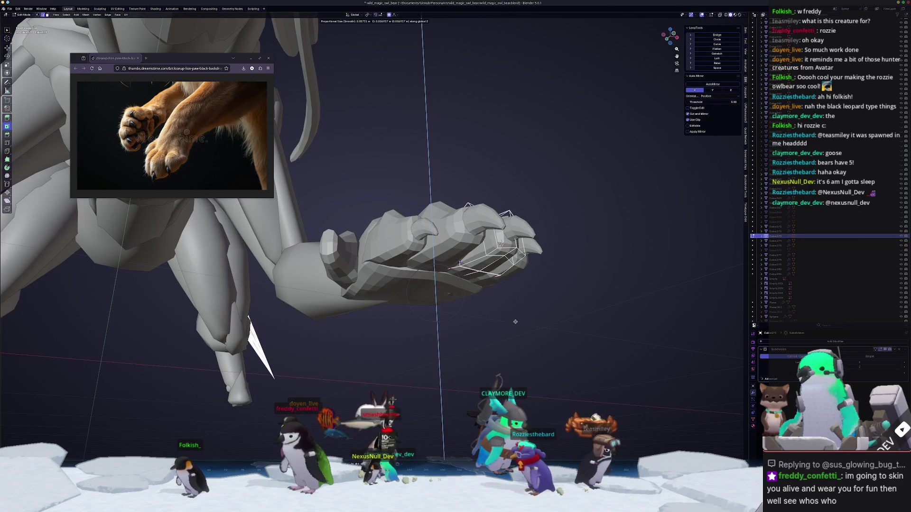
key("Tab")
middle_click_drag(400, 326, 475, 304)
- Lower a fingertip slightly along Z with proportional editing, then leave Edit Mode
left_click(502, 270)
key("Tab")
right_click(451, 298)
key("Escape")
scroll(540, 355, "up", 4)
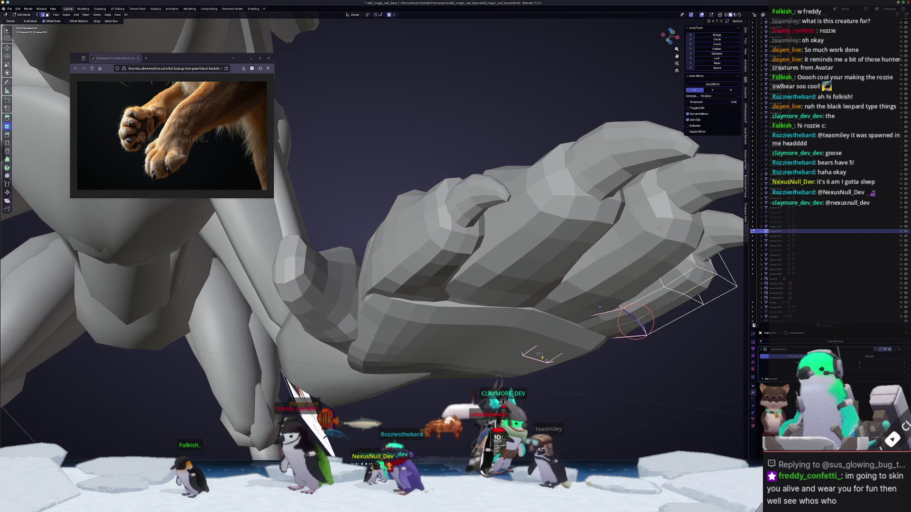
key("g")
key("z")
left_click(535, 356)
key("Tab")
scroll(541, 341, "down", 4)
mouse_move(545, 334)
middle_mouse_down()
mouse_move(477, 369)
mouse_move(503, 349)
middle_mouse_up()
scroll(478, 369, "up", 3)
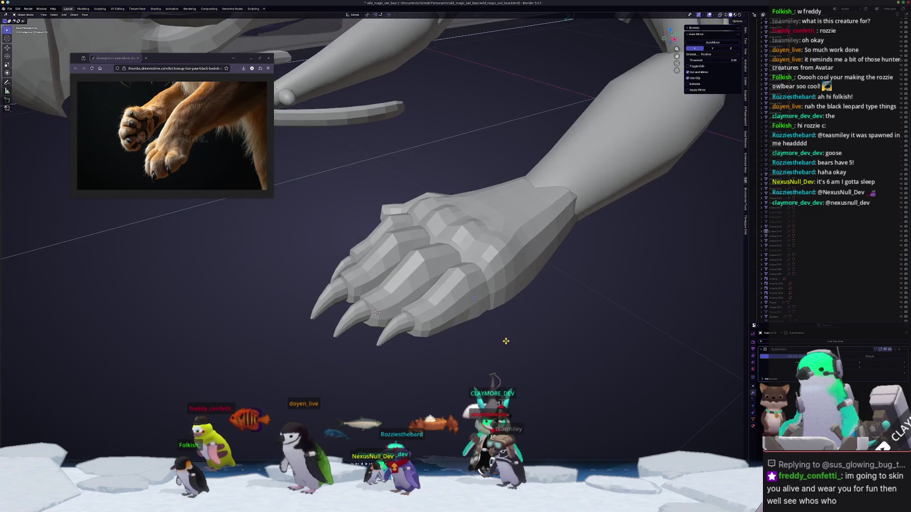
- Check one of the paw's fingers in Edit Mode and exit again
scroll(477, 280, "up", 2)
left_click(477, 281)
key("Tab")
scroll(479, 330, "up", 2)
key("Tab")
- Select the neighbouring fingers together and edit their meshes at once
left_click(481, 329)
key("Tab")
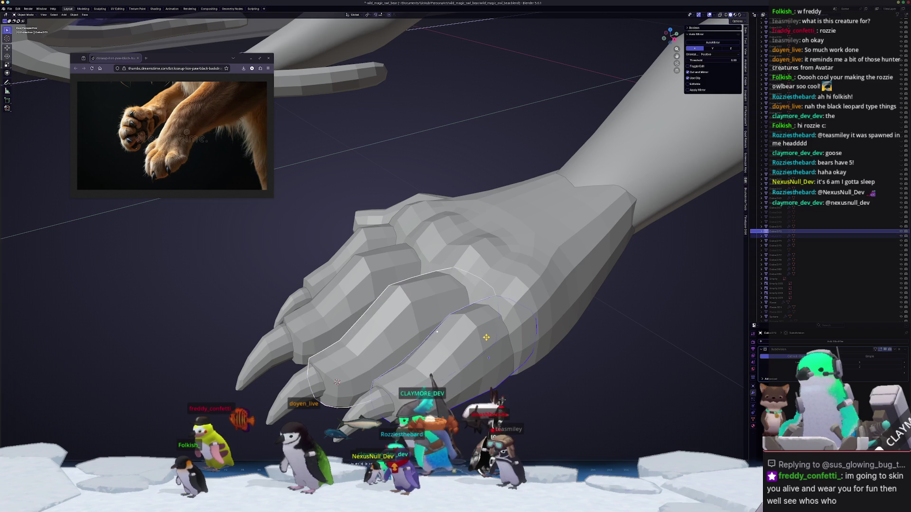
scroll(488, 327, "up", 2)
key("Tab")
left_click(408, 268, "shift")
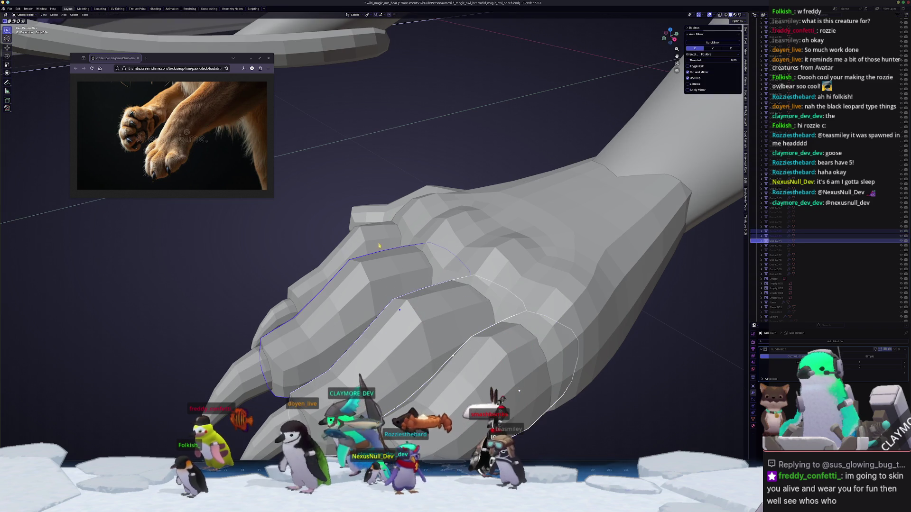
left_click(351, 328, "shift")
mouse_move(351, 327)
middle_mouse_down()
mouse_move(409, 208)
mouse_move(403, 200)
middle_mouse_up()
key("Tab")
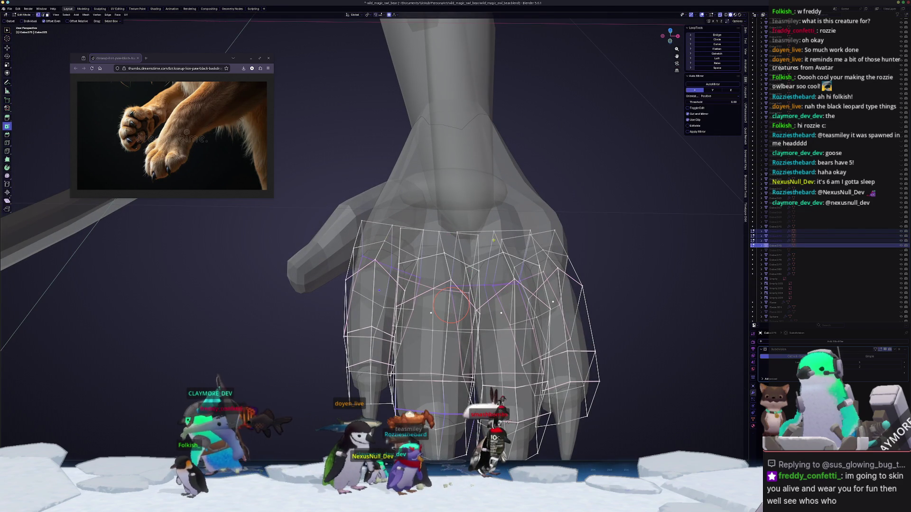
- Box-select the fingers' top edge loops and raise them along Z
left_click_drag(362, 196, 352, 204)
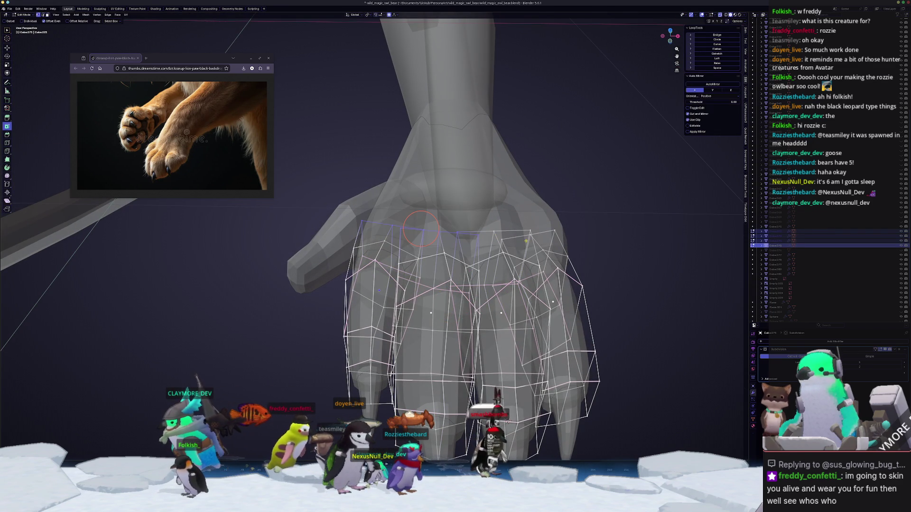
left_click_drag(527, 239, 514, 223)
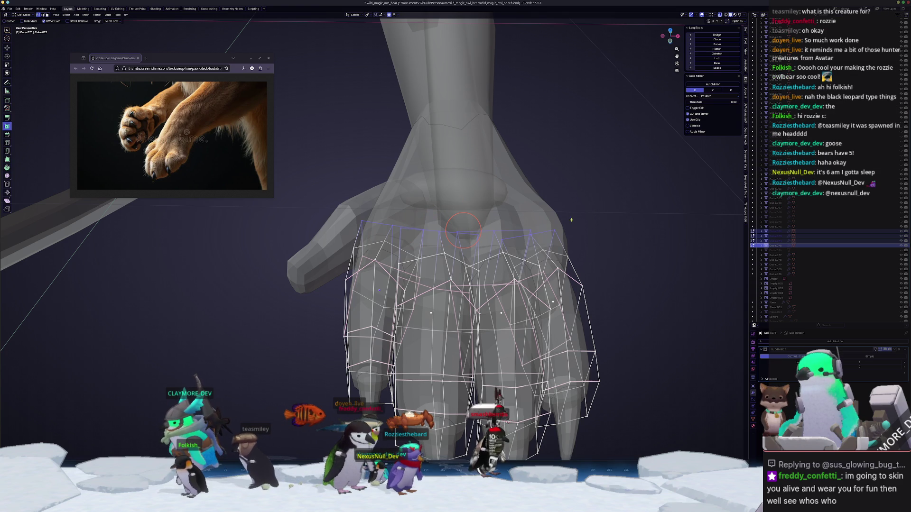
middle_click_drag(600, 240, 577, 227)
key("g")
key("z")
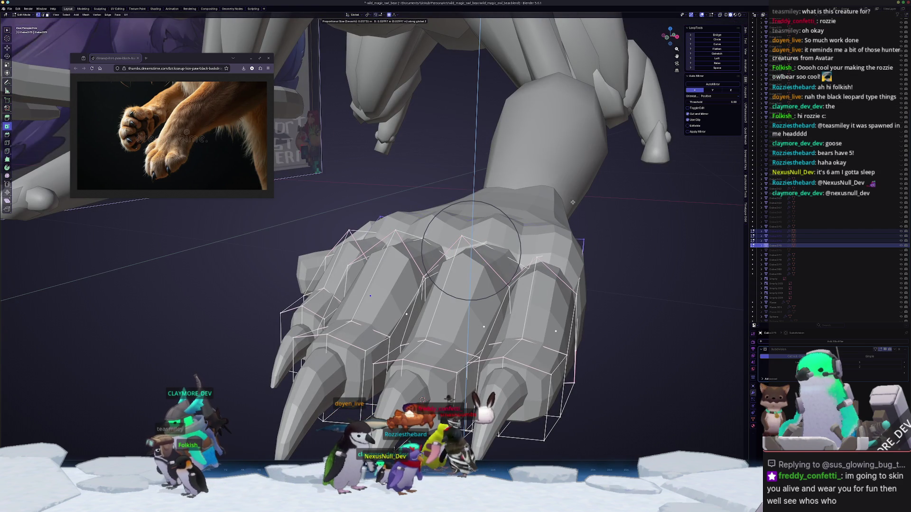
left_click(573, 204)
- Using X-ray, select a finger corner vertex, vertex-slide it, then shift it vertically
middle_click_drag(573, 204, 575, 266)
key("alt+z")
left_click(579, 273)
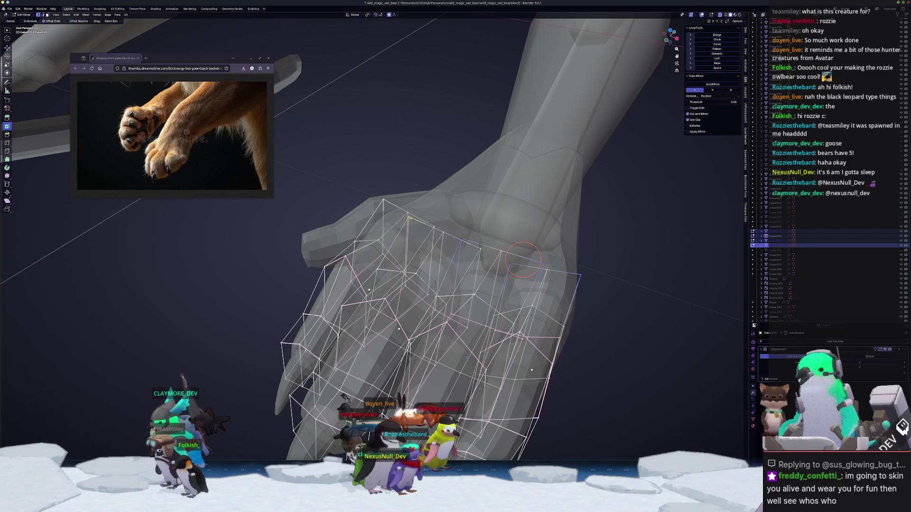
middle_click_drag(386, 201, 578, 238)
key("alt+z")
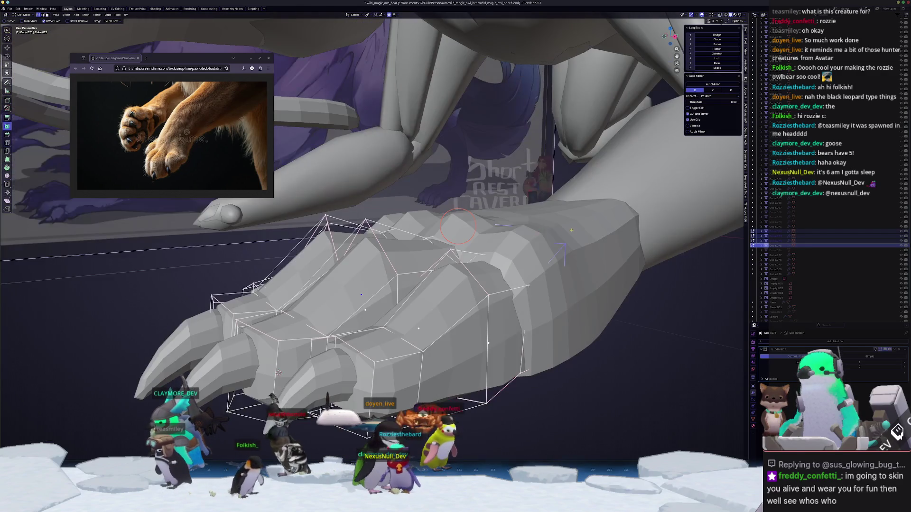
key("shift+v")
left_click(579, 253)
key("g")
key("z")
scroll(609, 278, "up", 4)
left_click(609, 279)
- Adjust the knuckle selection vertically again from a side view
mouse_move(609, 279)
middle_mouse_down()
mouse_move(527, 285)
mouse_move(545, 261)
middle_mouse_up()
key("alt+z")
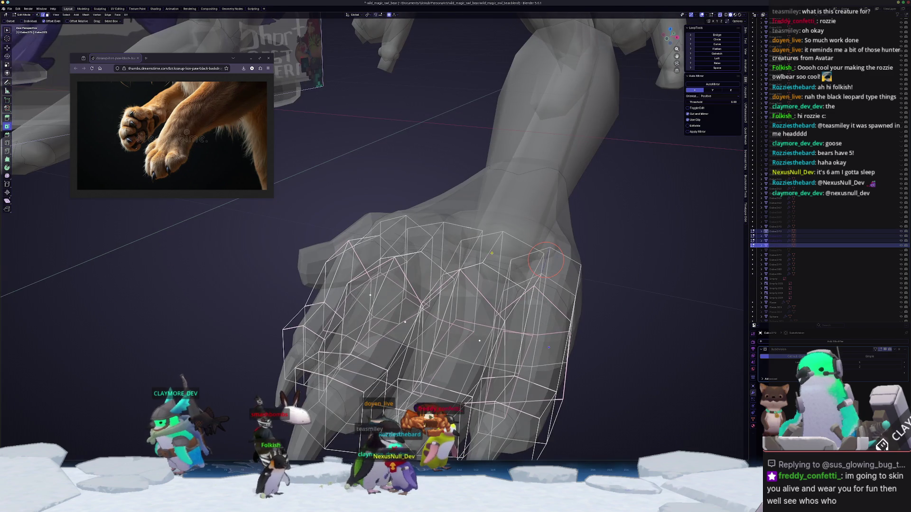
key("alt+z")
middle_click_drag(489, 247, 494, 250)
key("g")
key("z")
left_click(494, 250)
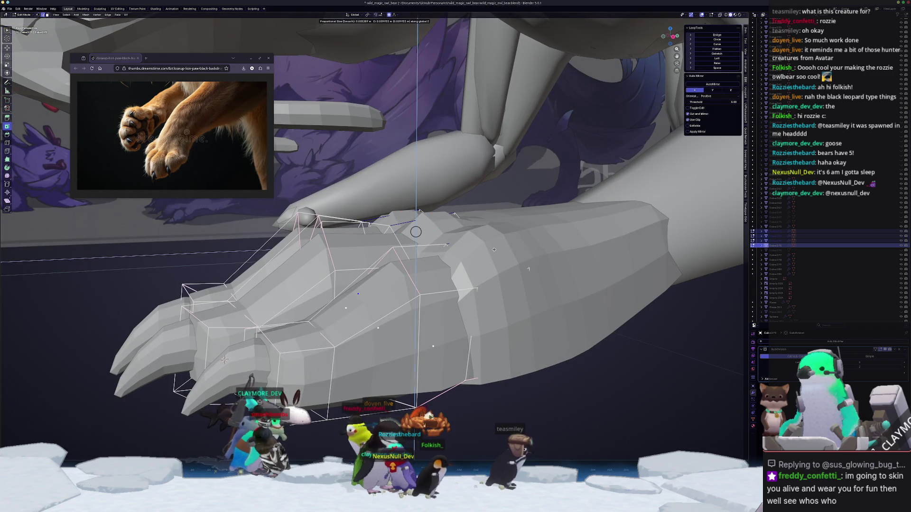
- Select the edge loop across the toes and inspect the paw from front and top
scroll(513, 271, "down", 6)
scroll(390, 236, "up", 5)
mouse_move(390, 236)
middle_mouse_down()
mouse_move(492, 181)
mouse_move(513, 266)
middle_mouse_up()
left_click(523, 326)
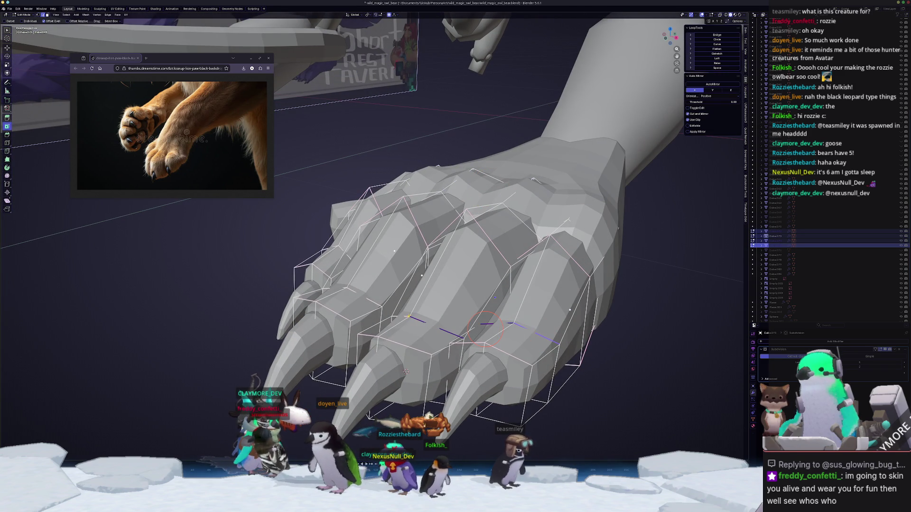
middle_click_drag(405, 372, 487, 377)
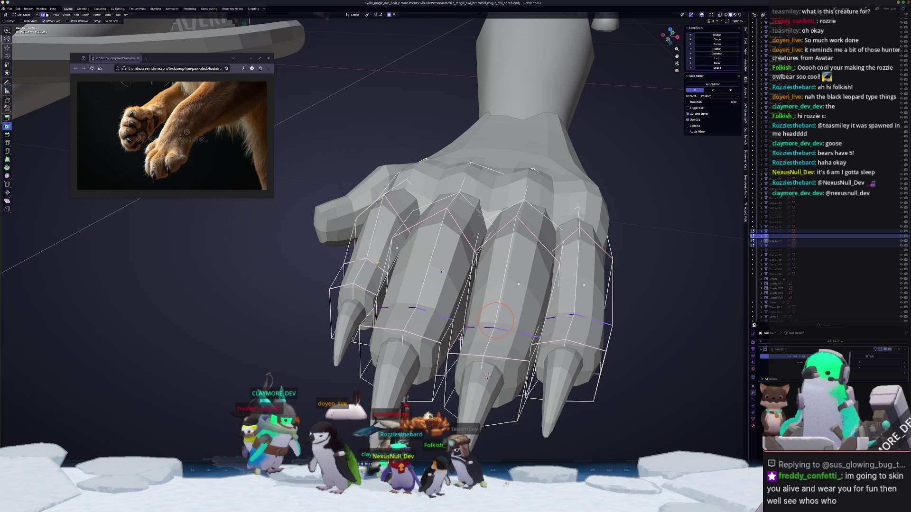
mouse_move(488, 377)
middle_mouse_down()
mouse_move(474, 247)
mouse_move(457, 309)
mouse_move(399, 337)
mouse_move(397, 349)
mouse_move(360, 339)
middle_mouse_up()
- Finish the loop's vertical move, return to Object Mode, deselect everything and switch to top view
key("g")
key("z")
left_click(474, 247)
key("Tab")
scroll(474, 247, "down", 4)
key("alt+a")
scroll(399, 337, "up", 3)
scroll(347, 335, "up", 2)
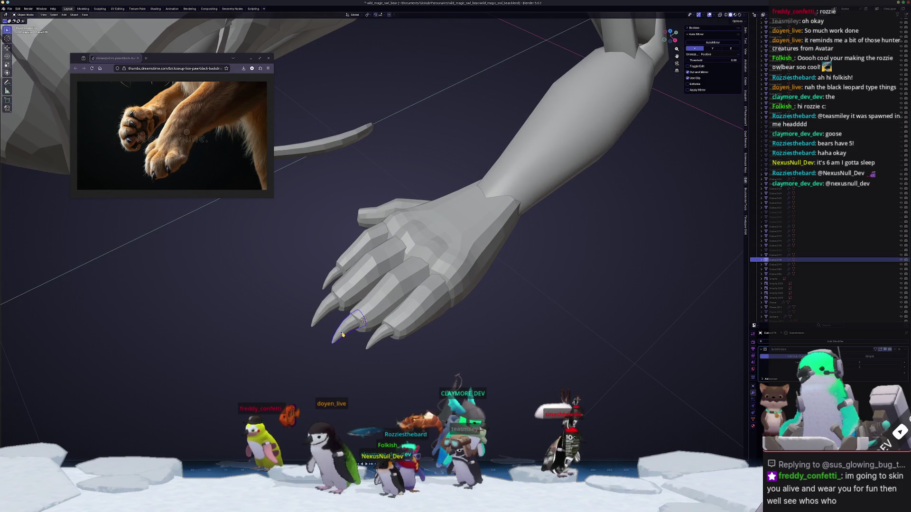
key("KP_7")
- Shorten the front paw's claws along their Y length axis to 0.662
scroll(343, 335, "up", 2)
left_click(425, 361, "shift")
key("s")
key("z")
key("y")
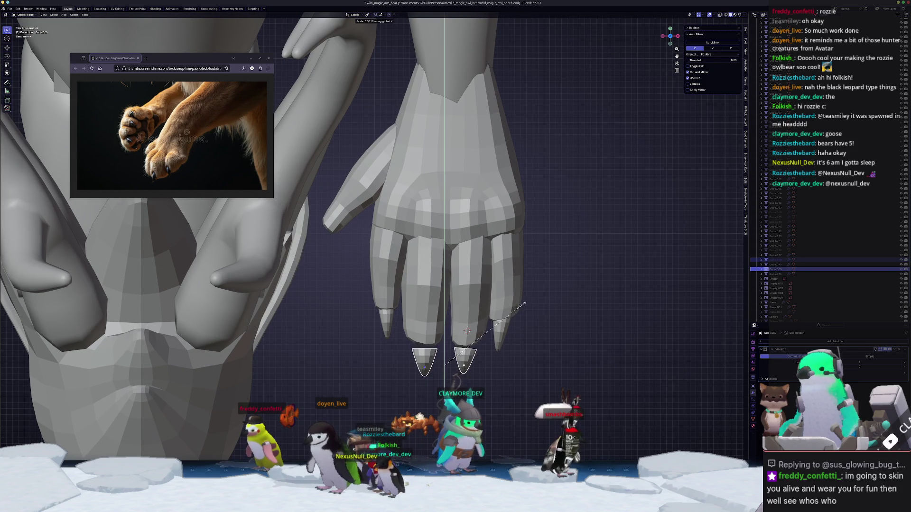
left_click(521, 310)
left_click(501, 340, "shift")
key("s")
key("Escape")
left_click(388, 328, "shift")
key("s")
key("y")
left_click(591, 286)
- Reposition the shortened claws along Y, adjusting the right and left claws individually
key("g")
key("y")
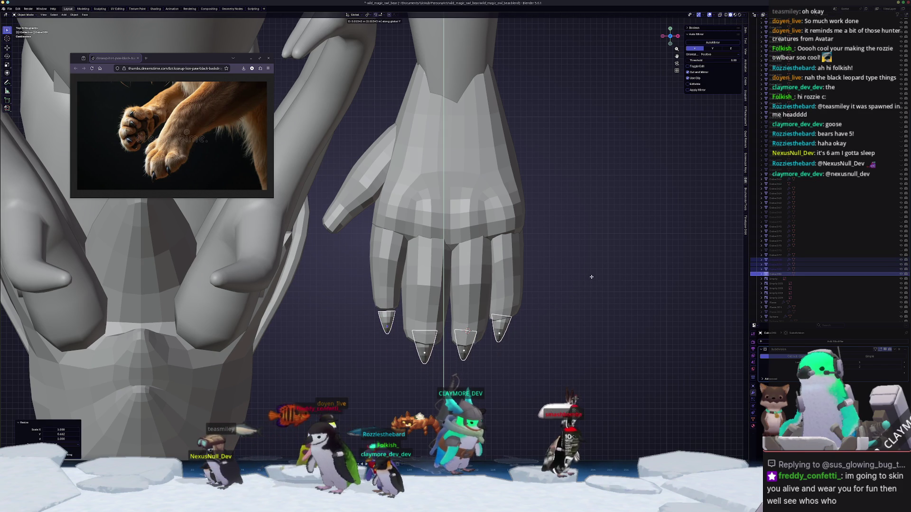
key("Escape")
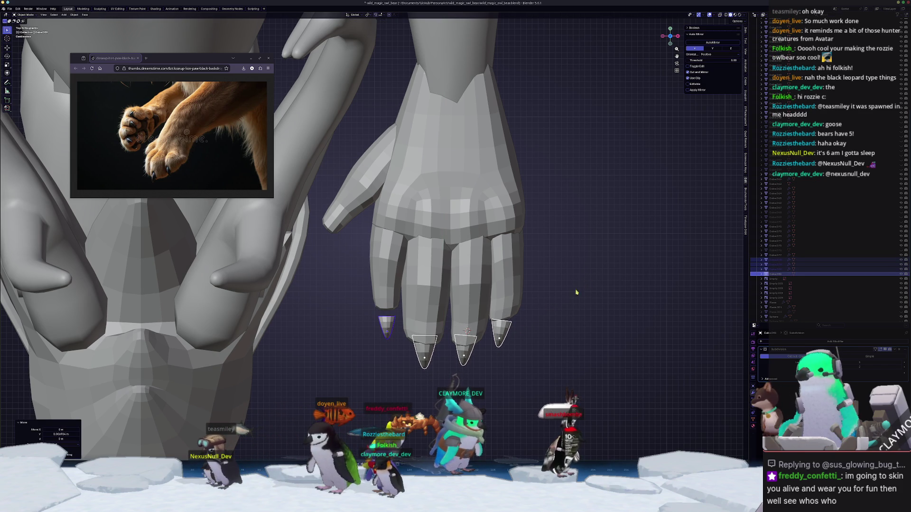
left_click(502, 332)
key("g")
key("y")
left_click(508, 327)
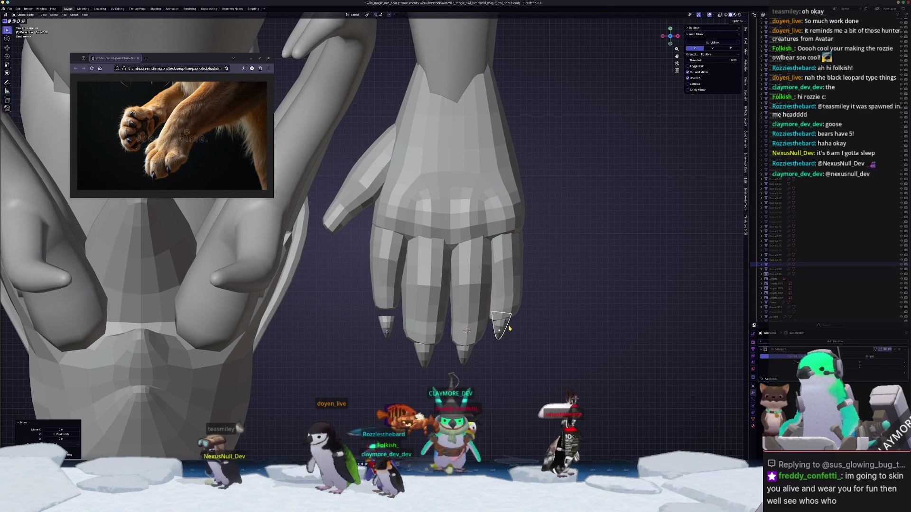
left_click(387, 330)
key("g")
key("y")
left_click(387, 315)
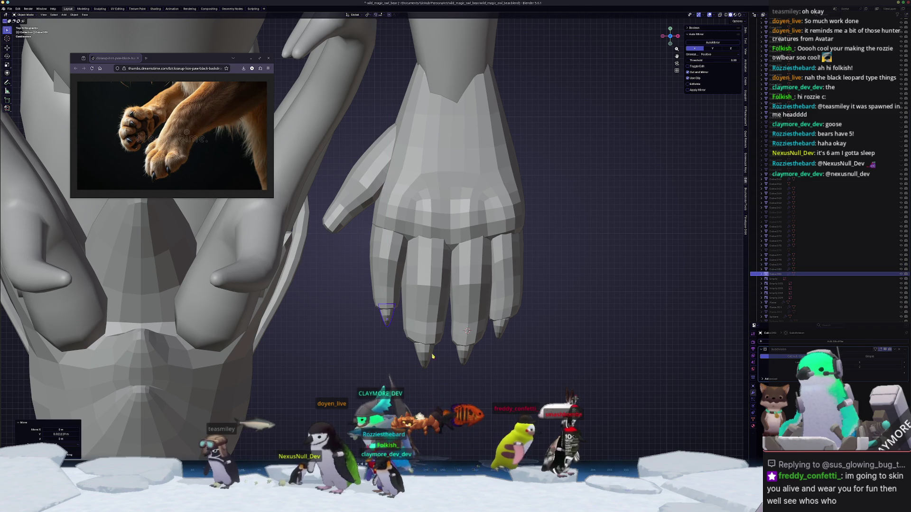
- Duplicate a claw, rotate it about 42.1° on Z, then move, scale and raise it onto the thumb tip
key("shift+d")
left_click(341, 247)
key("r")
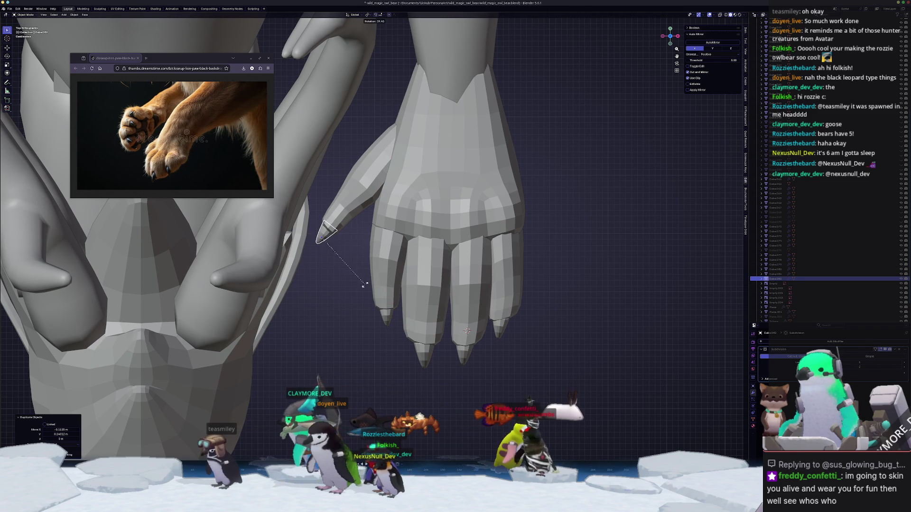
left_click(363, 286)
key("g")
left_click(365, 286)
key("s")
left_click(352, 283)
mouse_move(351, 283)
middle_mouse_down()
mouse_move(335, 252)
mouse_move(375, 294)
middle_mouse_up()
key("g")
key("z")
left_click(335, 251)
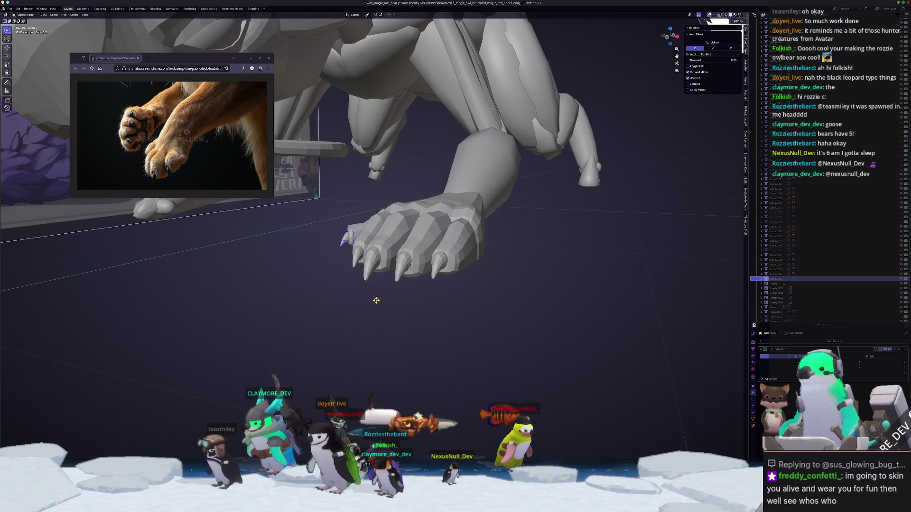
- In front orthographic view, lower the middle claw slightly and adjust its size
key("Tab")
mouse_move(345, 237)
middle_mouse_down()
mouse_move(380, 265)
mouse_move(419, 268)
middle_mouse_up()
key("Tab")
left_click(403, 264)
key("KP_1")
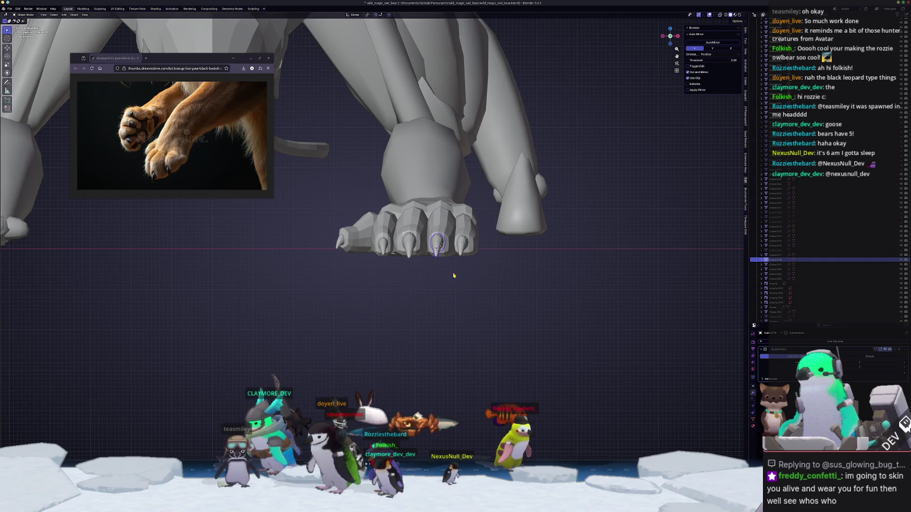
scroll(559, 244, "up", 3)
key("g")
key("z")
left_click(560, 248)
key("s")
left_click(559, 248)
- Nudge the next, middle and left claws vertically so their heights line up
left_click(525, 251)
key("s")
key("z")
key("Escape")
key("g")
key("z")
left_click(538, 249)
left_click(435, 248)
key("g")
key("z")
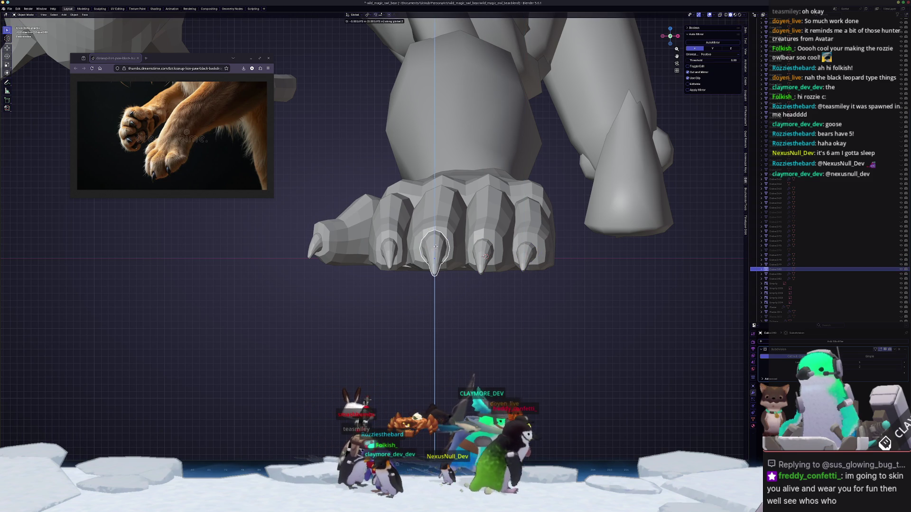
key("Escape")
left_click(389, 249)
key("g")
key("z")
- Zoom and orbit out to check the claws against the whole creature
key("Tab")
scroll(380, 247, "down", 5)
middle_click_drag(372, 239, 380, 273)
scroll(370, 266, "up", 4)
key("Tab")
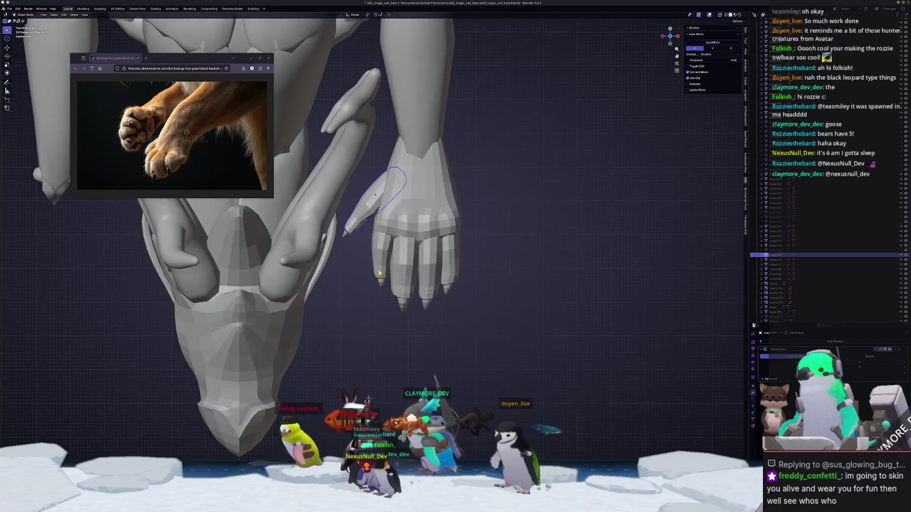
- In bottom view with X-ray on, pull the thumb tip and a nearby vertex to taper the thumb
key("ctrl+KP_7")
key("Tab")
key("alt+z")
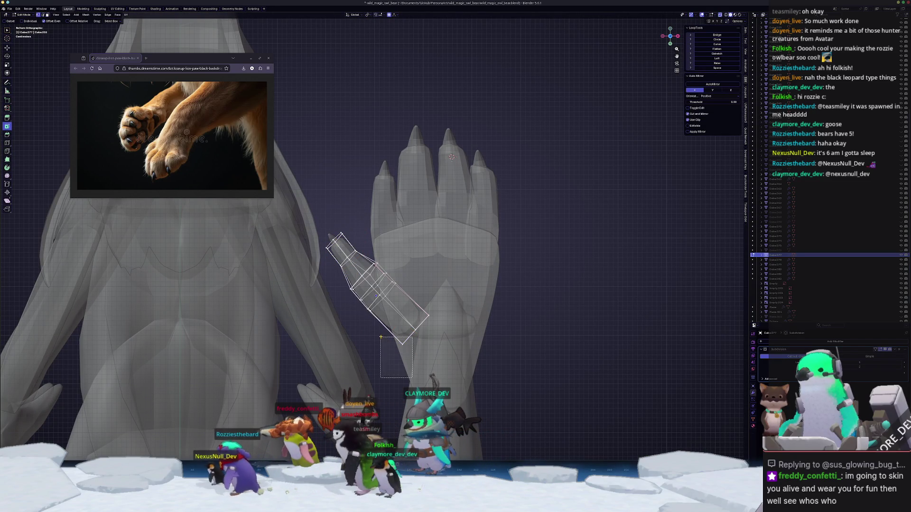
left_click_drag(381, 337, 381, 338)
key("g")
left_click(388, 363)
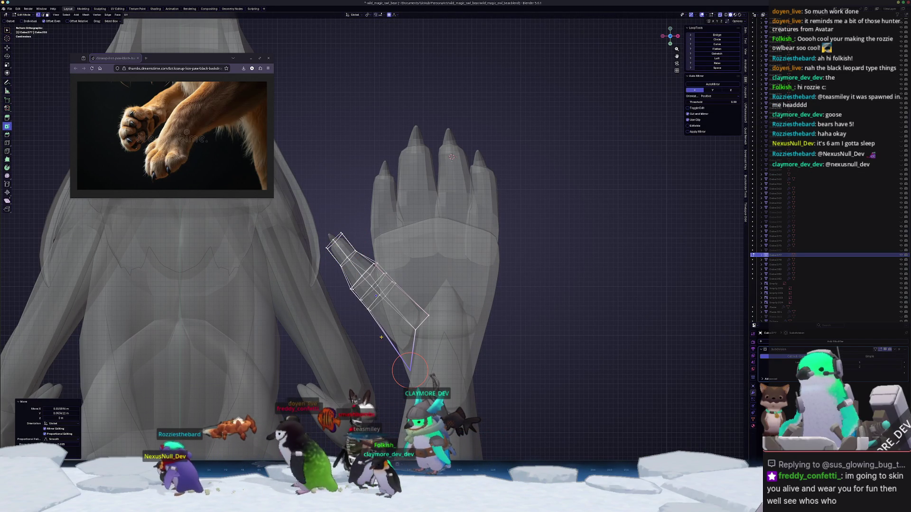
left_click_drag(361, 306, 360, 307)
key("g")
left_click(360, 317)
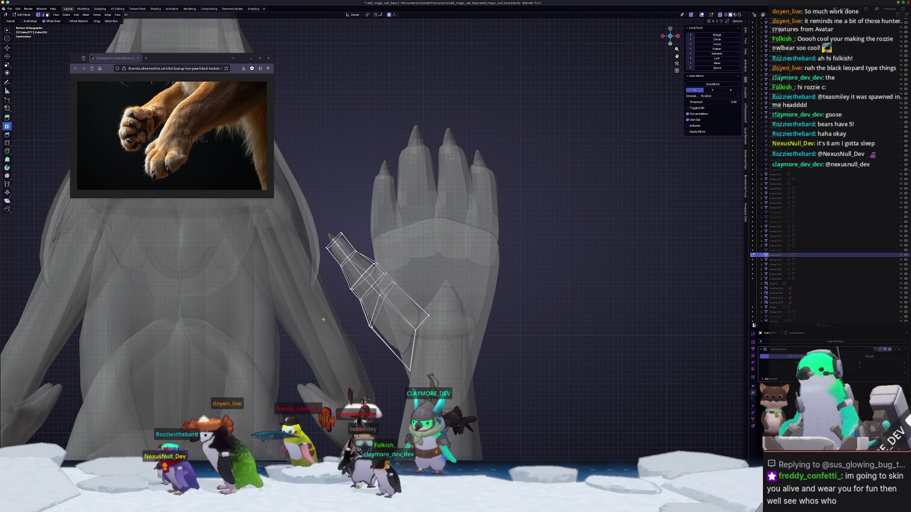
- Move more thumb edge vertices with soft falloff to refine its pointed shape
scroll(389, 289, "up", 2)
scroll(392, 283, "up", 2)
key("g")
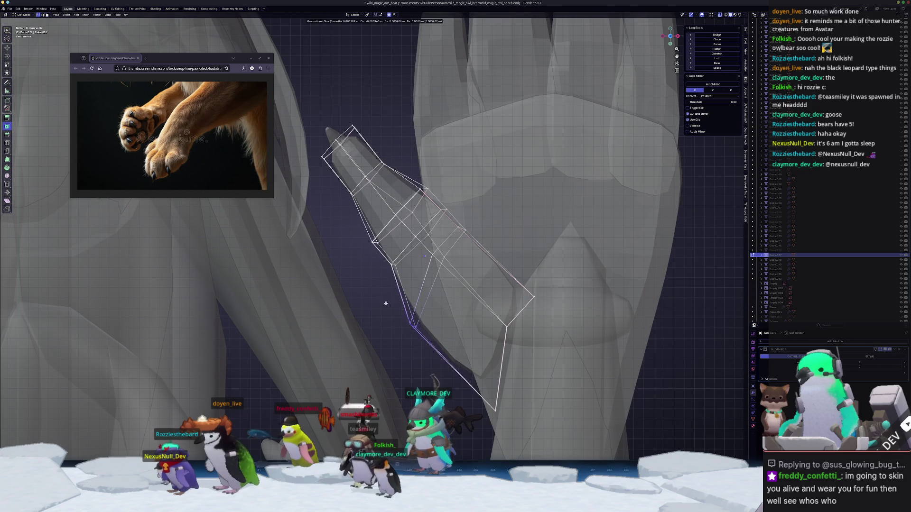
left_click(383, 306)
left_click(486, 259)
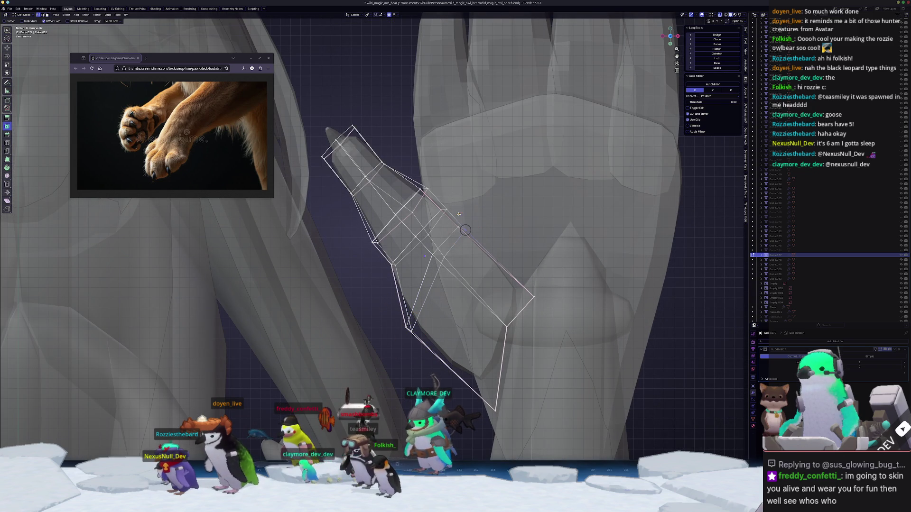
left_click_drag(447, 219, 447, 218)
key("g")
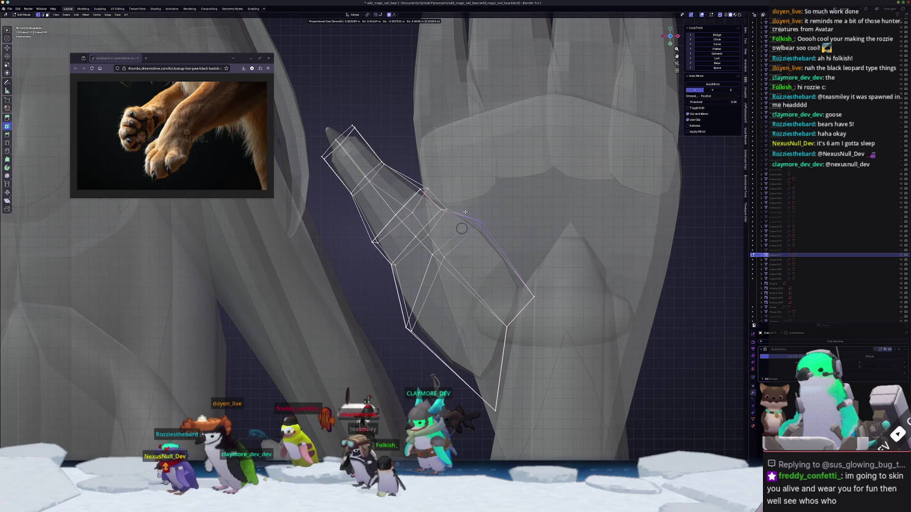
left_click(463, 213)
left_click(392, 260)
key("g")
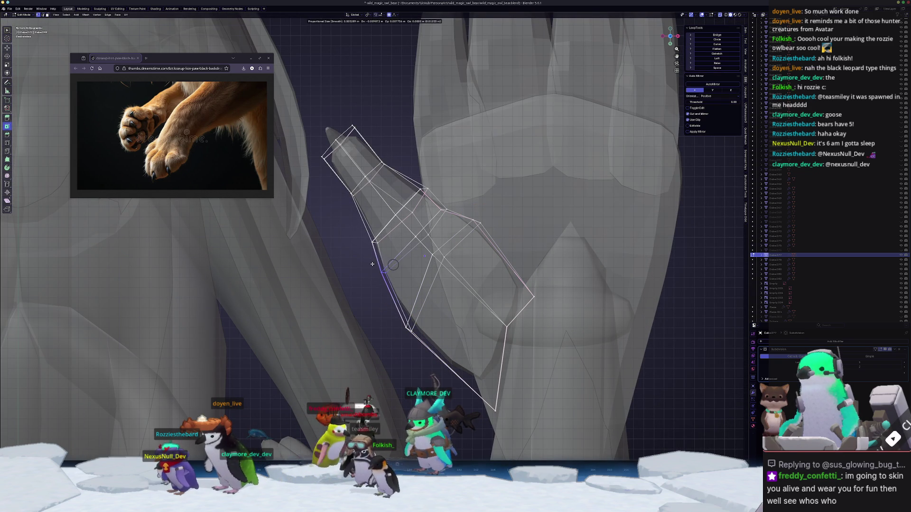
left_click(373, 265)
key("g")
left_click(385, 242)
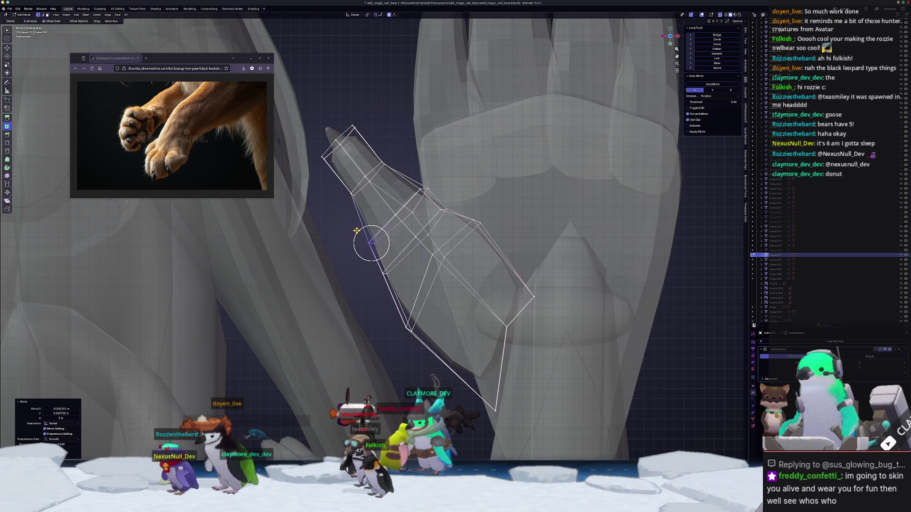
- Crease the thumb's selected edges with Shift+E and shift the selection vertically
key("Tab")
mouse_move(392, 242)
middle_mouse_down()
mouse_move(319, 269)
mouse_move(470, 260)
mouse_move(456, 252)
mouse_move(331, 333)
mouse_move(314, 375)
middle_mouse_up()
key("Tab")
key("shift+e")
key("Escape")
key("g")
key("z")
key("Escape")
- Select the palm object and open its mesh in Edit Mode
key("Tab")
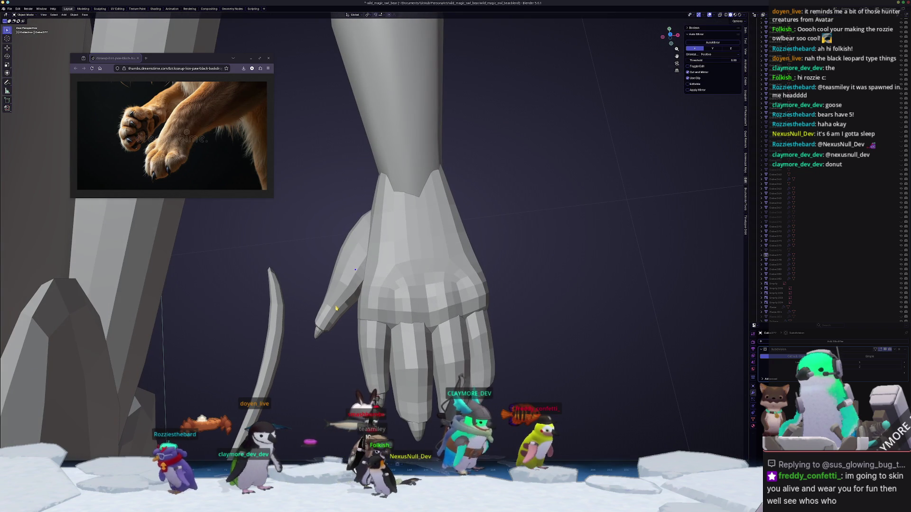
middle_click_drag(327, 342, 382, 291)
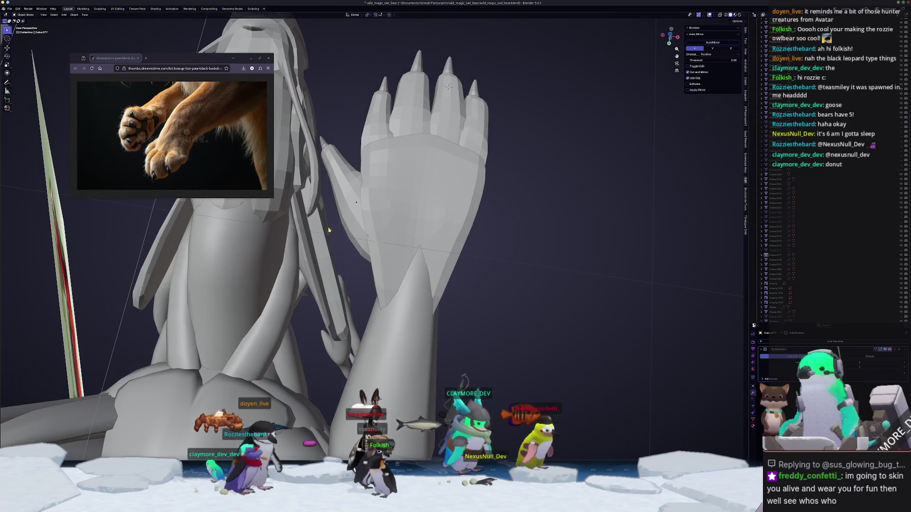
left_click(382, 291)
key("Tab")
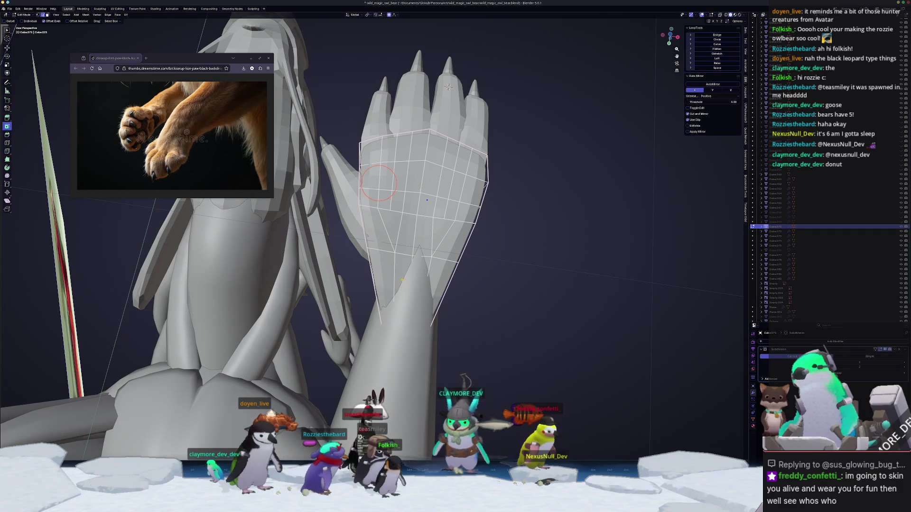
- Add an edge loop around the wrist and narrow it along X
left_click(397, 282)
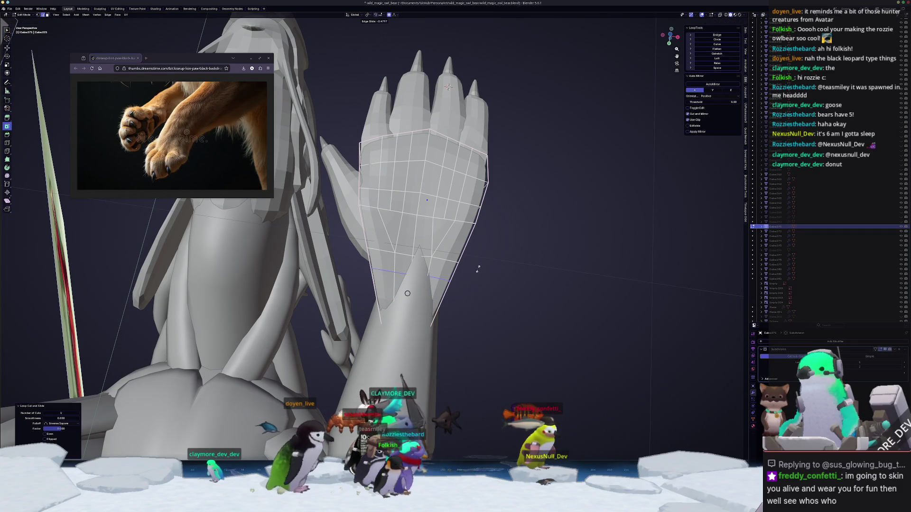
left_click(478, 270)
key("s")
key("x")
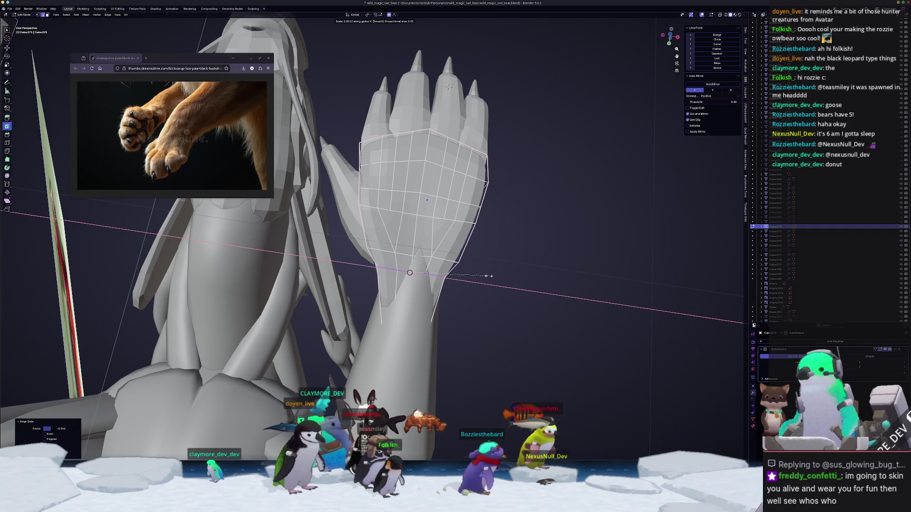
left_click(494, 275)
- Drop a loop midway along the forearm and narrow it sideways along X
key("Tab")
mouse_move(494, 275)
middle_mouse_down()
mouse_move(294, 260)
mouse_move(301, 218)
mouse_move(380, 268)
middle_mouse_up()
key("Tab")
right_click(410, 239)
middle_click_drag(410, 239, 446, 214)
key("s")
key("x")
scroll(474, 257, "up", 5)
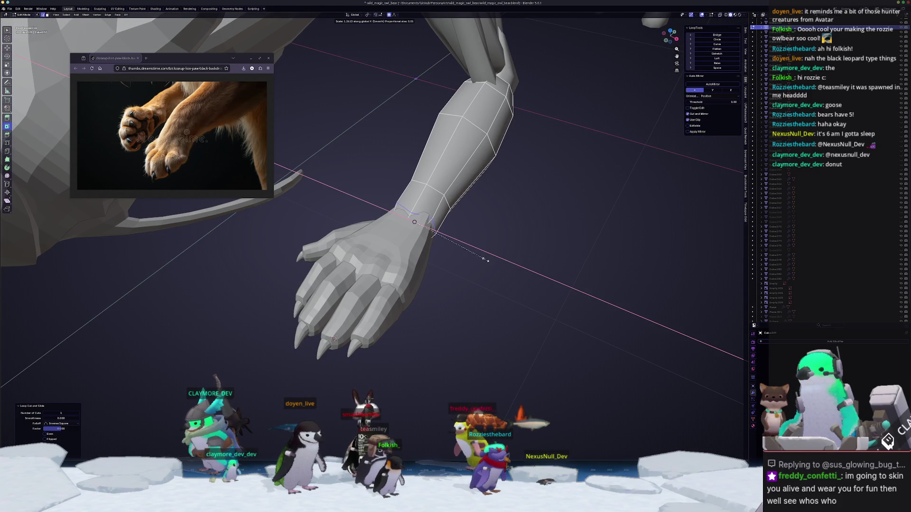
left_click(485, 259)
- Narrow the selected loop further along X, then box-select the front paw in Object Mode
mouse_move(485, 260)
middle_mouse_down()
mouse_move(437, 233)
mouse_move(366, 214)
mouse_move(404, 212)
mouse_move(372, 290)
mouse_move(489, 218)
mouse_move(427, 309)
mouse_move(404, 333)
mouse_move(391, 321)
middle_mouse_up()
key("s")
key("x")
left_click(407, 207)
key("Tab")
scroll(403, 332, "down", 5)
left_click_drag(408, 313, 359, 250)
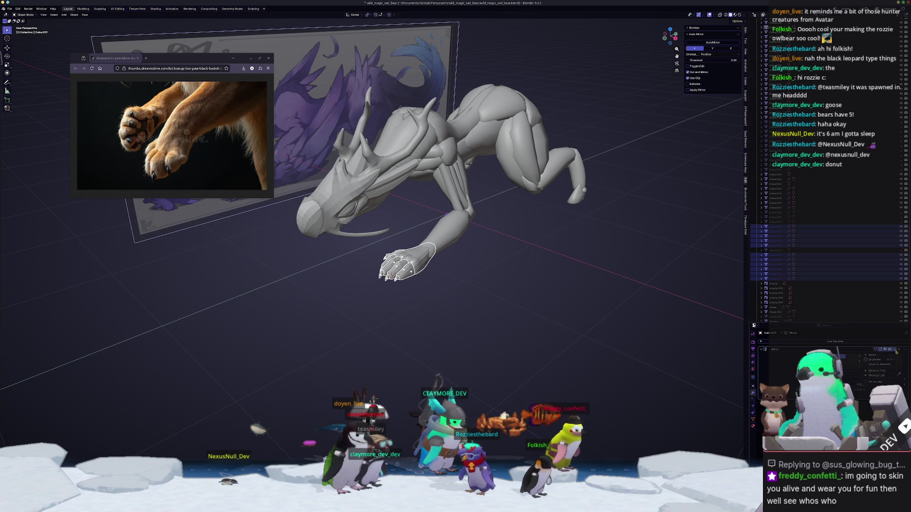
- Apply All Transforms to the front paw, then reselect it in front view for mesh editing
key("ctrl+a")
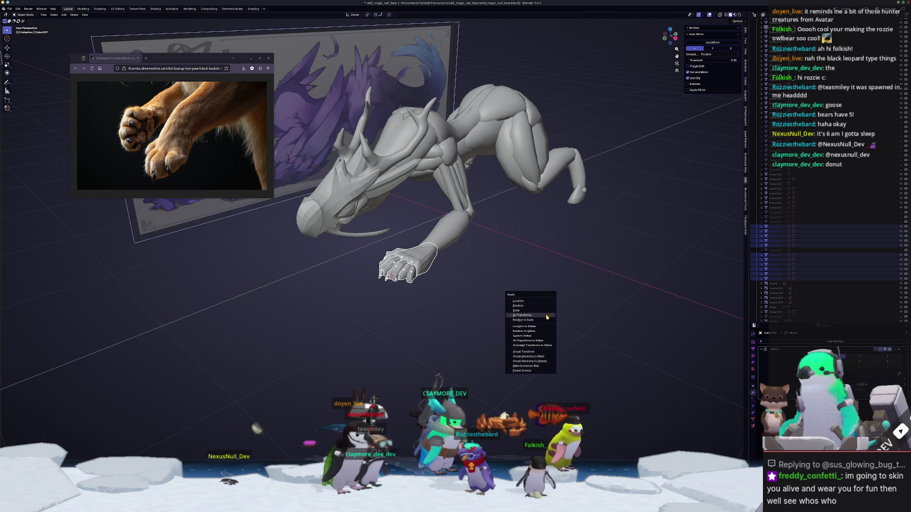
left_click(547, 317)
mouse_move(474, 314)
middle_mouse_down()
mouse_move(376, 313)
mouse_move(363, 327)
mouse_move(342, 310)
mouse_move(379, 302)
mouse_move(381, 329)
mouse_move(421, 294)
mouse_move(501, 272)
middle_mouse_up()
scroll(370, 332, "up", 5)
left_click(501, 271)
key("Tab")
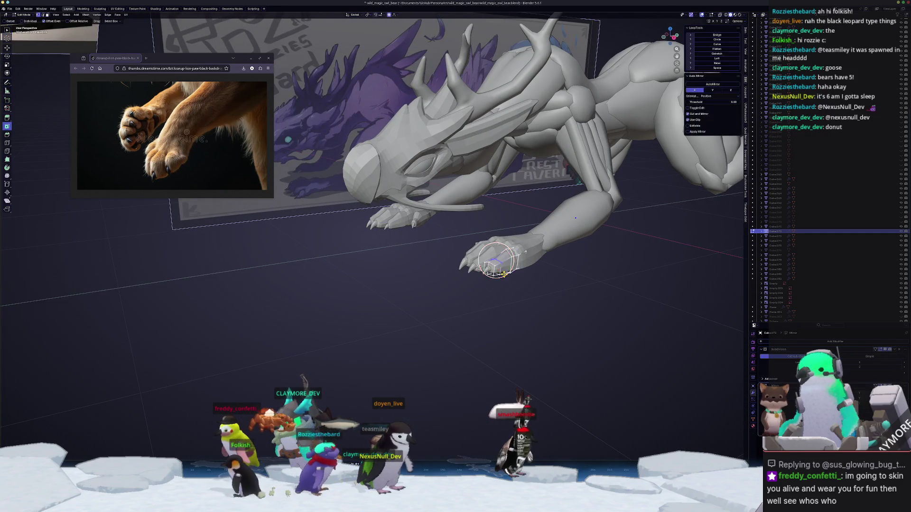
- Select an edge path along the front paw's outer toe and give it full crease
scroll(525, 252, "up", 6)
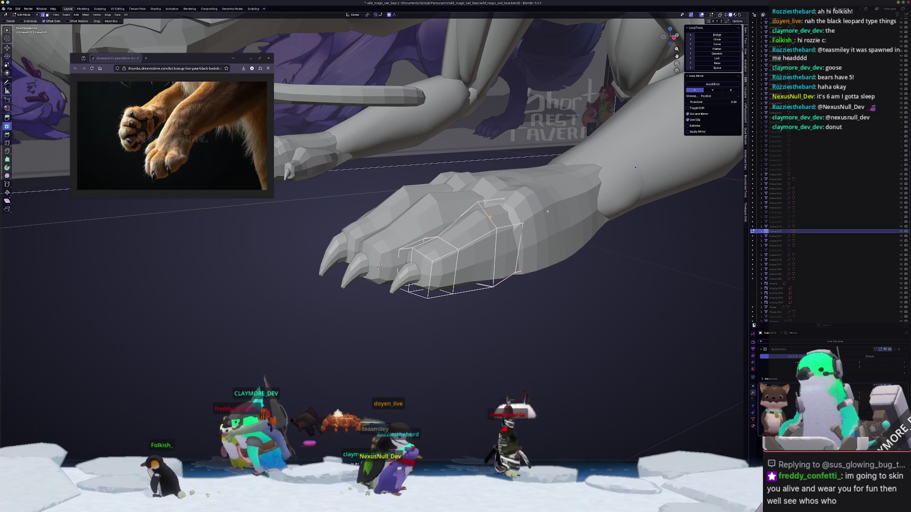
middle_click_drag(548, 212, 562, 202)
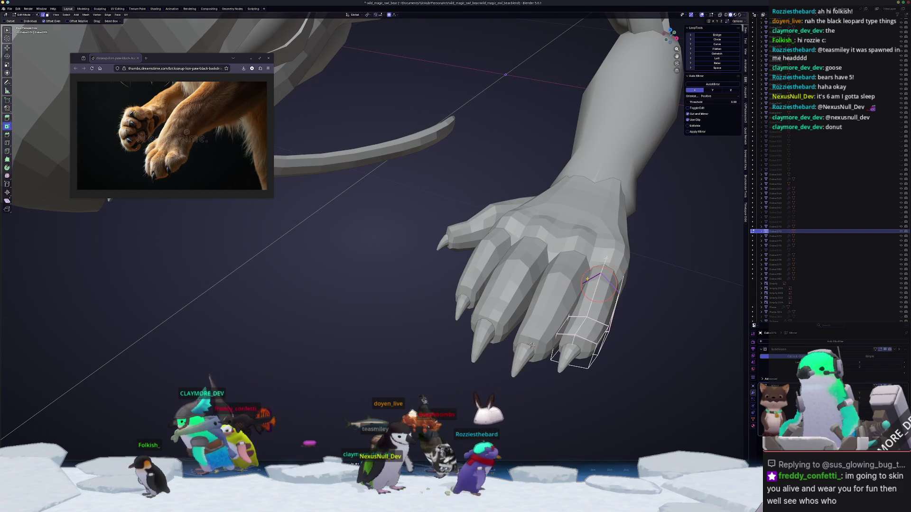
middle_click_drag(531, 346, 461, 317)
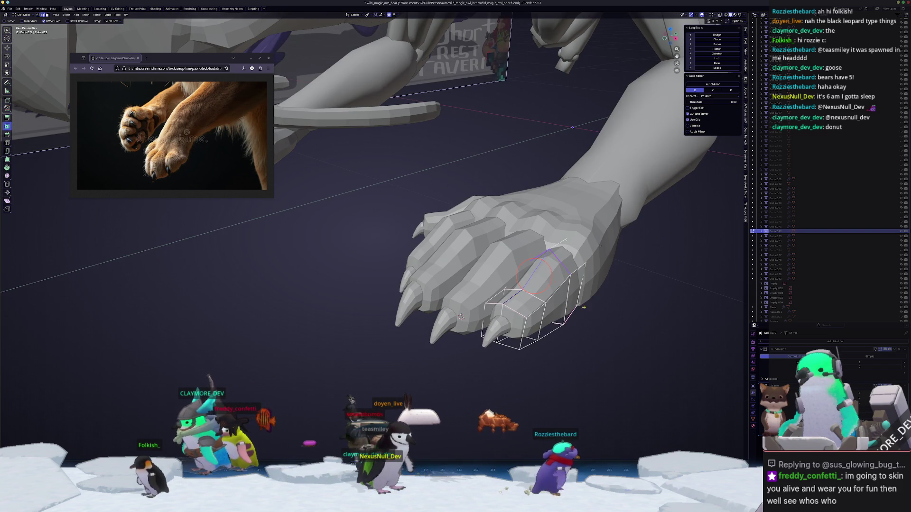
key("Tab")
mouse_move(584, 307)
middle_mouse_down()
mouse_move(568, 296)
mouse_move(589, 312)
middle_mouse_up()
key("Tab")
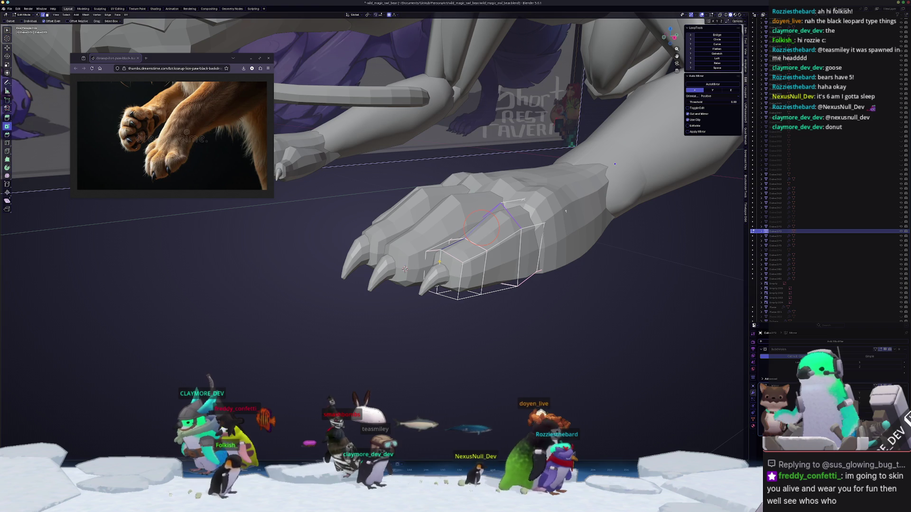
left_click(440, 262, "alt")
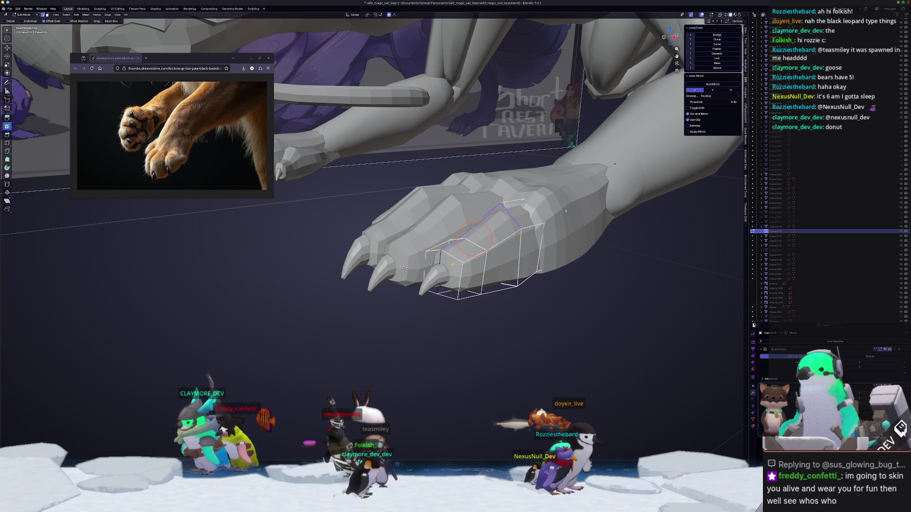
key("shift+e")
left_click(453, 256)
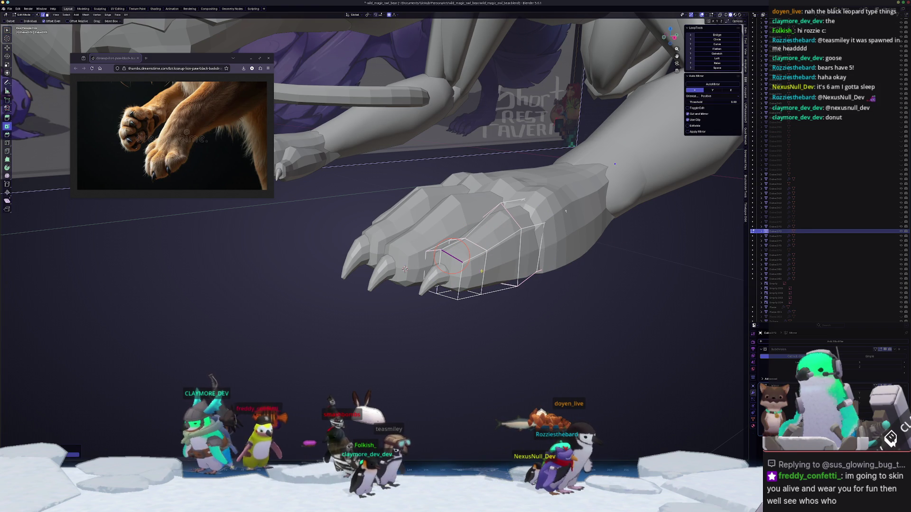
- Adjust the outer toe edges' crease amount and return to Object Mode
middle_click_drag(566, 211, 612, 208)
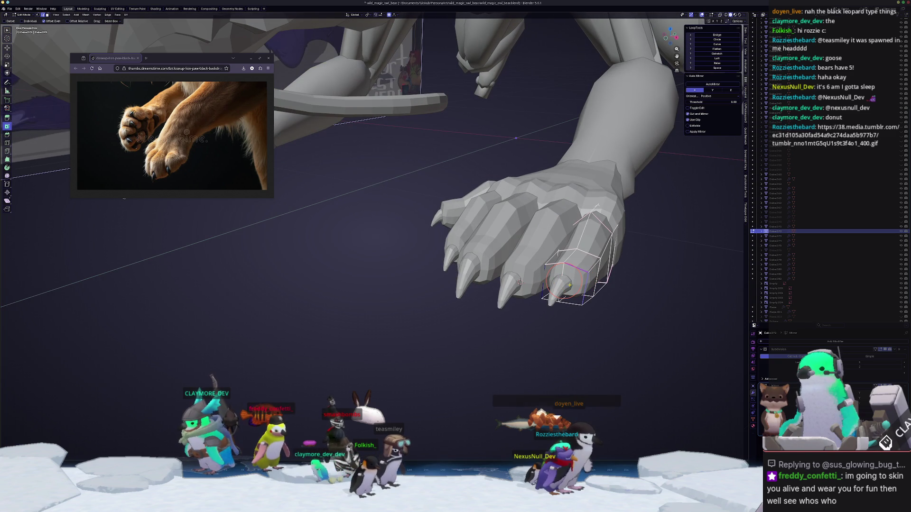
key("shift+e")
left_click(640, 279)
key("Tab")
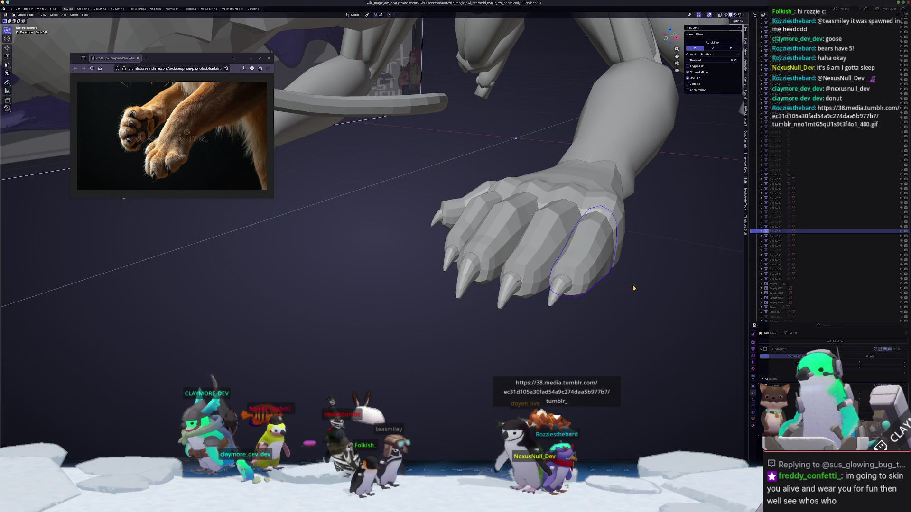
middle_click_drag(640, 280, 632, 308)
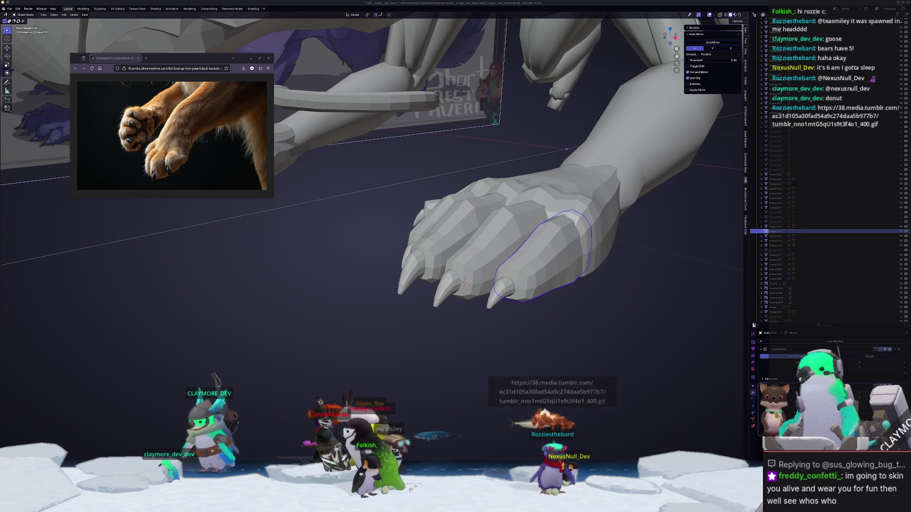
left_click(849, 107)
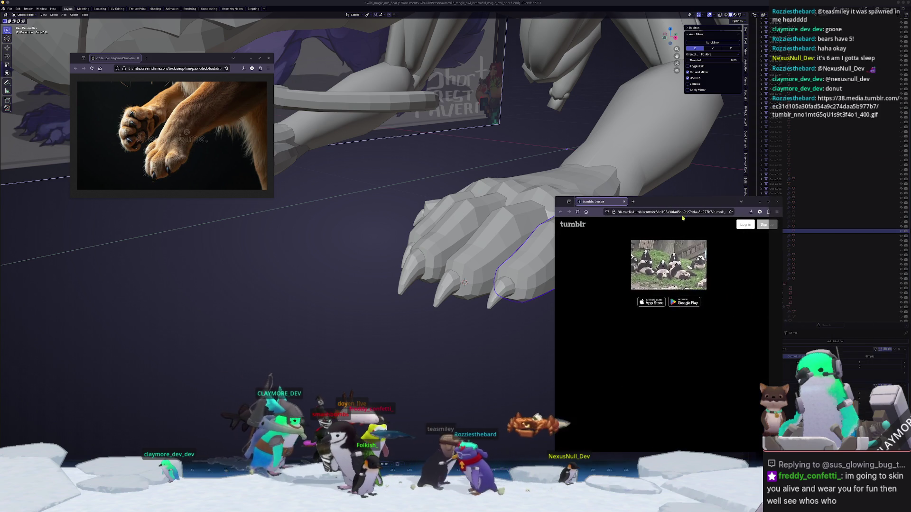
scroll(636, 339, "up", 5, "ctrl")
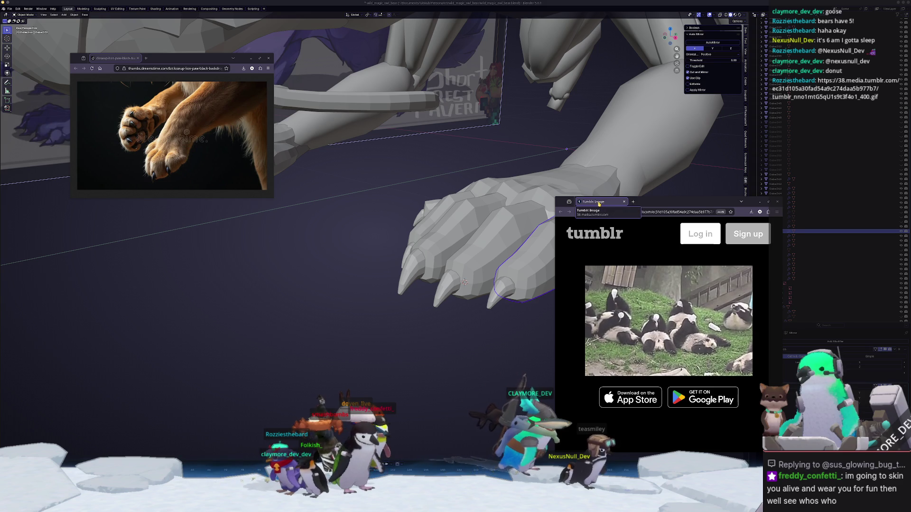
left_click(624, 202)
scroll(588, 261, "down", 5)
key("Tab")
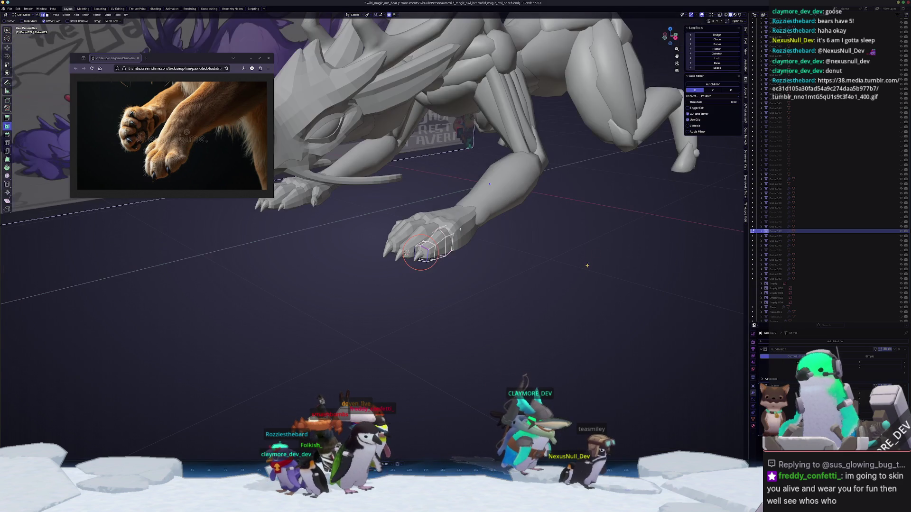
- Box-select the front paw pieces in top view
key("Tab")
mouse_move(578, 274)
middle_mouse_down()
mouse_move(546, 291)
mouse_move(485, 282)
mouse_move(479, 315)
middle_mouse_up()
left_click_drag(479, 315, 393, 233)
middle_click_drag(467, 263, 484, 270)
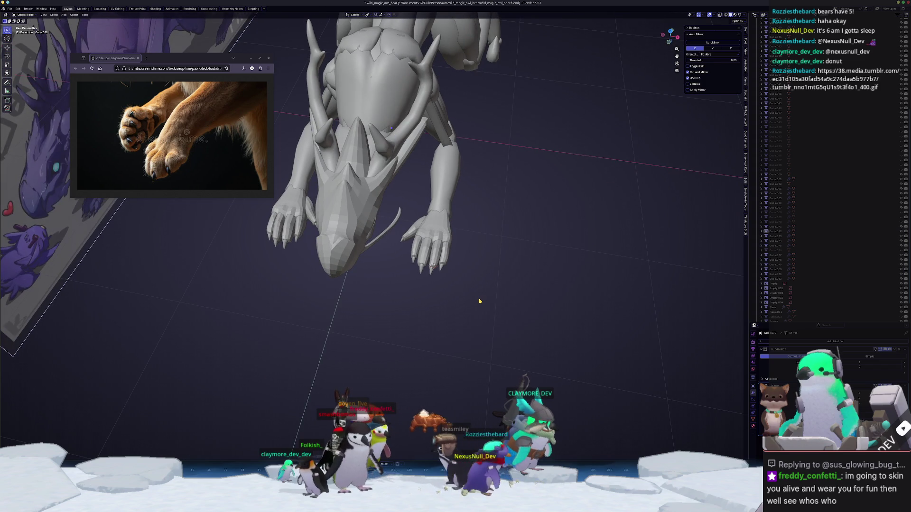
key("KP_7")
mouse_move(464, 296)
left_mouse_down()
mouse_move(413, 253)
mouse_move(401, 197)
left_mouse_up()
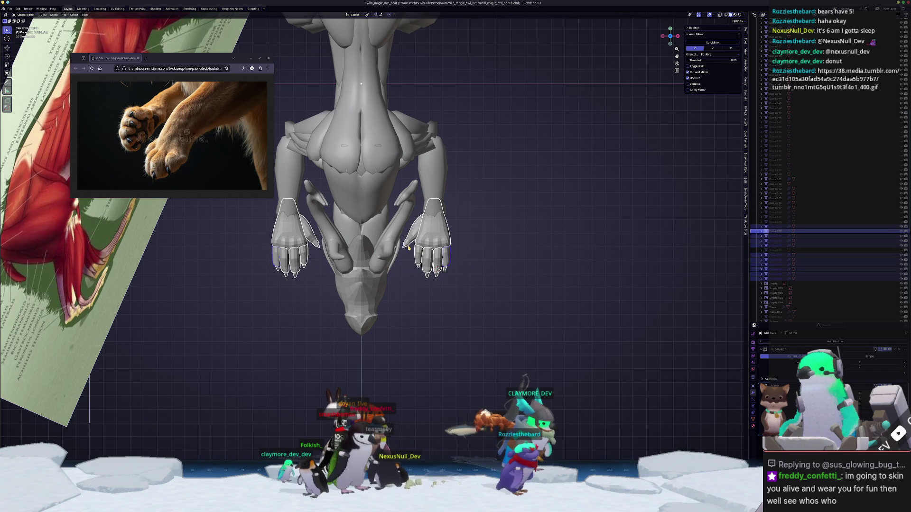
scroll(450, 305, "up", 2)
scroll(450, 304, "down", 4)
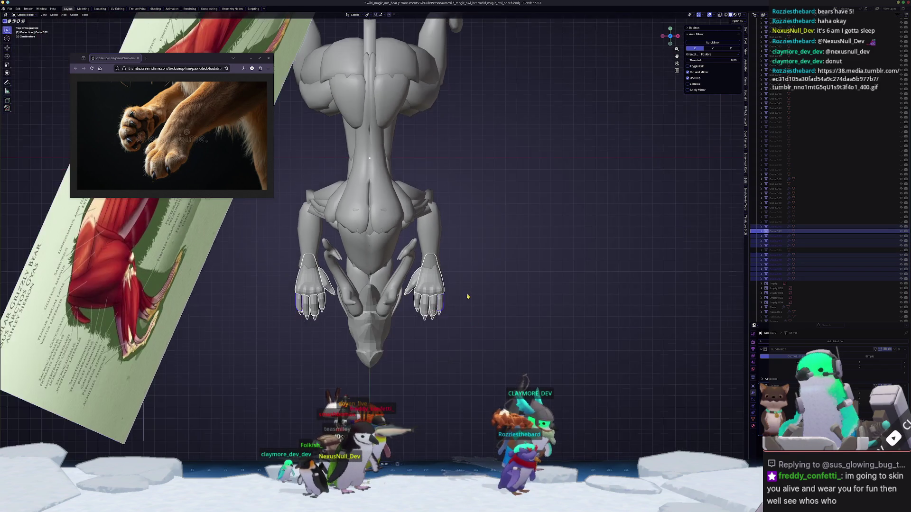
- Duplicate the paw along Y, then move and rotate the copy onto the hind foot in side view, with X-ray on
key("shift+d")
key("y")
left_click(514, 143)
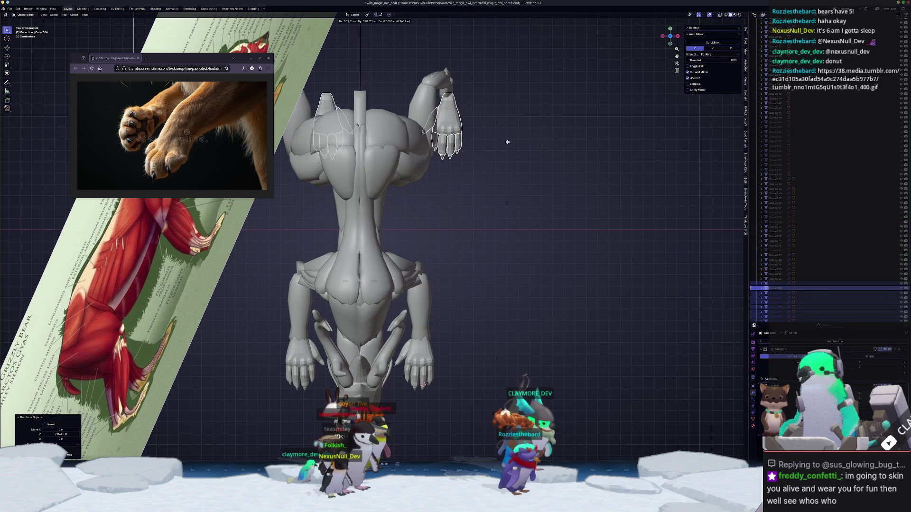
key("KP_3")
scroll(497, 287, "up", 5)
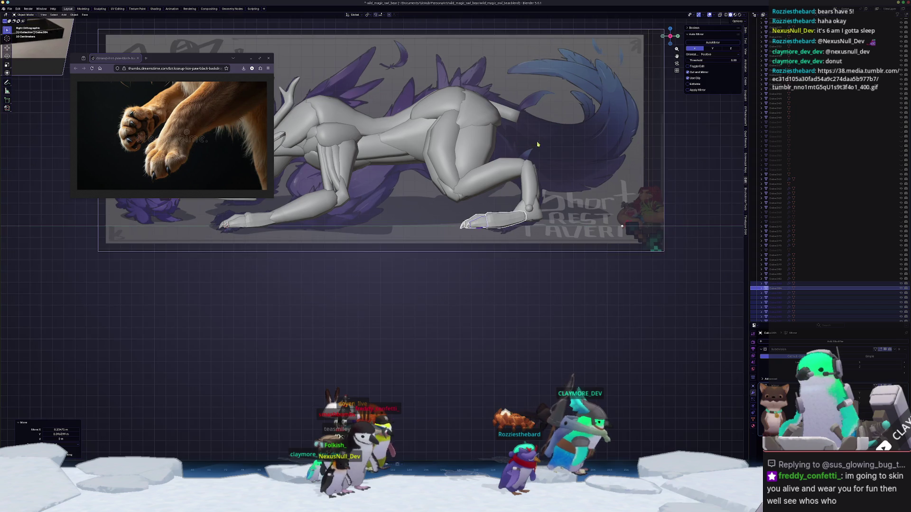
key("g")
left_click(527, 296)
key("r")
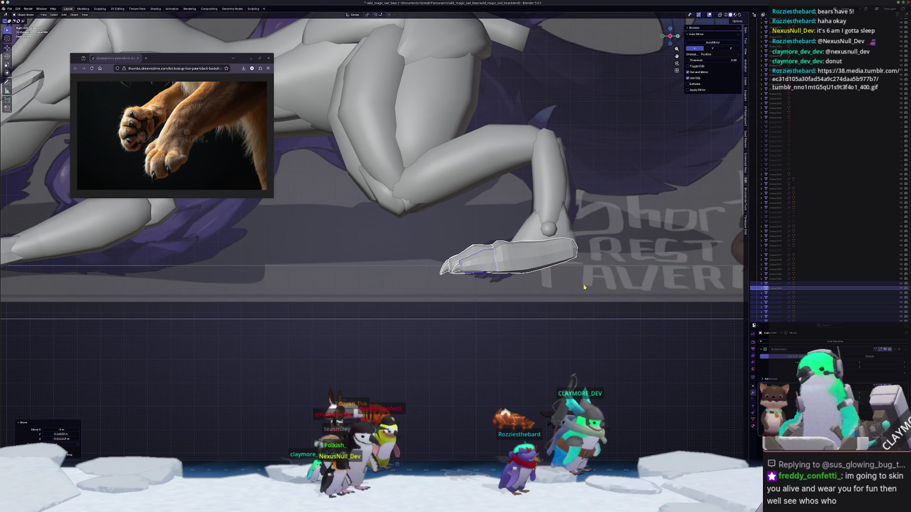
key("Tab")
key("alt+z")
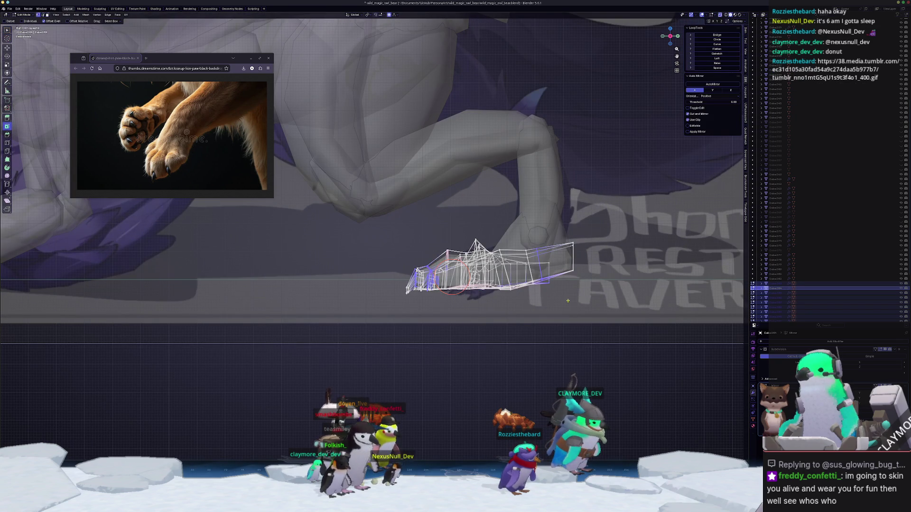
- Rotate and reposition the whole copied paw mesh on the hind leg, finishing with a Z-axis rotation
key("a")
key("r")
left_click(607, 291)
key("g")
left_click(611, 286)
mouse_move(612, 286)
middle_mouse_down()
mouse_move(501, 303)
mouse_move(638, 205)
mouse_move(367, 136)
middle_mouse_up()
scroll(501, 303, "up", 3)
key("r")
left_click(560, 260)
left_click(553, 254)
key("r")
key("z")
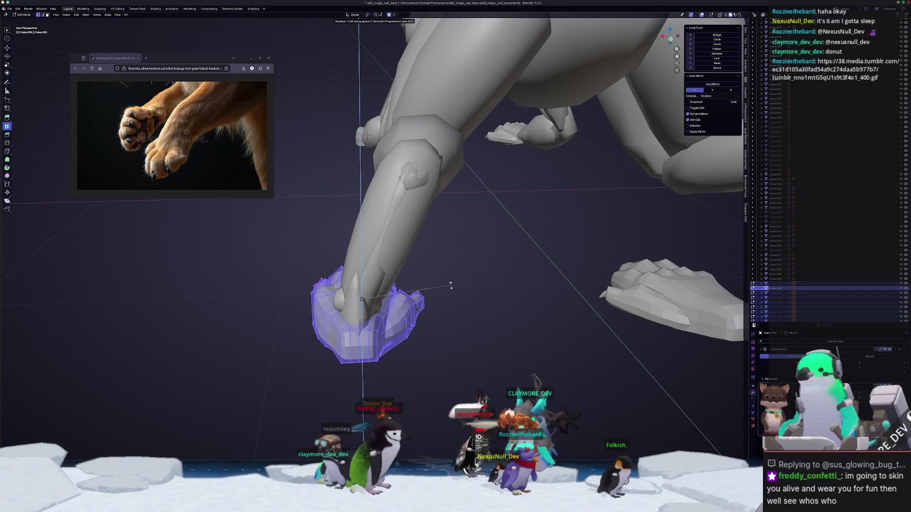
left_click(451, 285)
- Scale one paw face along X to 0.467
left_click(367, 345)
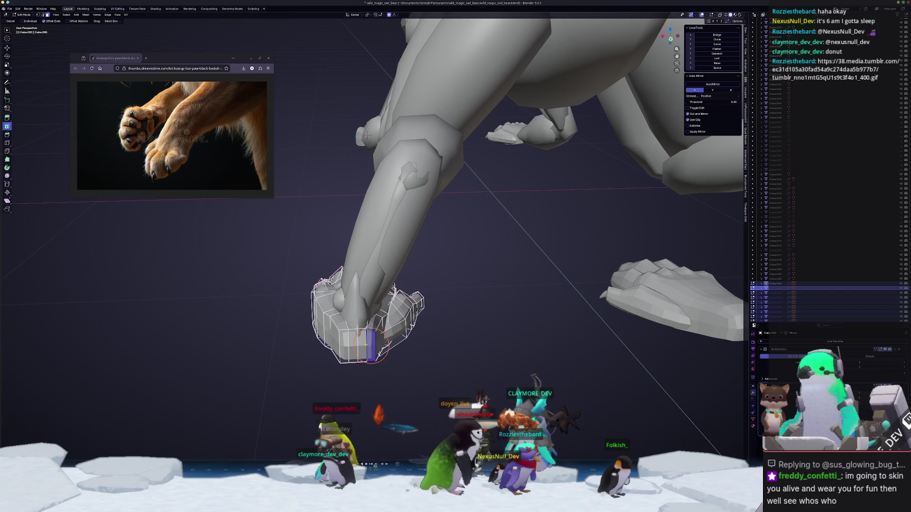
key("s")
key("x")
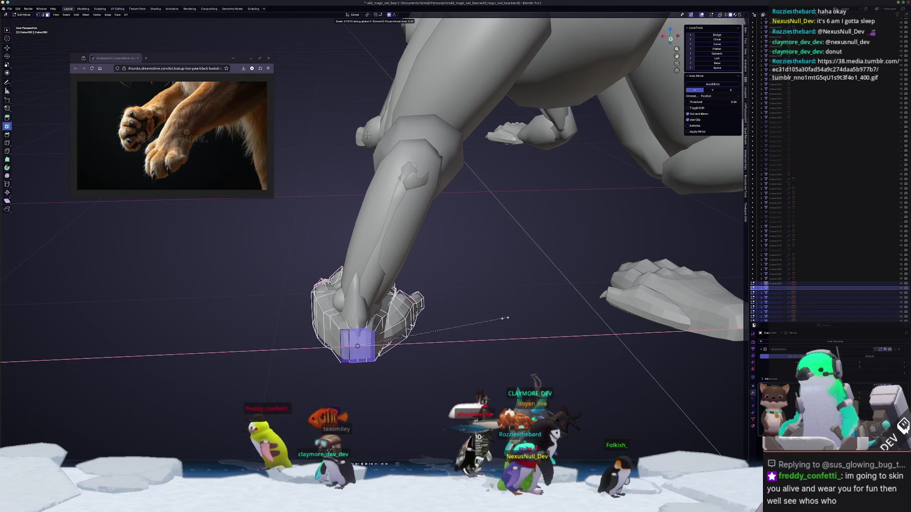
left_click(428, 327)
middle_click_drag(429, 326, 531, 237)
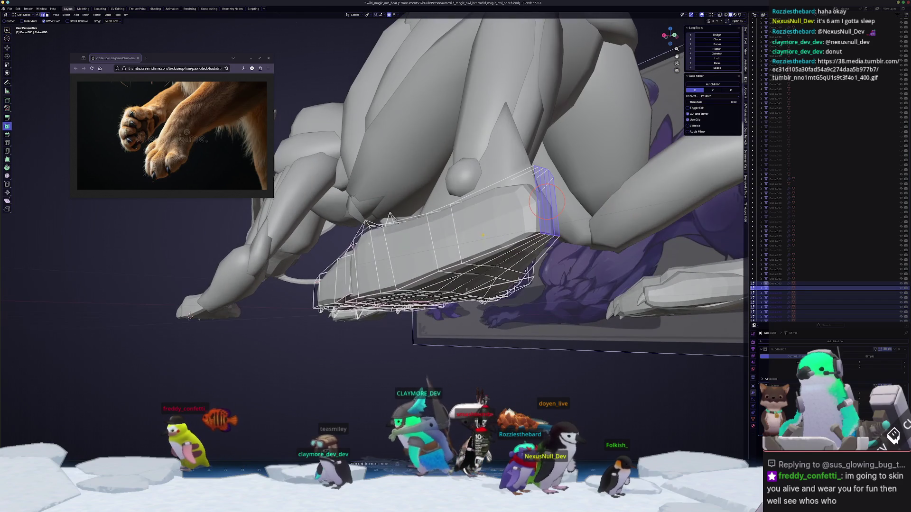
- Slide the paw's toe edge loops tighter, exit Edit Mode, and select the side claw piece
left_click(543, 232, "ctrl")
key("g")
key("g")
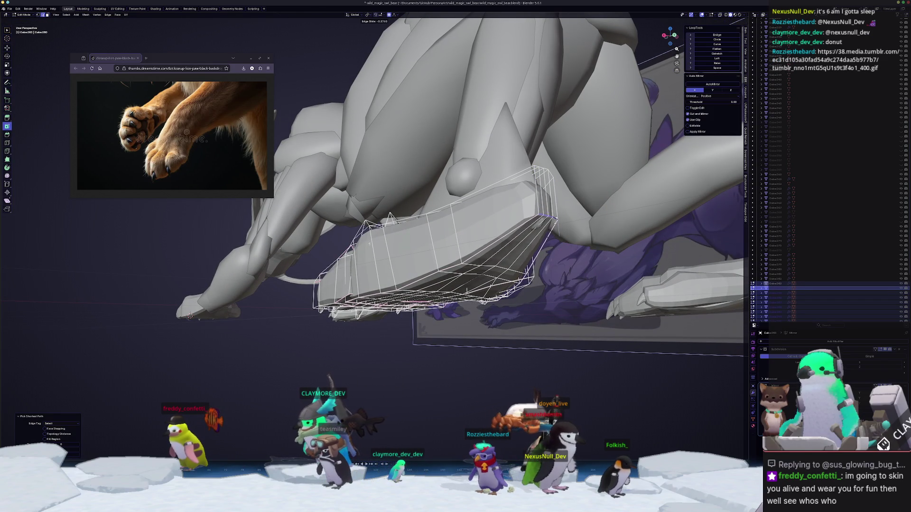
key("g")
key("g")
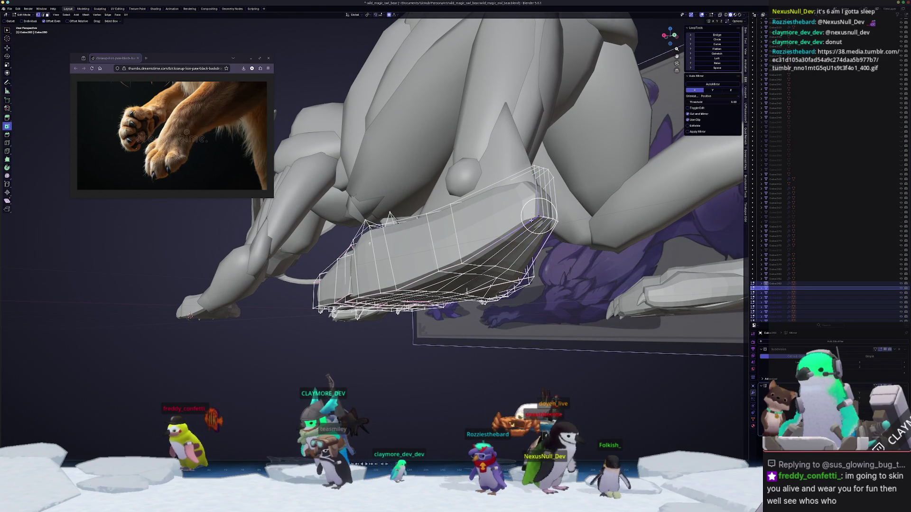
middle_click_drag(536, 218, 529, 231)
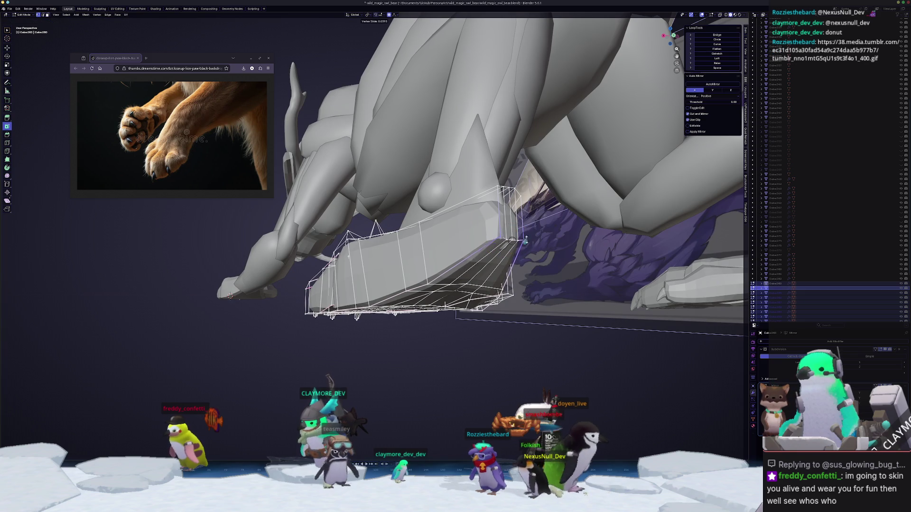
left_click(528, 233)
middle_click_drag(527, 233, 471, 262)
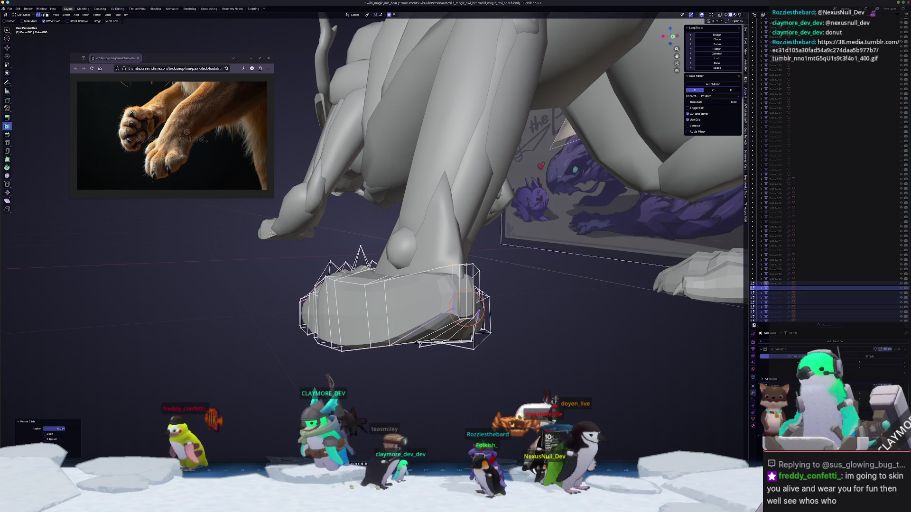
key("g")
key("g")
left_click(452, 266)
key("Tab")
mouse_move(452, 266)
middle_mouse_down()
mouse_move(446, 307)
mouse_move(373, 291)
middle_mouse_up()
left_click(339, 261)
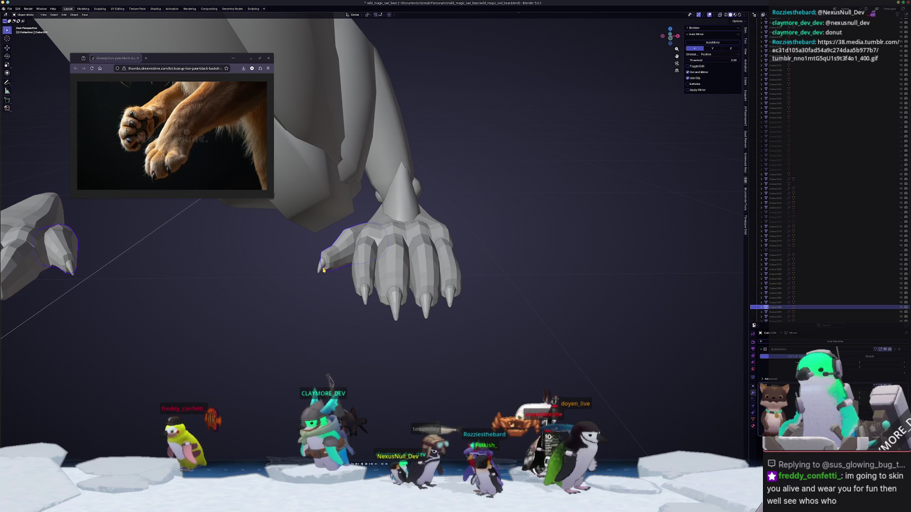
- Move the dewclaw along Y and then slightly left and down
middle_click_drag(324, 270, 407, 339)
key("g")
key("y")
left_click(478, 329)
key("g")
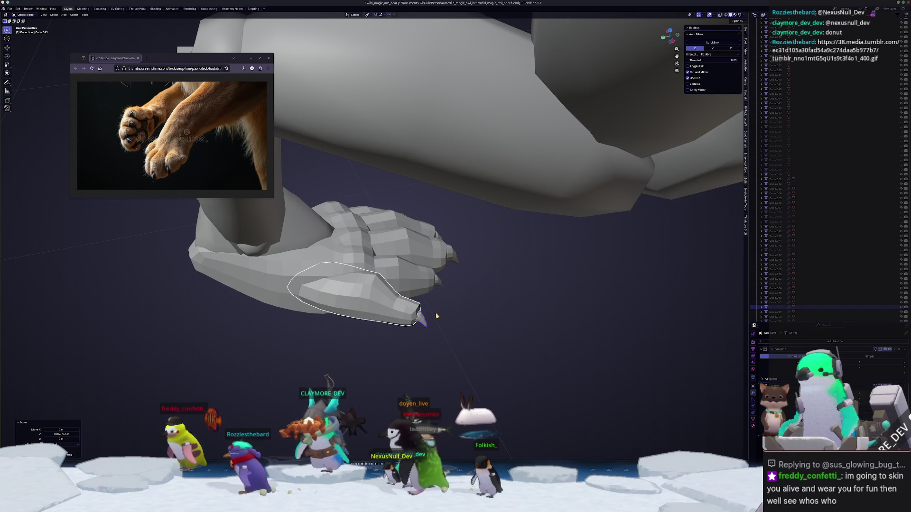
left_click(443, 315)
- In bottom view, move the dewclaw mesh with proportional editing, rotate it 5.36°, and nudge it into place
key("Tab")
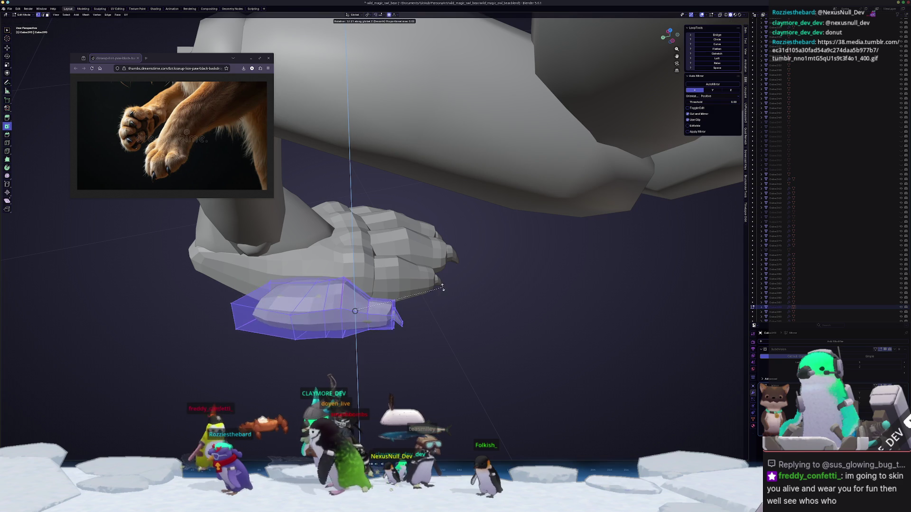
left_click(442, 300)
key("KP_1")
key("ctrl+KP_7")
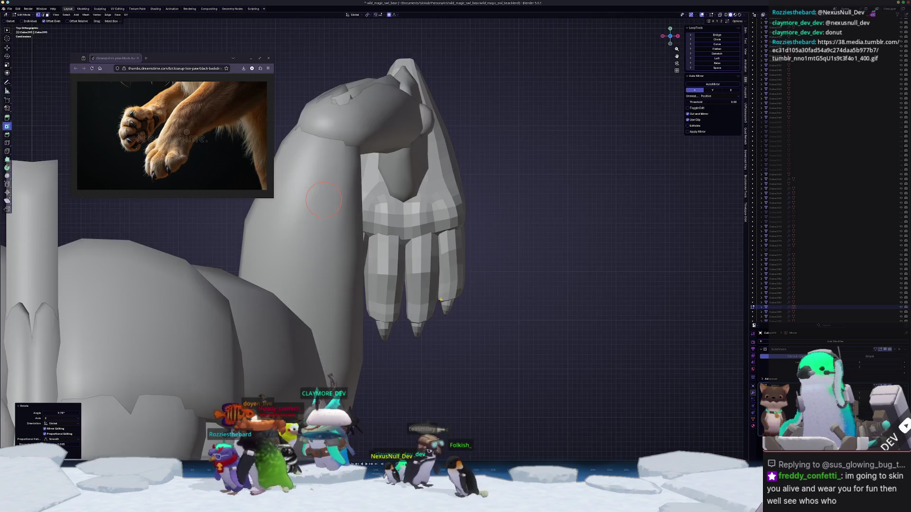
key("g")
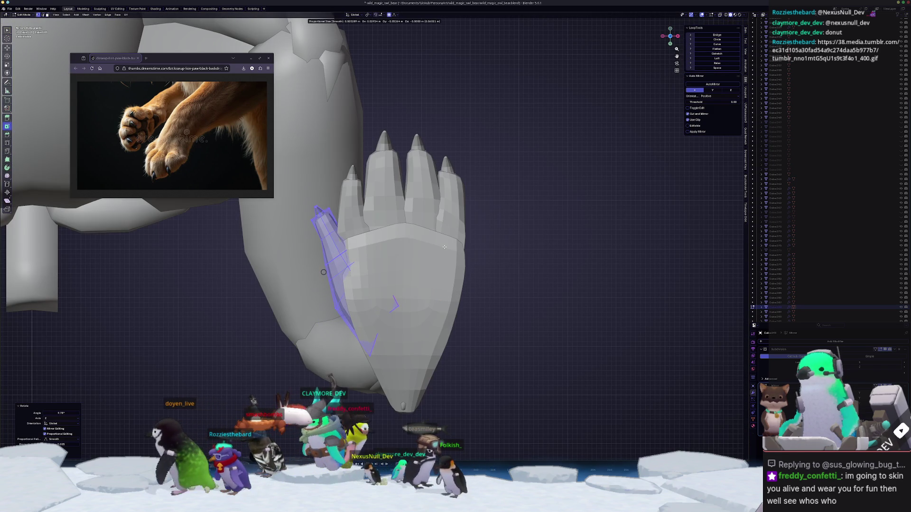
left_click(467, 251)
key("r")
left_click(483, 254)
key("g")
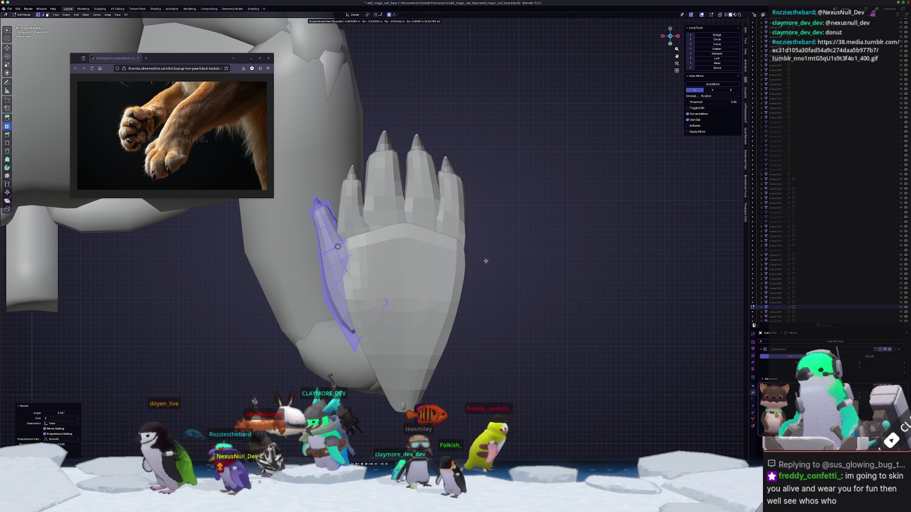
left_click(482, 260)
key("g")
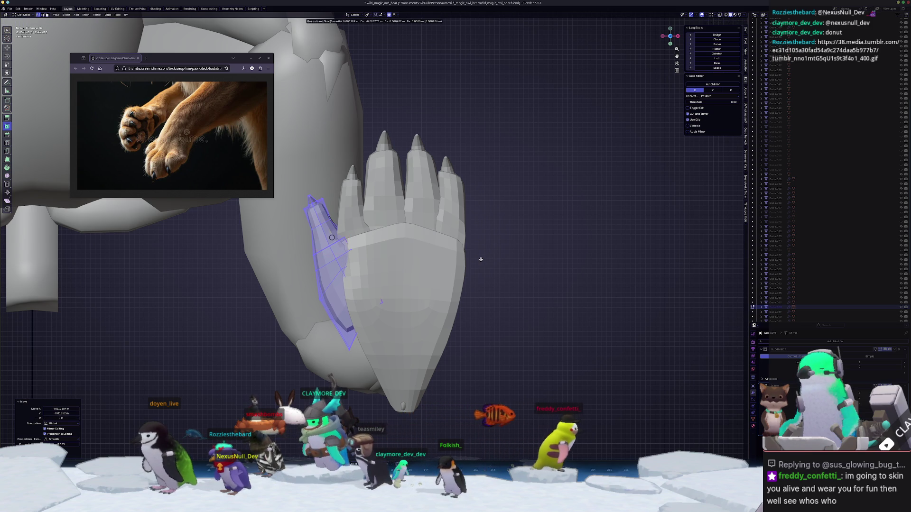
left_click(482, 262)
- Move another paw piece with falloff and edge-slide two paw loops, then return to Object Mode
mouse_move(481, 262)
middle_mouse_down()
mouse_move(469, 336)
mouse_move(406, 306)
mouse_move(387, 323)
mouse_move(384, 241)
middle_mouse_up()
left_click(404, 306)
key("g")
left_click(388, 323)
key("g")
mouse_move(317, 110)
middle_mouse_down()
mouse_move(391, 323)
mouse_move(397, 283)
mouse_move(382, 257)
middle_mouse_up()
key("g")
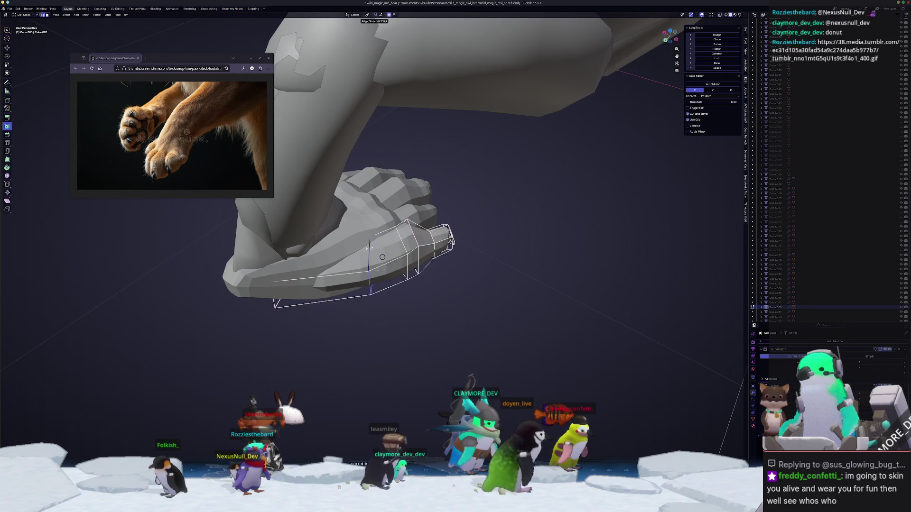
left_click(345, 252)
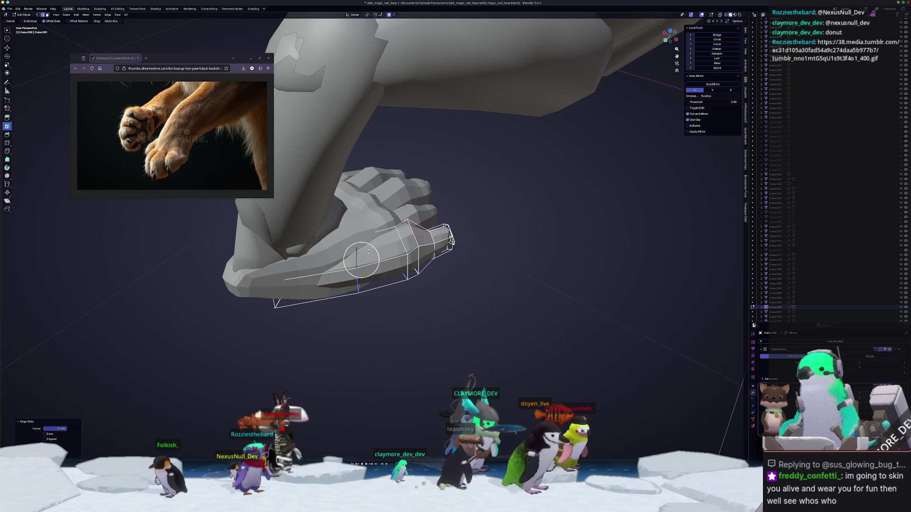
mouse_move(350, 262)
middle_mouse_down()
mouse_move(392, 221)
mouse_move(332, 270)
mouse_move(546, 196)
mouse_move(596, 232)
mouse_move(740, 263)
middle_mouse_up()
scroll(393, 222, "up", 3)
left_click(332, 270)
key("Tab")
scroll(350, 262, "down", 3)
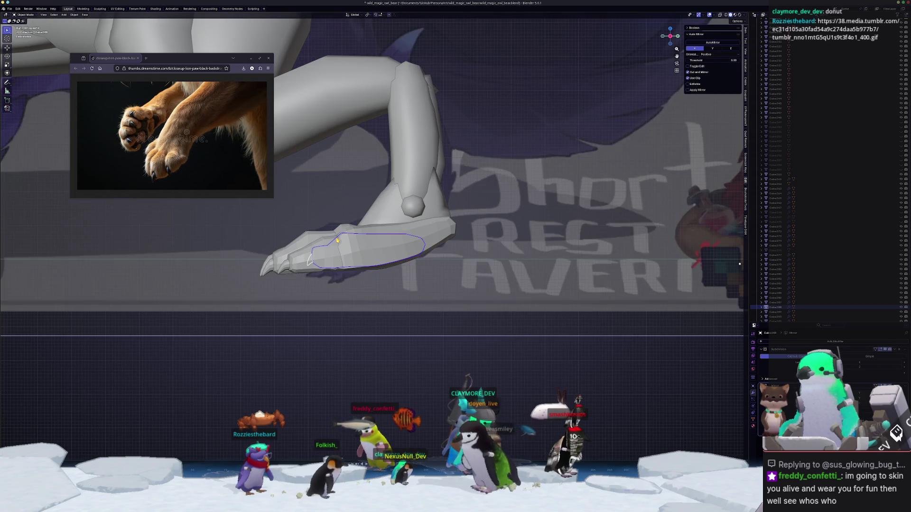
- Select the hind paw and claws, then stretch the toe-tip vertices forward along Y
key("alt+z")
middle_click_drag(337, 241, 390, 324, "shift")
mouse_move(306, 251)
left_mouse_down()
mouse_move(330, 276)
mouse_move(314, 247)
left_mouse_up()
key("Tab")
left_click_drag(377, 333, 366, 325)
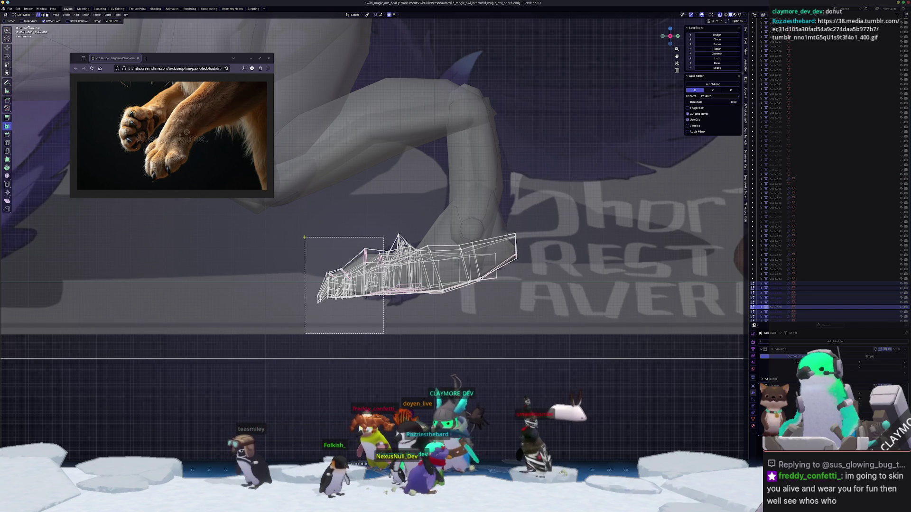
left_click_drag(383, 334, 383, 334)
key("alt+z")
key("g")
key("y")
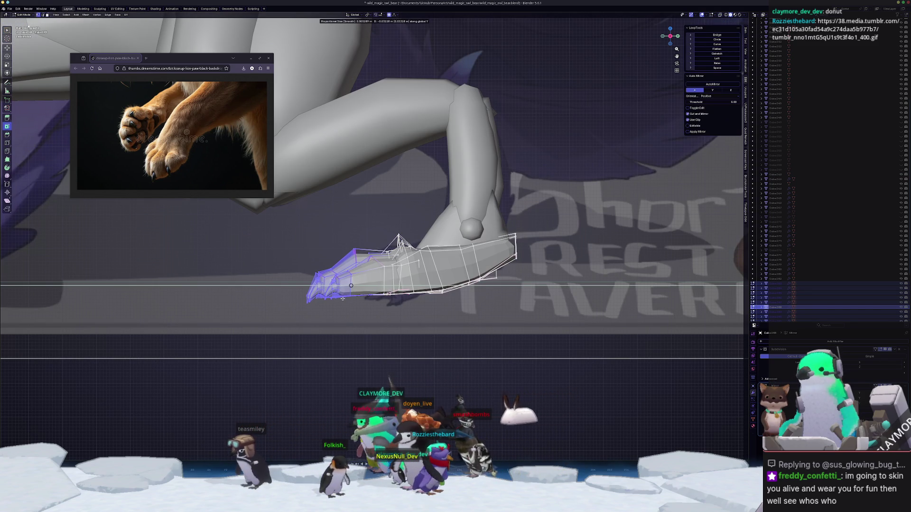
left_click(354, 309)
key("alt+z")
key("alt+z")
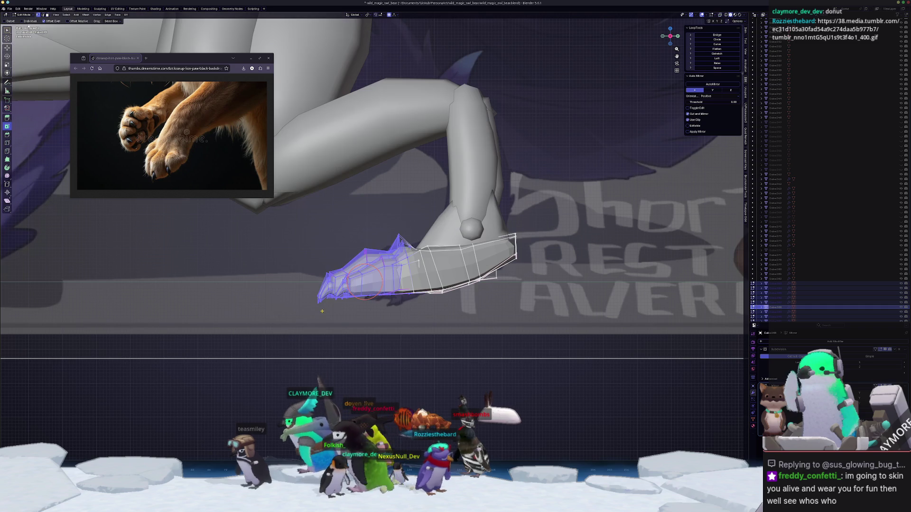
key("g")
key("y")
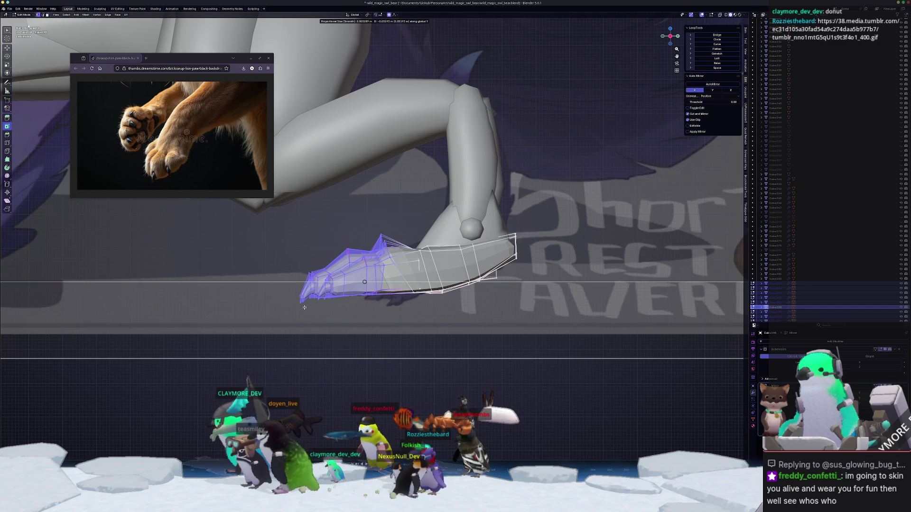
left_click(305, 308)
- Select one hind paw piece and view it from the left orthographic side
middle_click_drag(305, 307, 366, 338)
key("Tab")
mouse_move(494, 304)
middle_mouse_down()
mouse_move(494, 270)
mouse_move(527, 263)
middle_mouse_up()
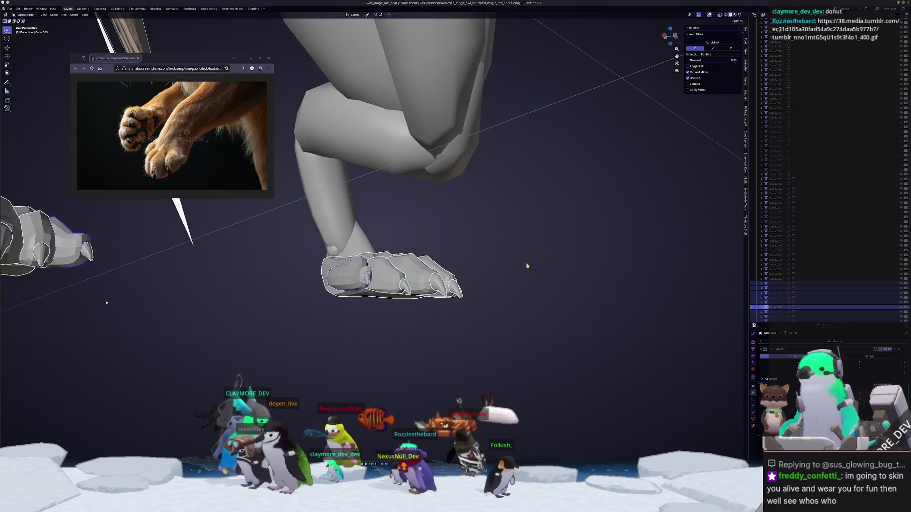
left_click(342, 281)
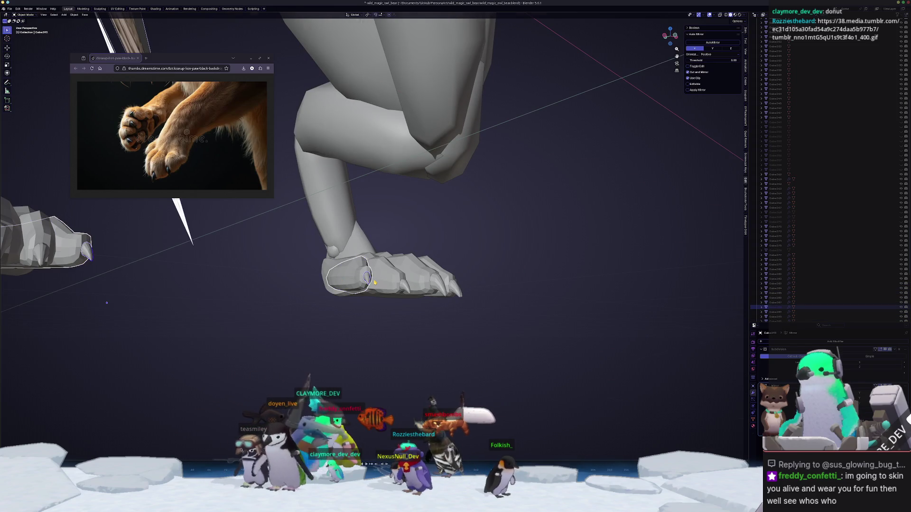
key("KP_3")
key("ctrl+KP_1")
key("ctrl+KP_3")
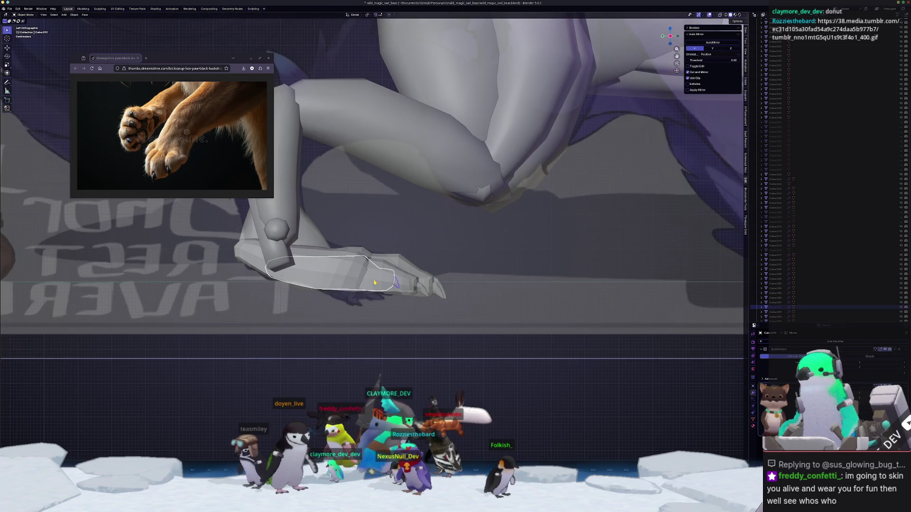
scroll(428, 253, "up", 3)
- Tilt the sole faces 2.74° and lower them slightly along Z
key("Tab")
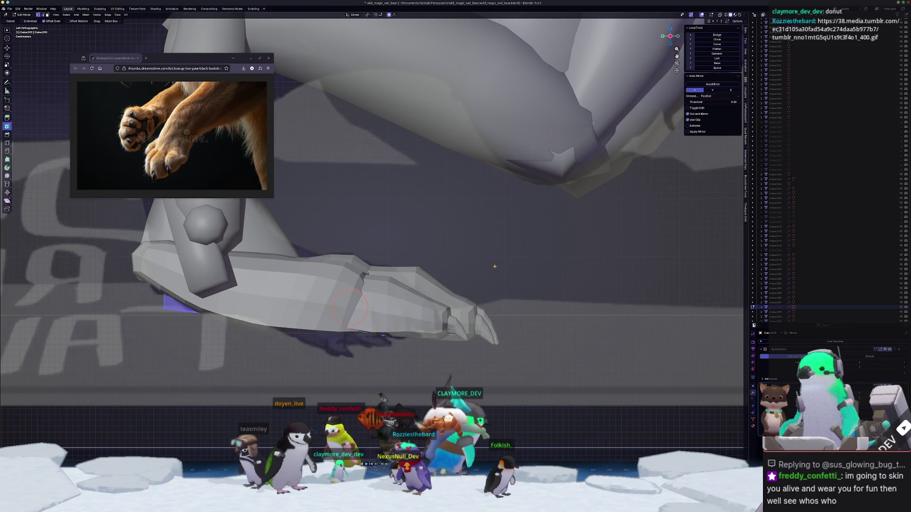
key("alt+z")
key("r")
left_click(499, 274)
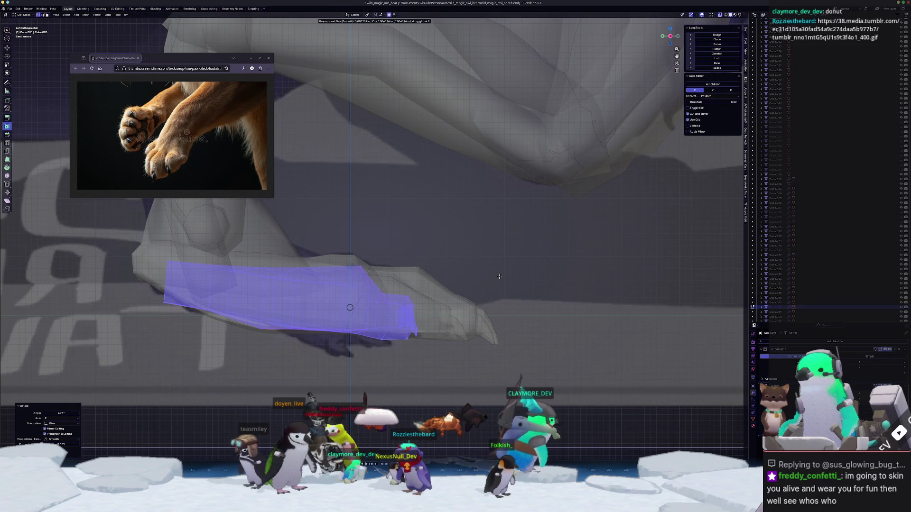
key("g")
key("z")
left_click(499, 274)
mouse_move(499, 274)
middle_mouse_down()
mouse_move(456, 299)
mouse_move(372, 275)
middle_mouse_up()
key("alt+z")
key("alt+z")
key("alt+z")
- Edge-slide a loop on the main paw mesh to even it out
key("alt+q")
mouse_move(348, 271)
middle_mouse_down()
mouse_move(341, 289)
mouse_move(309, 284)
mouse_move(284, 266)
mouse_move(335, 309)
middle_mouse_up()
key("g")
key("g")
left_click(332, 304)
key("alt+q")
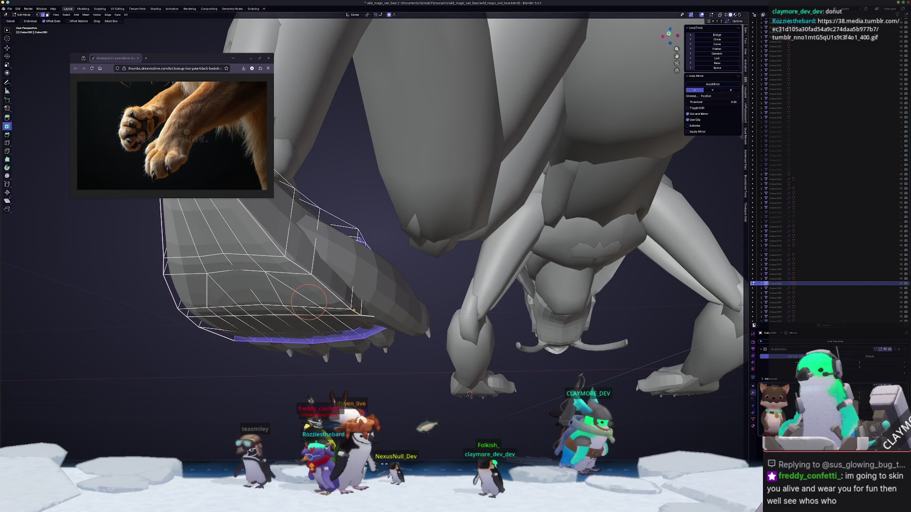
- Knife a cut across the paw underside and raise a vertex along Z with proportional falloff
left_click(353, 310)
left_click(355, 291)
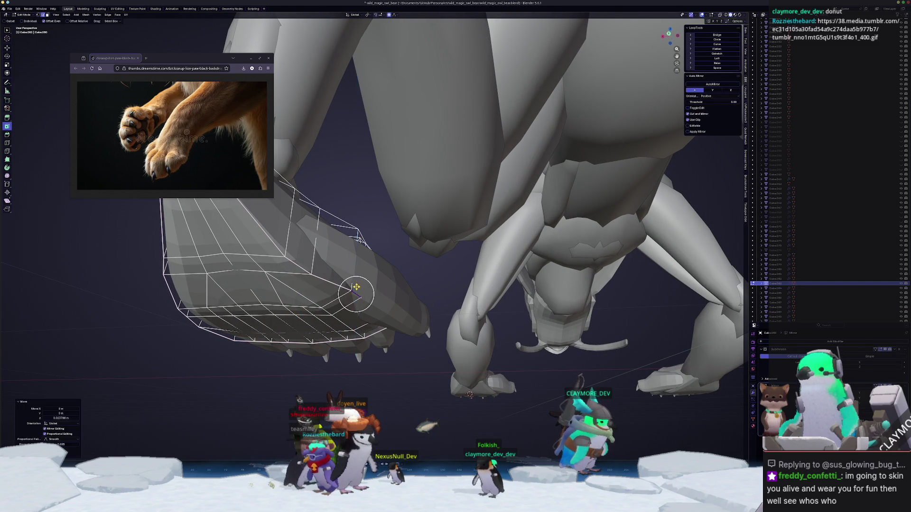
key("g")
key("z")
left_click(308, 268)
left_click(286, 236)
key("g")
middle_click_drag(295, 235, 332, 237)
- Smooth the paw pad in Sculpt Mode, first at brush radius 348 px, then at 166 px
key("ctrl+Tab")
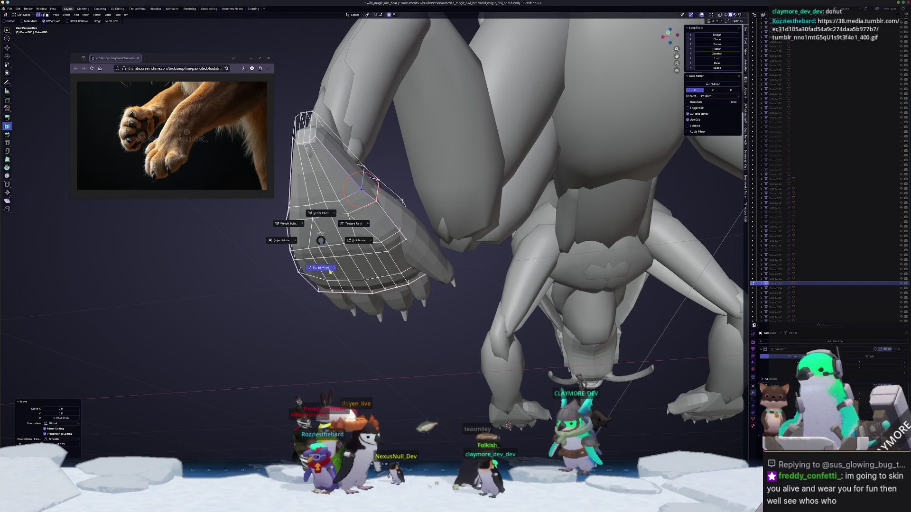
left_click(349, 236)
key("f")
left_click(380, 233)
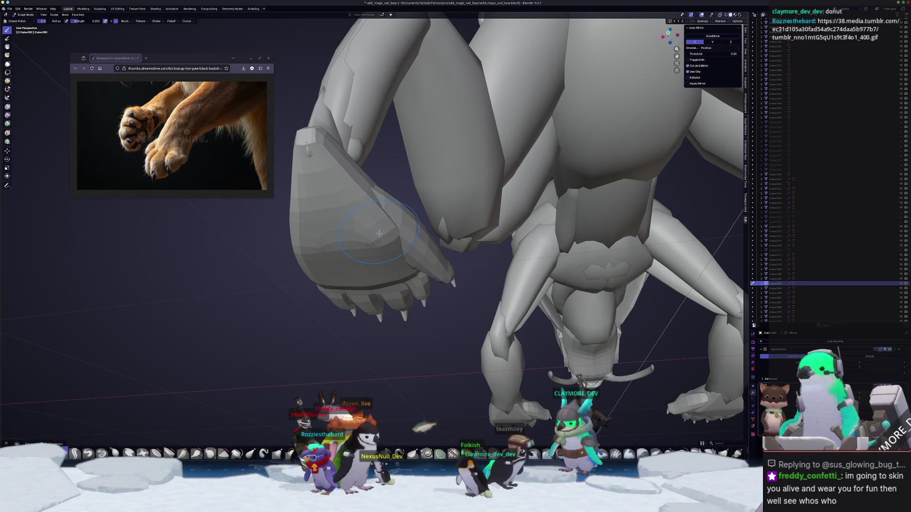
middle_click_drag(348, 243, 328, 259)
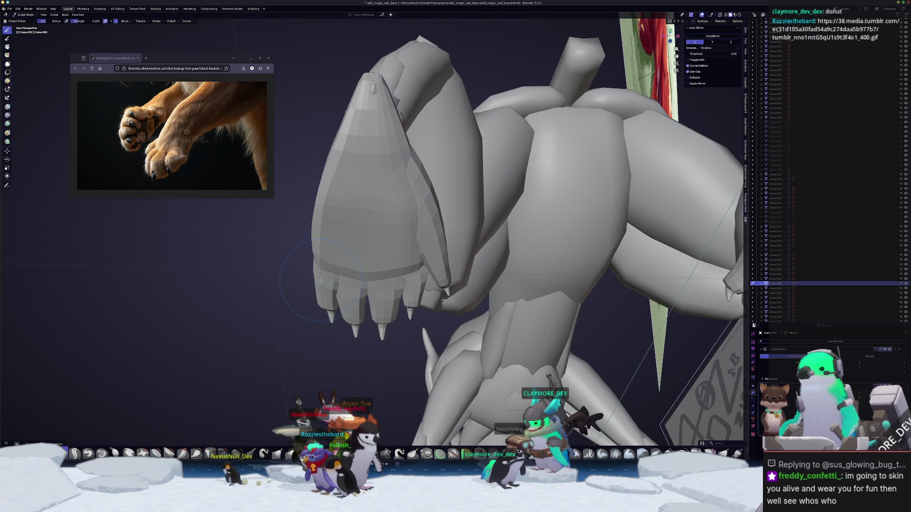
scroll(323, 291, "up", 2)
key("f")
left_click(386, 258)
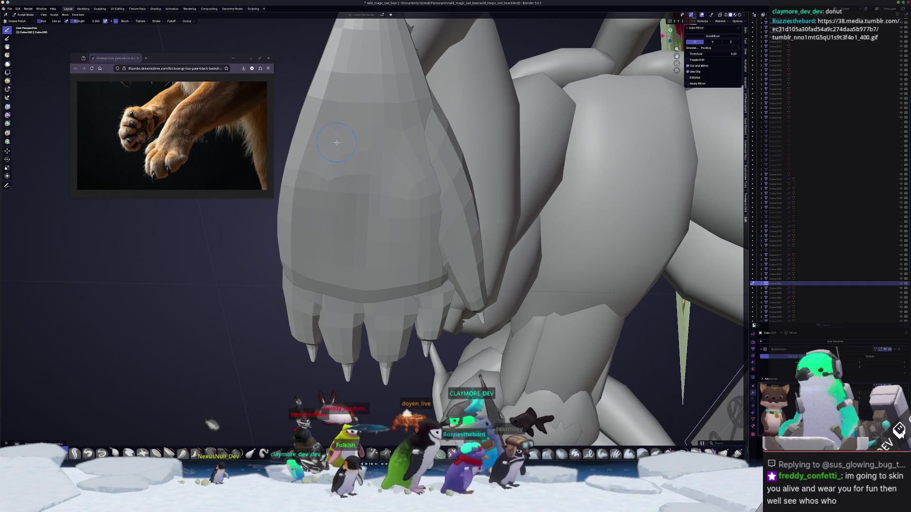
mouse_move(363, 291)
middle_mouse_down()
mouse_move(343, 325)
mouse_move(239, 301)
mouse_move(363, 259)
middle_mouse_up()
- Return to Object Mode and open the paw mesh in Edit Mode
key("ctrl+Tab")
left_click(365, 260)
key("Tab")
- Raise the selected paw face along Z, then return to Object Mode
key("alt+z")
middle_click_drag(323, 281, 342, 253)
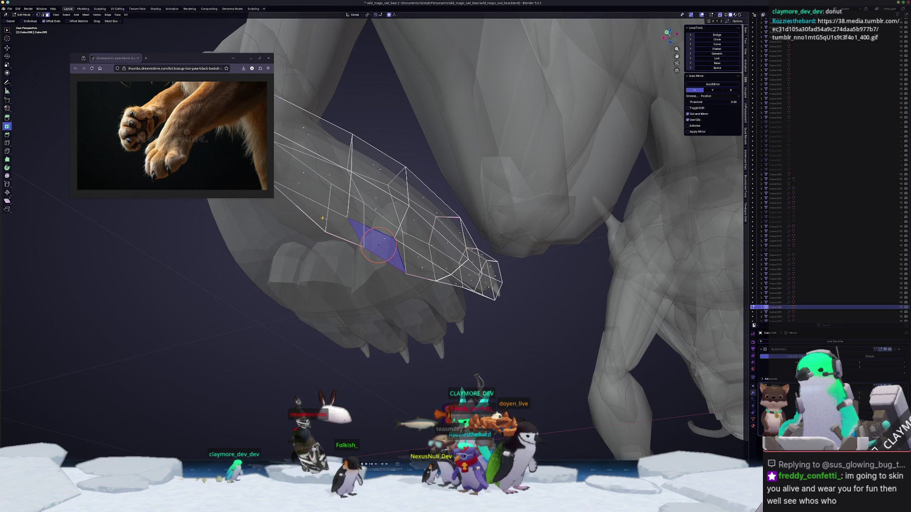
key("alt+z")
key("g")
key("z")
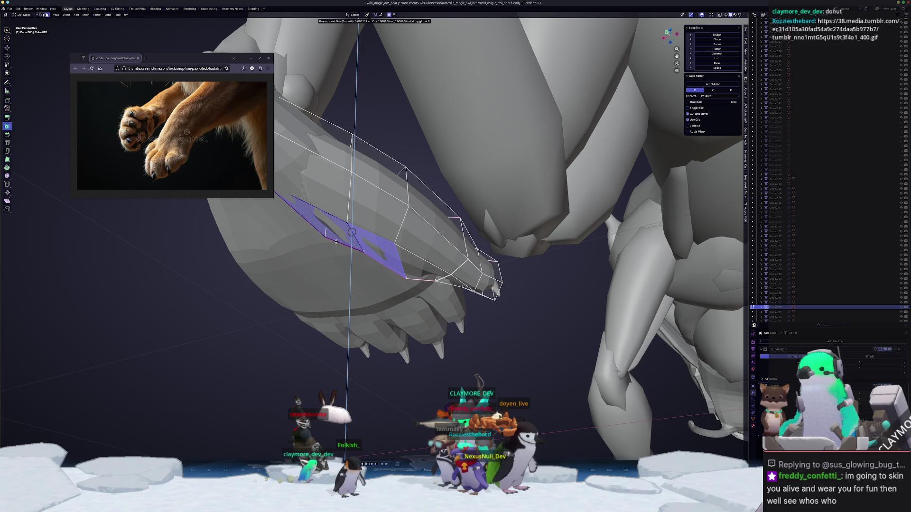
left_click(336, 241)
key("ctrl+Tab")
left_click(304, 266)
mouse_move(304, 266)
middle_mouse_down()
mouse_move(248, 332)
mouse_move(198, 342)
mouse_move(170, 233)
middle_mouse_up()
- Shift the left claw's face sideways along X in Edit Mode
left_click(295, 298)
key("Tab")
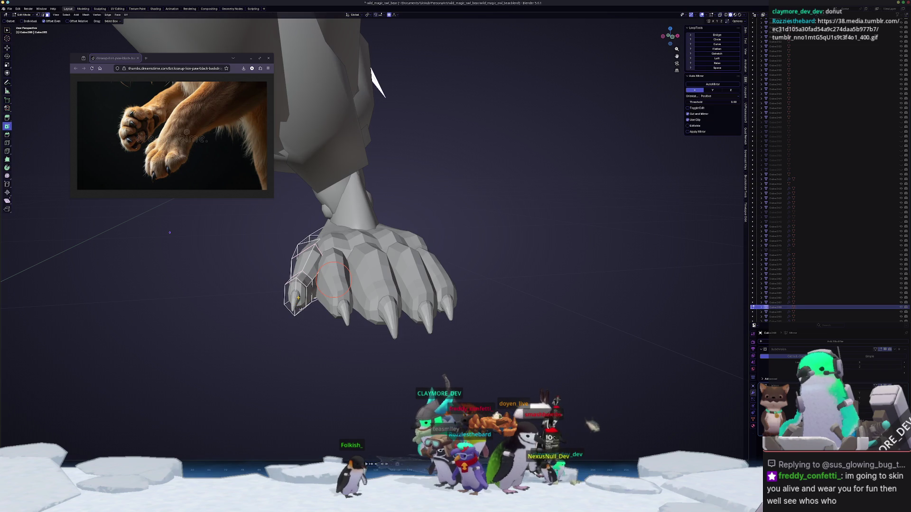
middle_click_drag(281, 303, 343, 268)
key("g")
key("x")
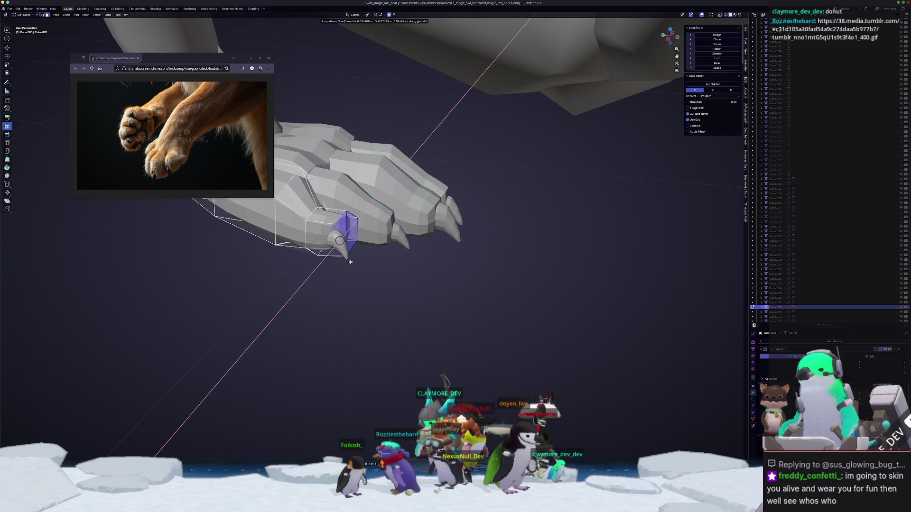
left_click(353, 266)
mouse_move(353, 265)
middle_mouse_down()
mouse_move(328, 260)
mouse_move(305, 270)
middle_mouse_up()
- Move the left claw along Z and rotate it around Z
key("g")
key("z")
left_click(299, 273)
key("r")
key("x")
key("z")
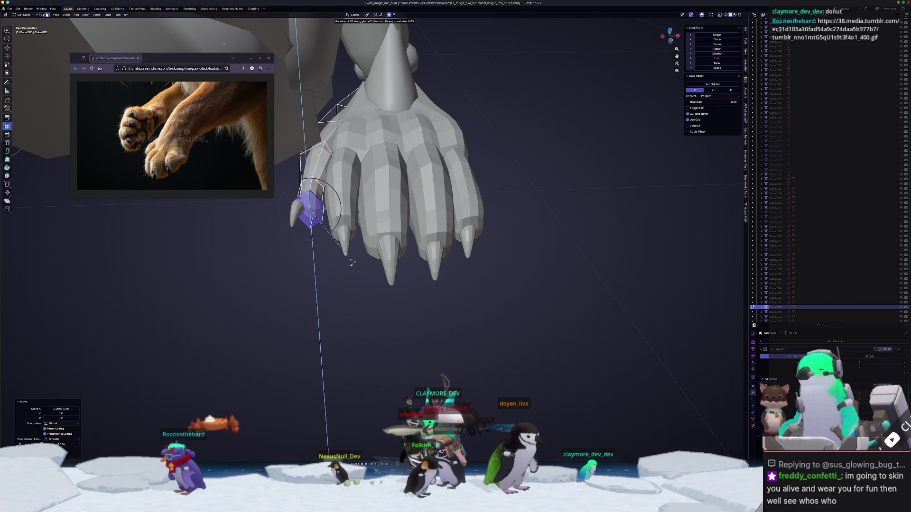
left_click(353, 249)
key("Tab")
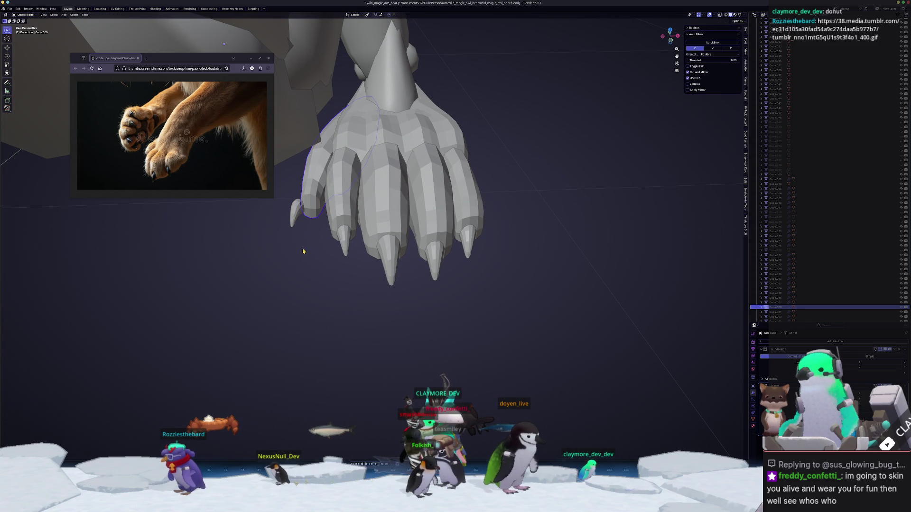
- Rotate the small side claw around Z and slide it along X beside the toe
left_click(297, 222)
key("Tab")
key("r")
key("z")
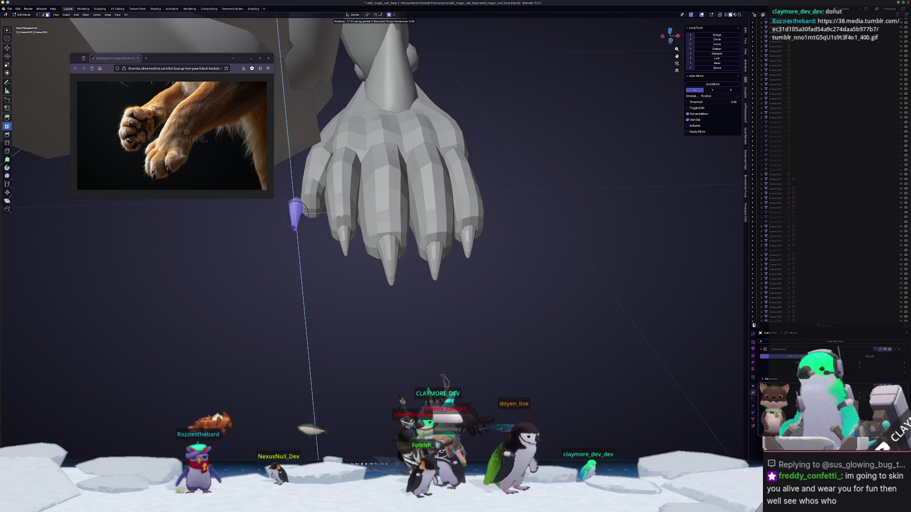
key("Return")
key("g")
key("x")
left_click(356, 216)
key("Tab")
- Box-select all the paw pieces and scale them along X
scroll(386, 265, "down", 3)
mouse_move(386, 265)
middle_mouse_down()
mouse_move(351, 284)
mouse_move(280, 284)
mouse_move(287, 281)
middle_mouse_up()
left_click_drag(415, 281, 354, 233)
middle_click_drag(354, 233, 424, 252)
key("s")
key("x")
left_click(428, 254)
key("Tab")
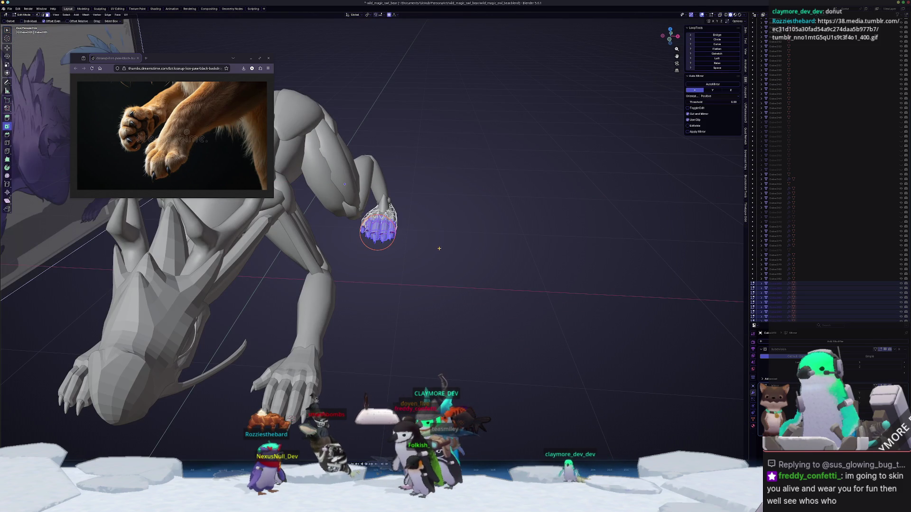
- Finish scaling the paw mesh along X and return to Object Mode
key("x")
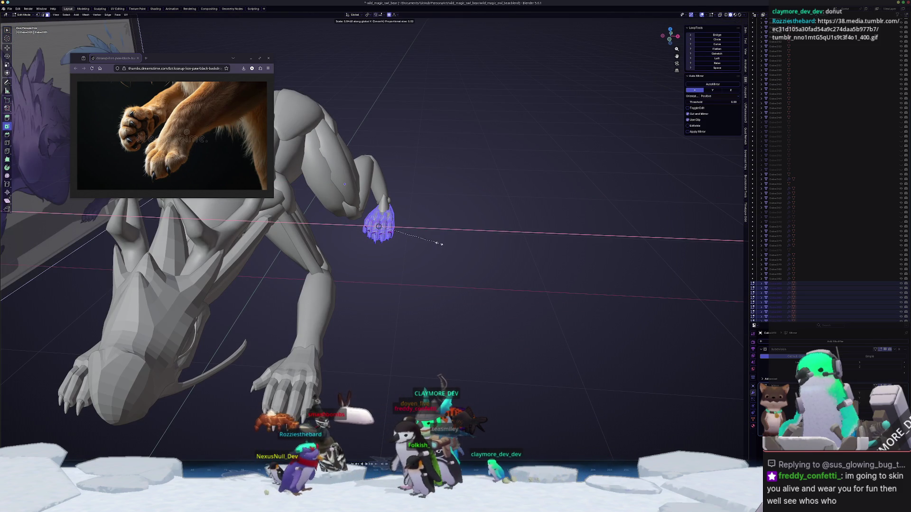
left_click(441, 244)
key("Tab")
mouse_move(442, 244)
middle_mouse_down()
mouse_move(437, 255)
mouse_move(370, 232)
mouse_move(429, 207)
mouse_move(425, 243)
mouse_move(451, 244)
middle_mouse_up()
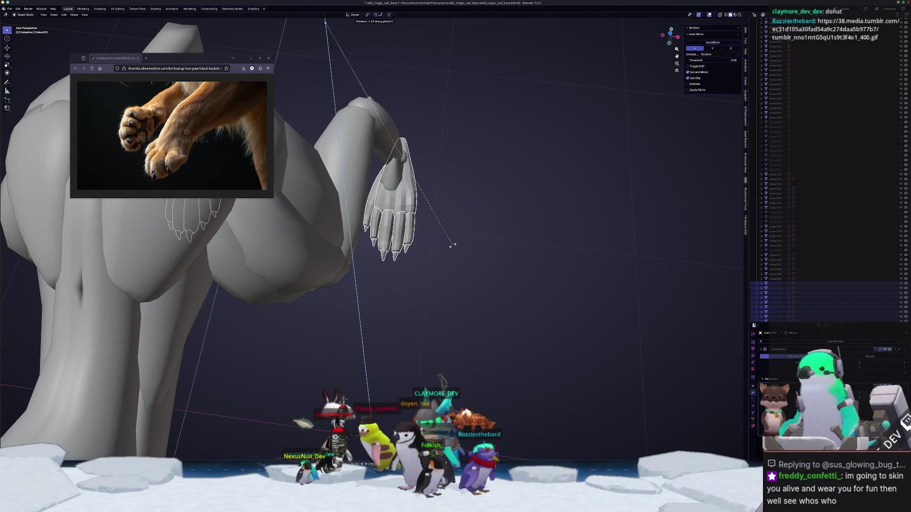
- Turn the paw mesh slightly around Z, then tilt it around X
key("Tab")
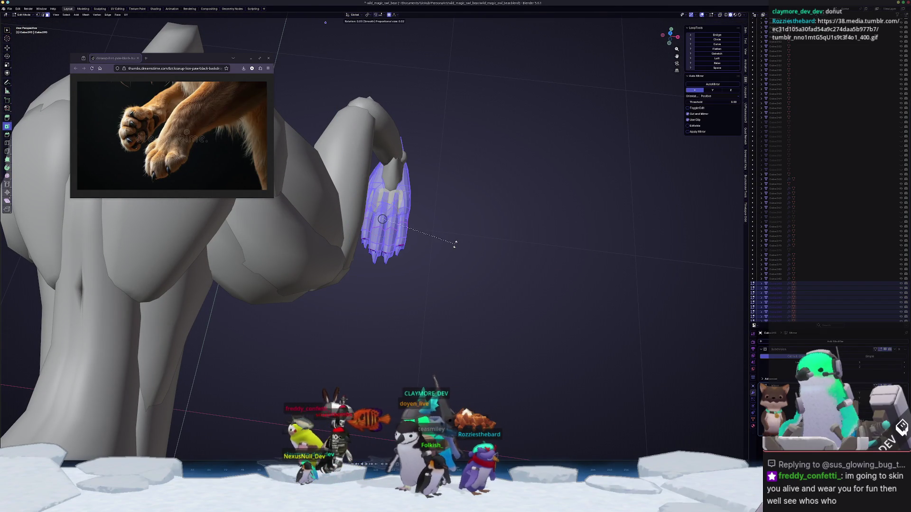
key("z")
left_click(460, 238)
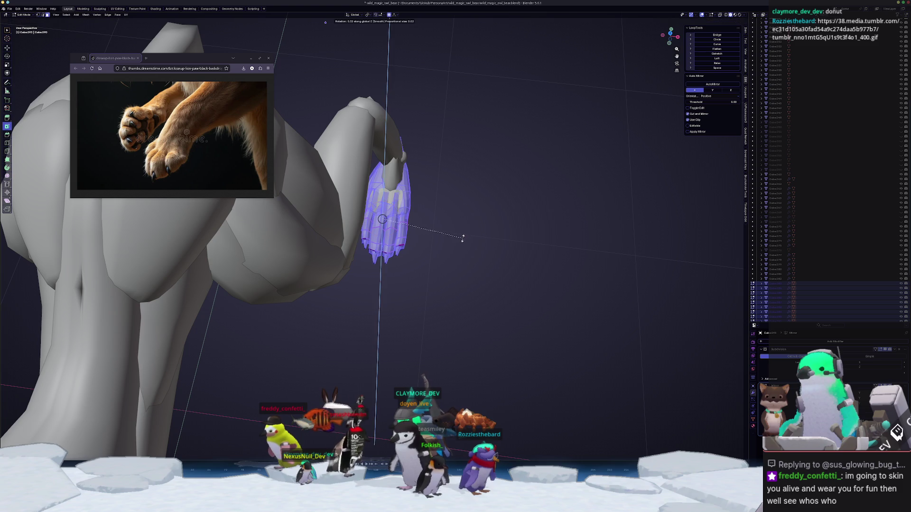
key("x")
left_click(464, 247)
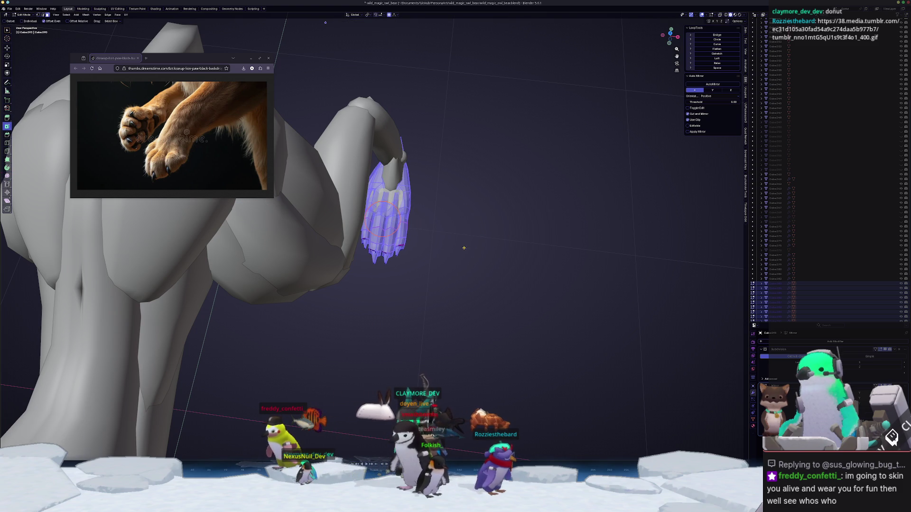
key("Tab")
mouse_move(413, 299)
middle_mouse_down()
mouse_move(372, 264)
mouse_move(263, 278)
mouse_move(375, 296)
mouse_move(402, 260)
middle_mouse_up()
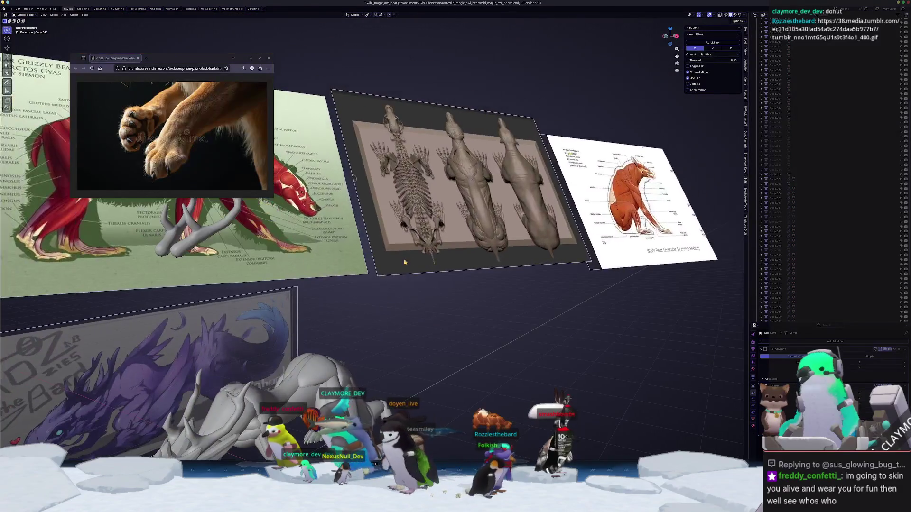
- Zoom in on the skeleton reference board, then show the front paw claws in top view (Numpad 7)
left_click(402, 260)
scroll(402, 260, "up", 2)
scroll(416, 215, "up", 3)
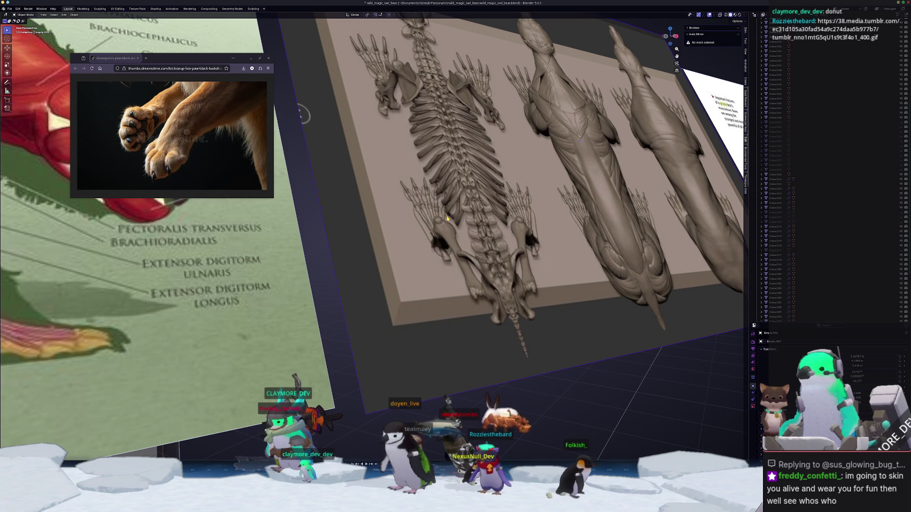
scroll(447, 218, "down", 5)
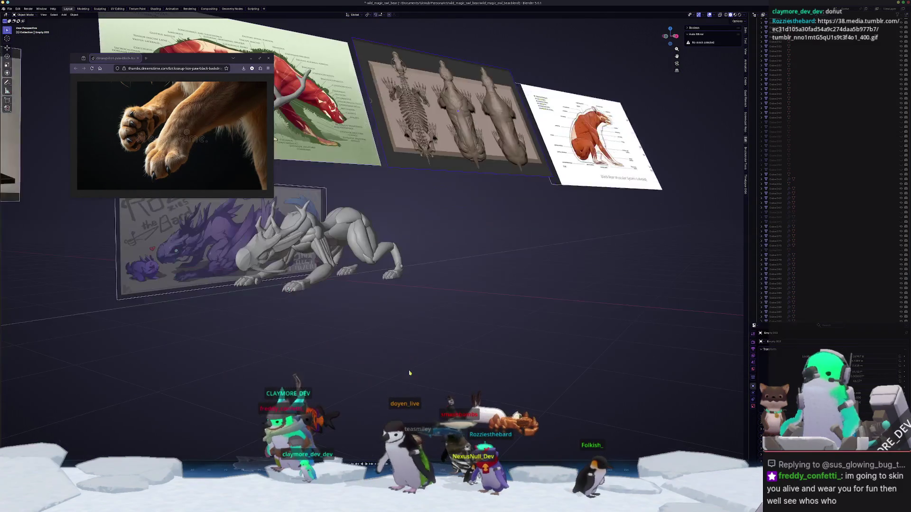
scroll(411, 368, "up", 5)
left_click(419, 349)
key("KP_7")
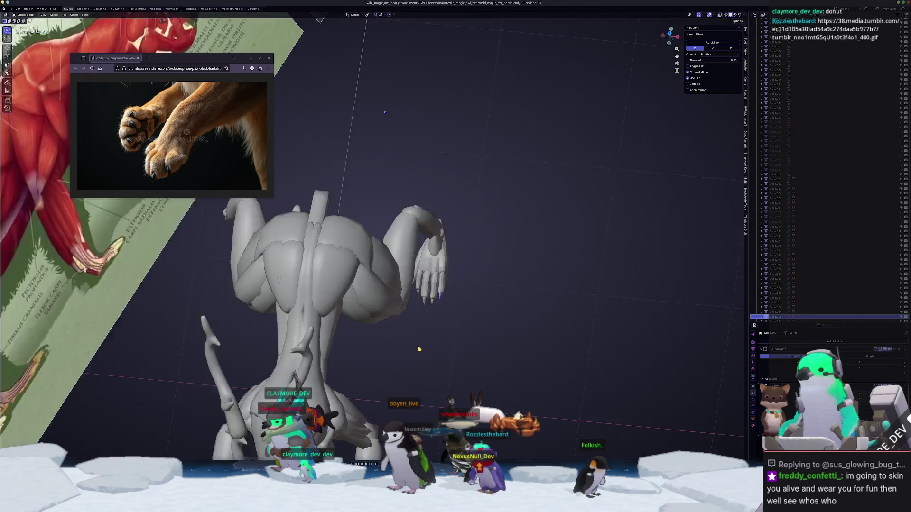
left_click(446, 261)
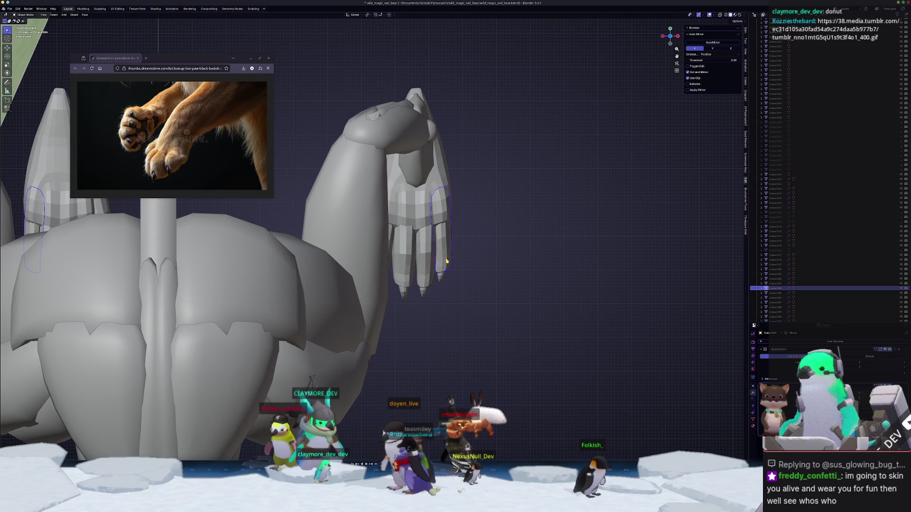
- Box-select the first claw's tip in X-ray and pull it out along Y
left_click(441, 279, "shift")
key("Tab")
scroll(441, 279, "up", 2)
key("alt+z")
left_click_drag(513, 345, 454, 273)
key("g")
key("y")
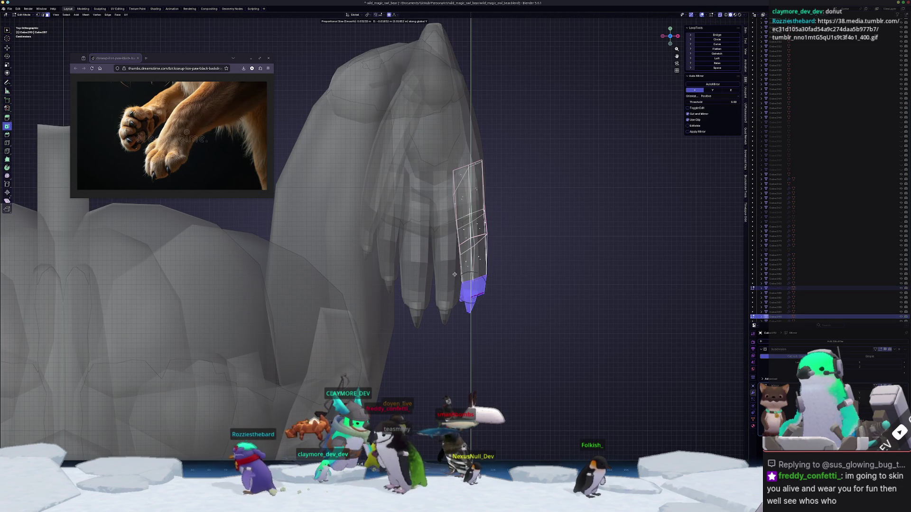
scroll(454, 279, "down", 8)
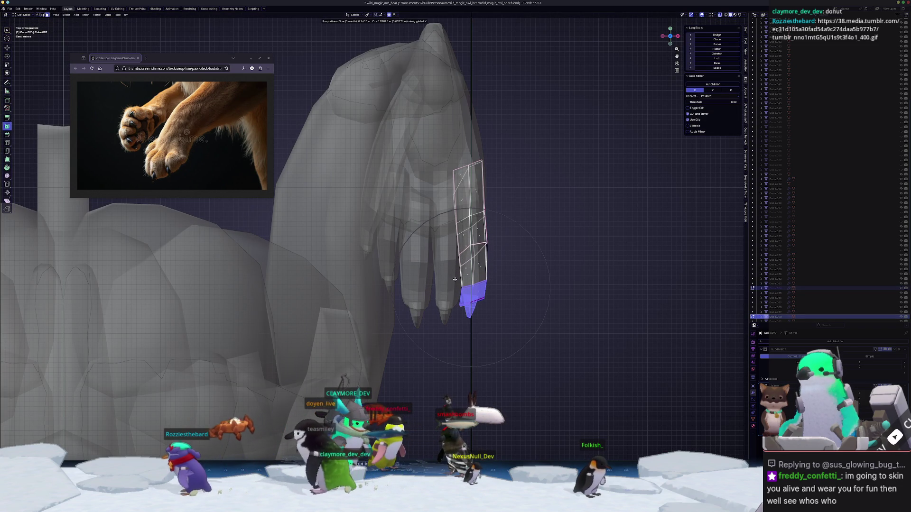
left_click(454, 275)
- Reposition the first claw tip and rotate it into a sharper point
key("g")
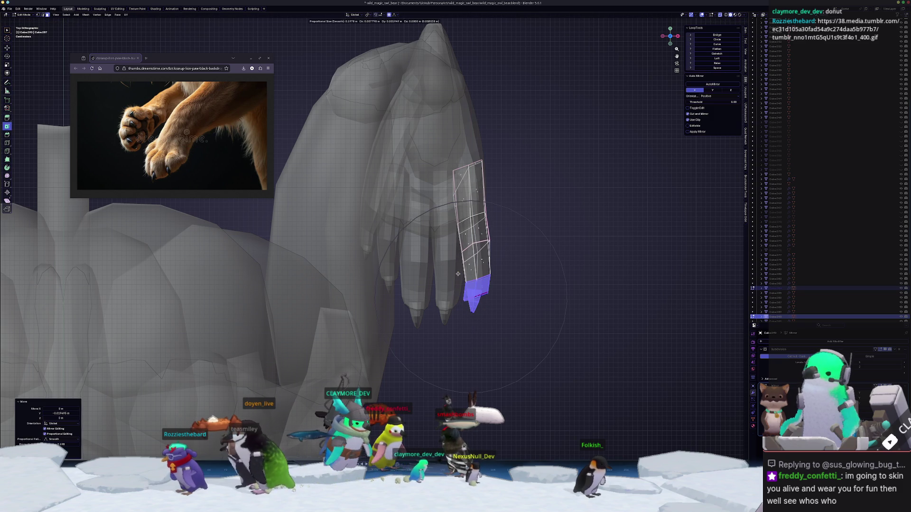
left_click(459, 274)
key("r")
scroll(524, 269, "up", 6)
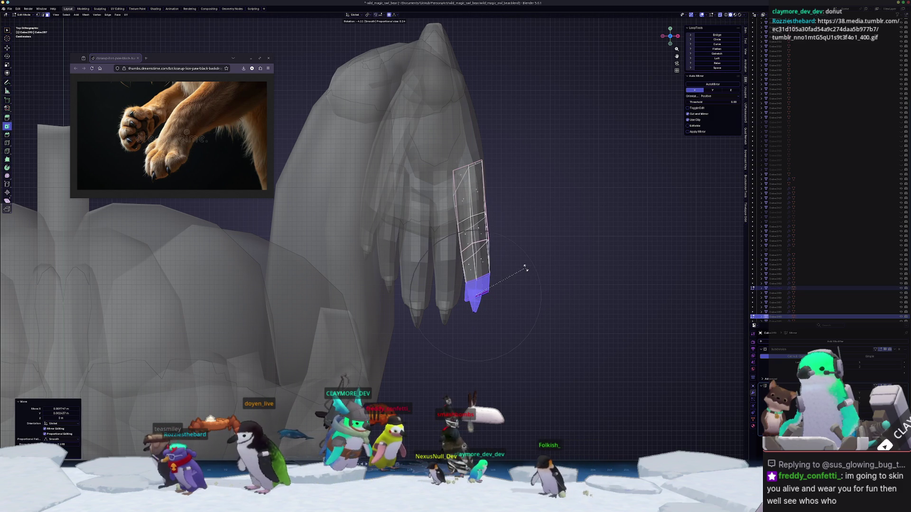
left_click(525, 268)
key("alt+q")
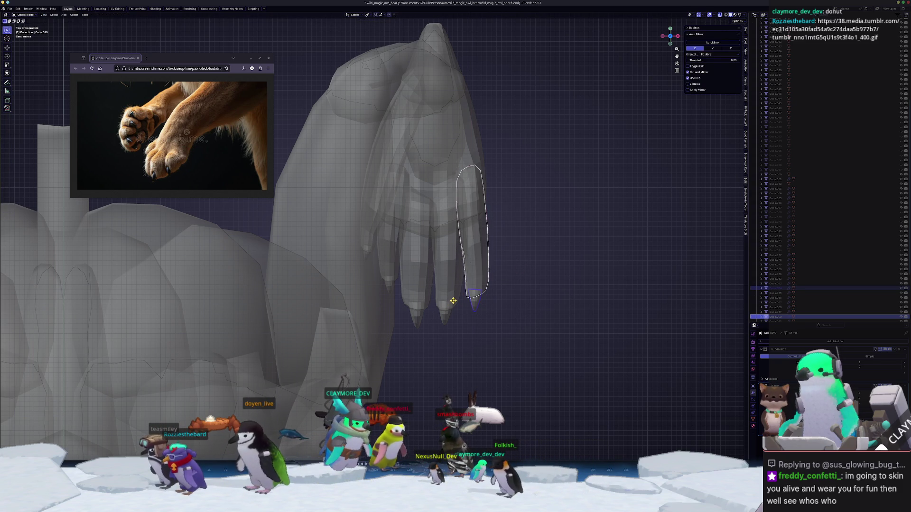
- Move the neighbouring claw's tip and angle it slightly
key("a")
key("alt+a")
key("alt+q")
key("a")
left_click_drag(473, 352, 423, 310)
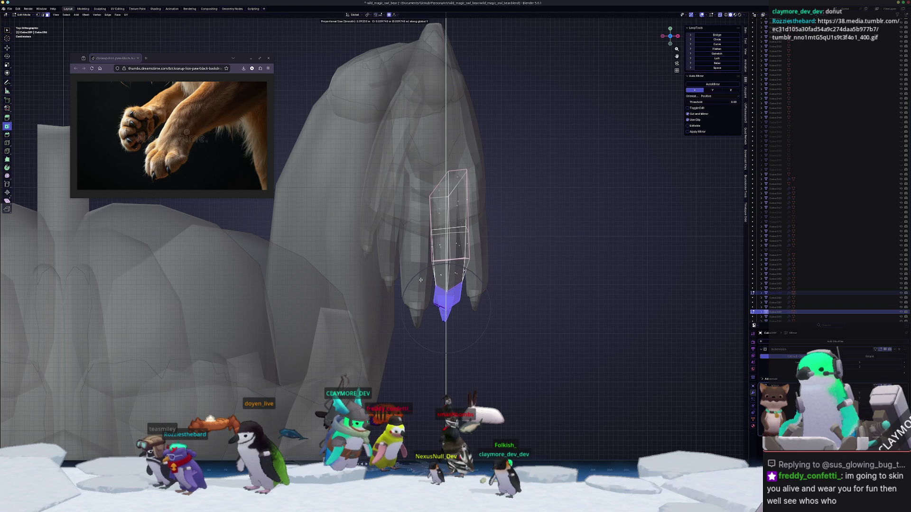
left_click(422, 281)
key("r")
left_click(524, 275)
key("Tab")
- Pull the next finger claw's lower tip out along Y
left_click(418, 319)
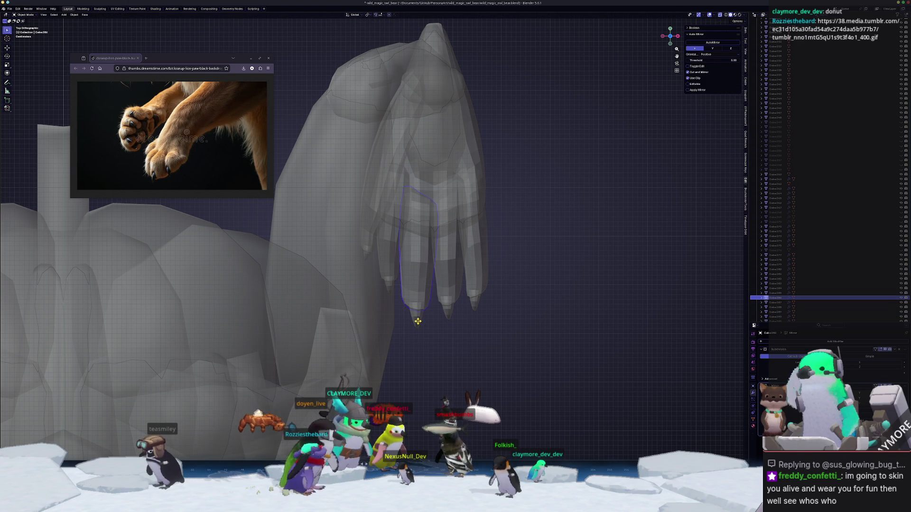
key("Tab")
left_click_drag(427, 346, 383, 297)
key("g")
key("y")
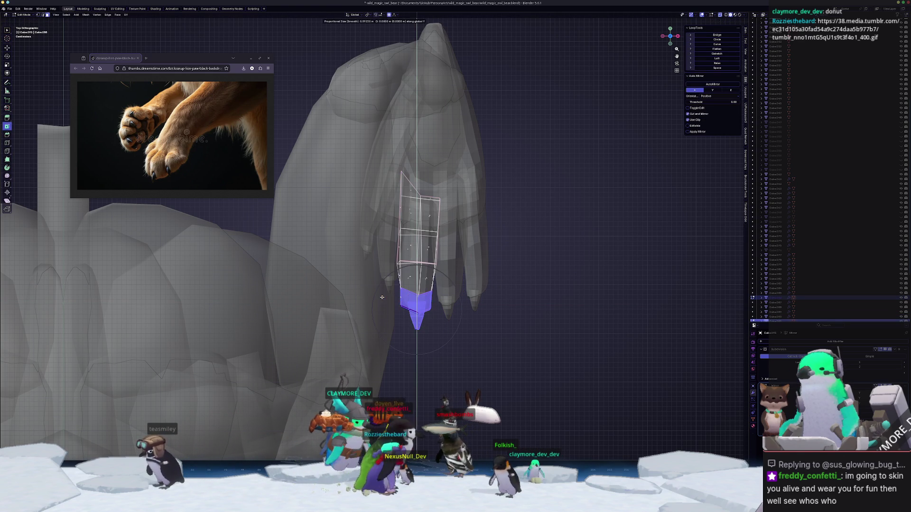
left_click(386, 292)
key("Tab")
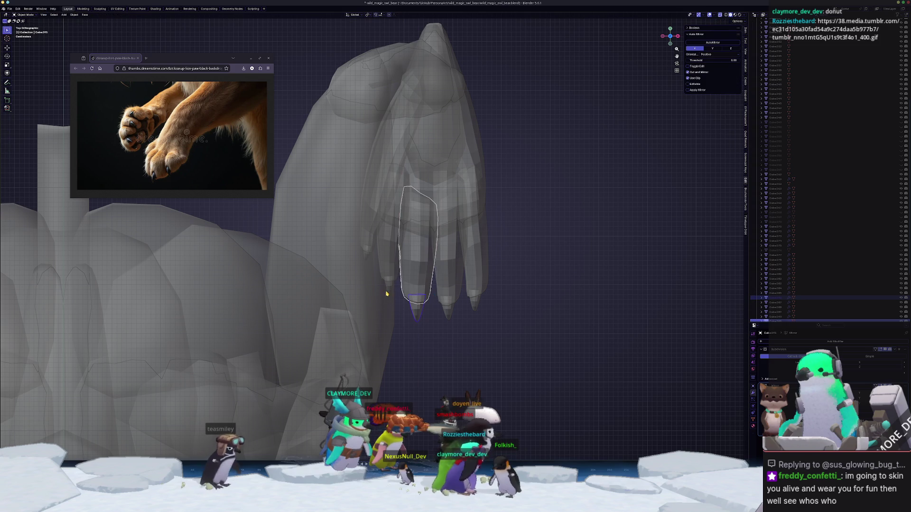
- On another claw viewed from above, shift a band of faces along X
left_click(389, 285)
mouse_move(396, 289)
middle_mouse_down()
mouse_move(381, 282)
mouse_move(375, 323)
middle_mouse_up()
left_click(373, 364)
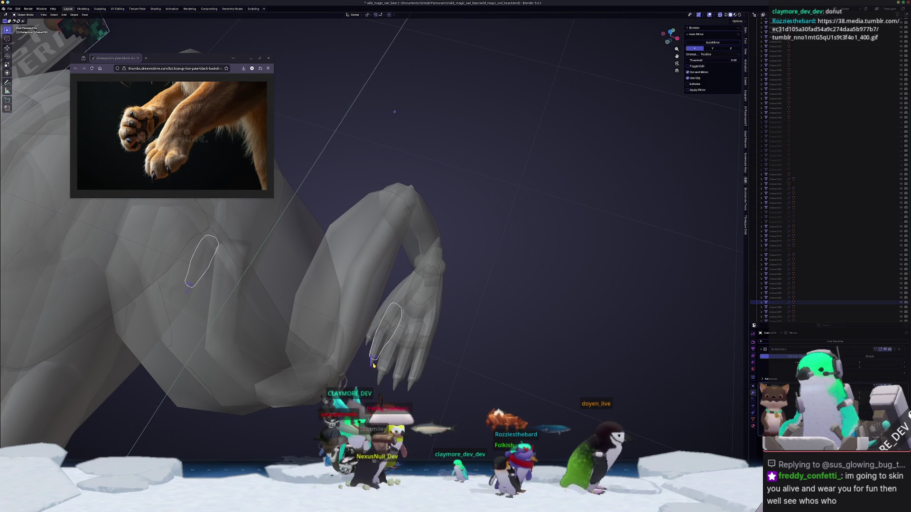
key("Tab")
middle_click_drag(373, 364, 386, 251)
key("KP_7")
left_click_drag(431, 351, 380, 304)
left_click(440, 286)
left_click(401, 262, "alt")
key("g")
key("x")
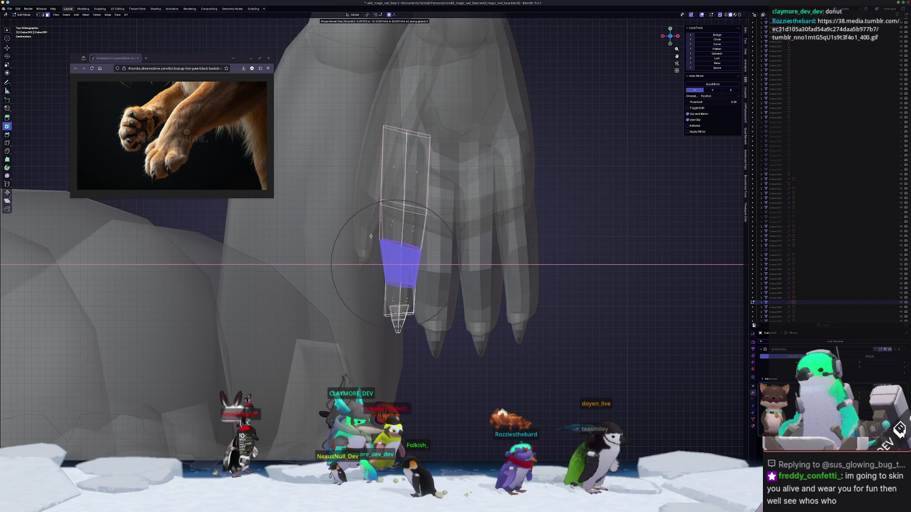
left_click(371, 236)
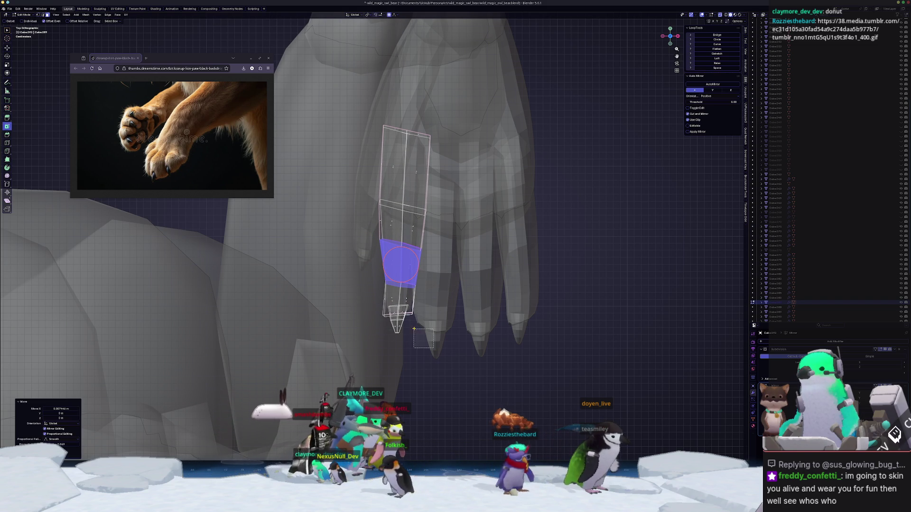
- Move that claw's tip face to taper it, then select the next claw
left_click(397, 316)
key("g")
scroll(375, 307, "down", 4)
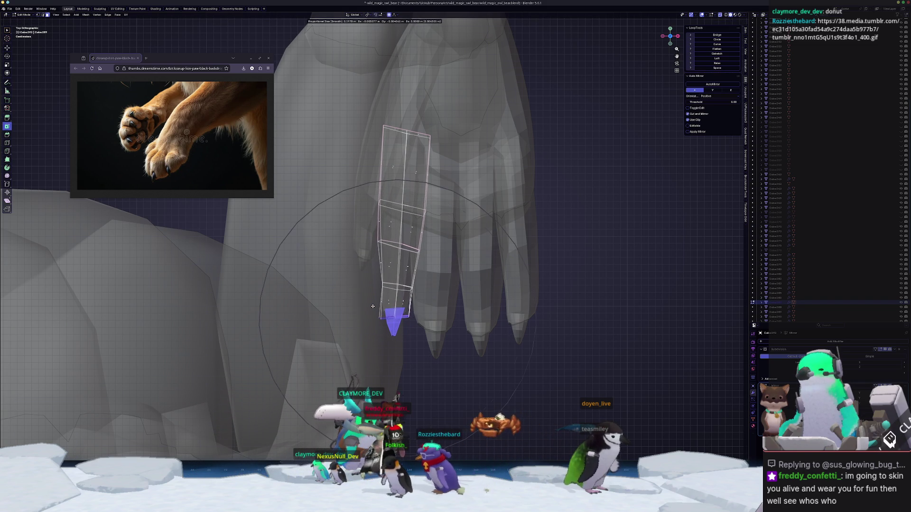
left_click(376, 309)
key("Tab")
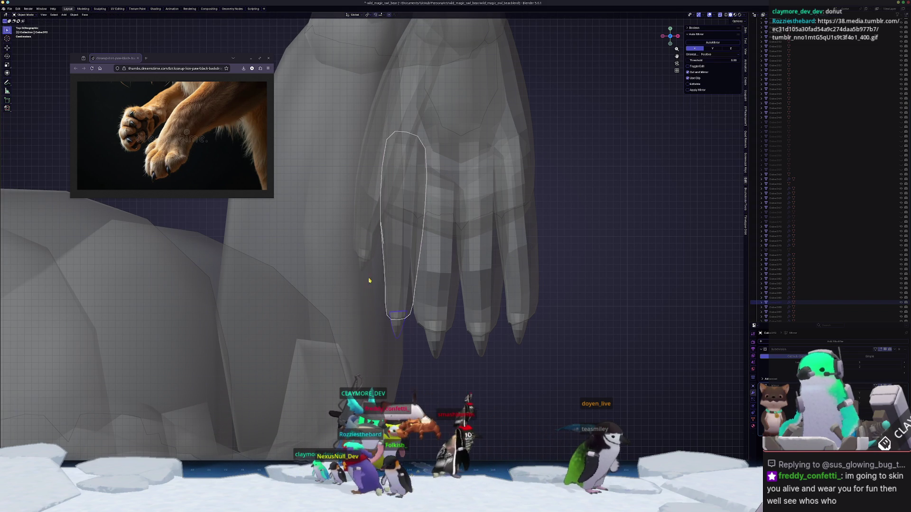
left_click(367, 245)
middle_click_drag(368, 245, 380, 381)
left_click(375, 377)
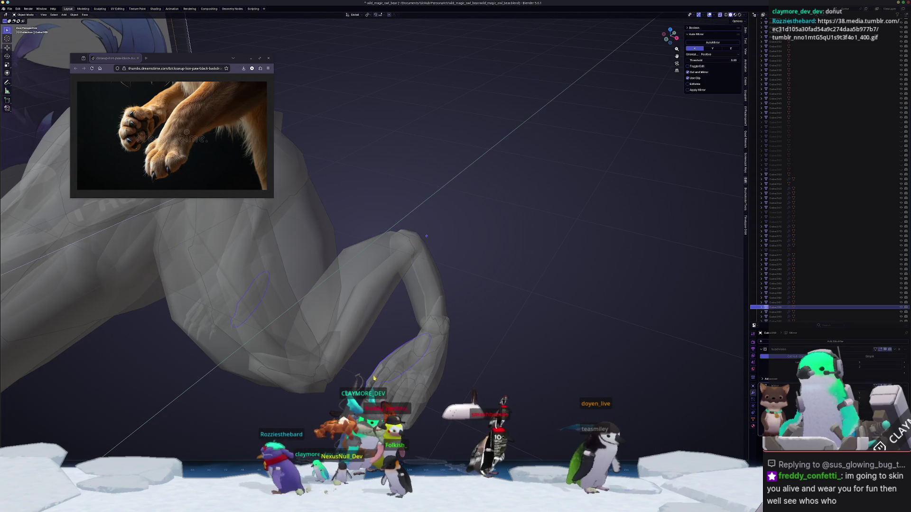
- In top view, tilt the other claw slightly and reposition it with proportional editing
left_click(234, 323)
key("KP_7")
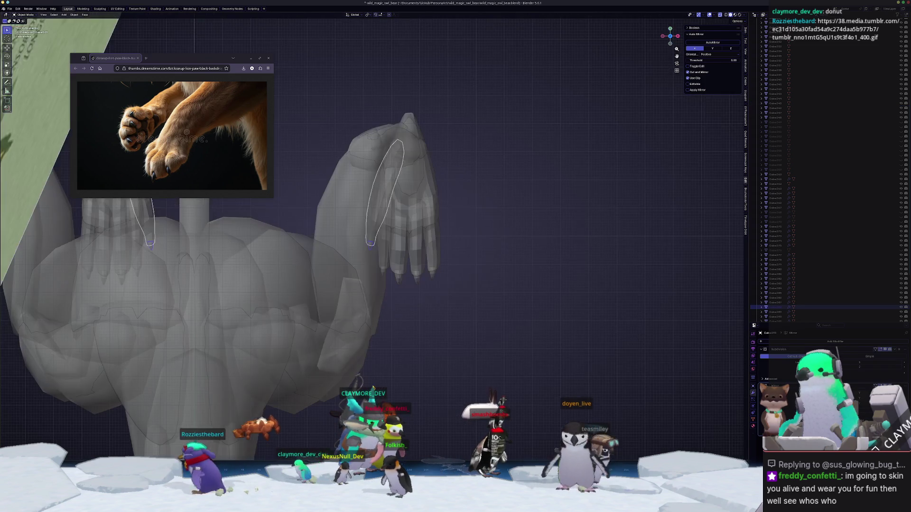
key("Tab")
scroll(413, 337, "up", 4)
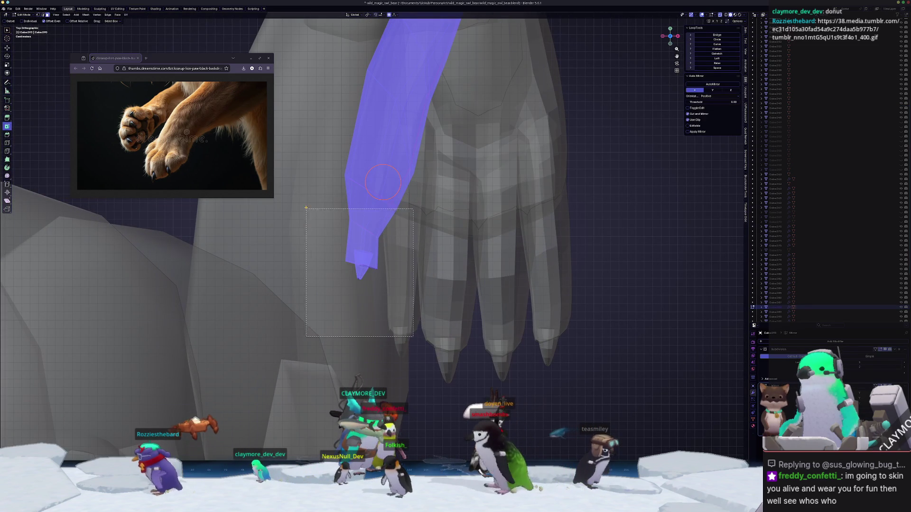
key("g")
scroll(316, 224, "up", 2)
left_click(316, 224)
key("g")
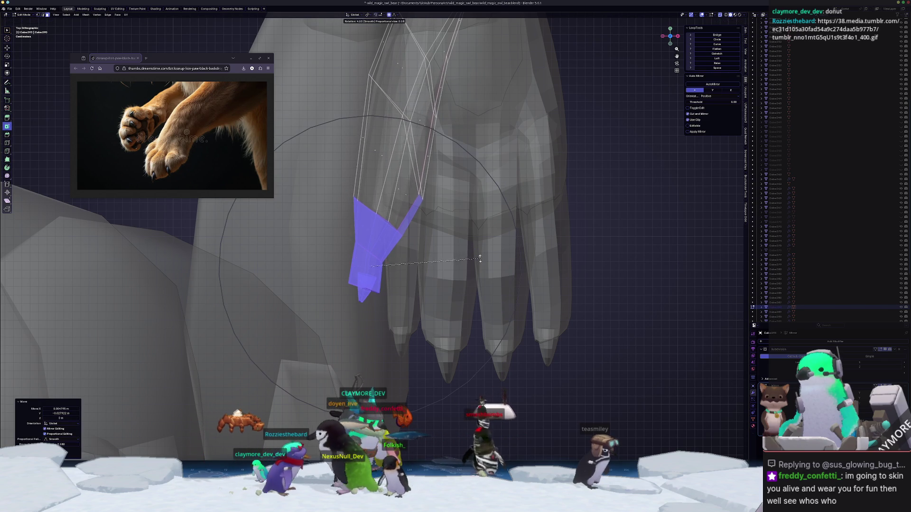
left_click(472, 255)
scroll(472, 256, "down", 5)
middle_click_drag(473, 255, 415, 300)
- Back in Object Mode, apply the location transform to both claw and paw pieces
key("ctrl+Tab")
left_click(316, 325)
mouse_move(316, 324)
middle_mouse_down()
mouse_move(388, 389)
mouse_move(422, 317)
mouse_move(408, 377)
middle_mouse_up()
mouse_move(436, 365)
left_mouse_down()
mouse_move(351, 338)
mouse_move(351, 311)
left_mouse_up()
key("ctrl+a")
left_click(385, 356)
middle_click_drag(385, 356, 450, 250)
left_click(405, 326)
scroll(451, 250, "up", 3)
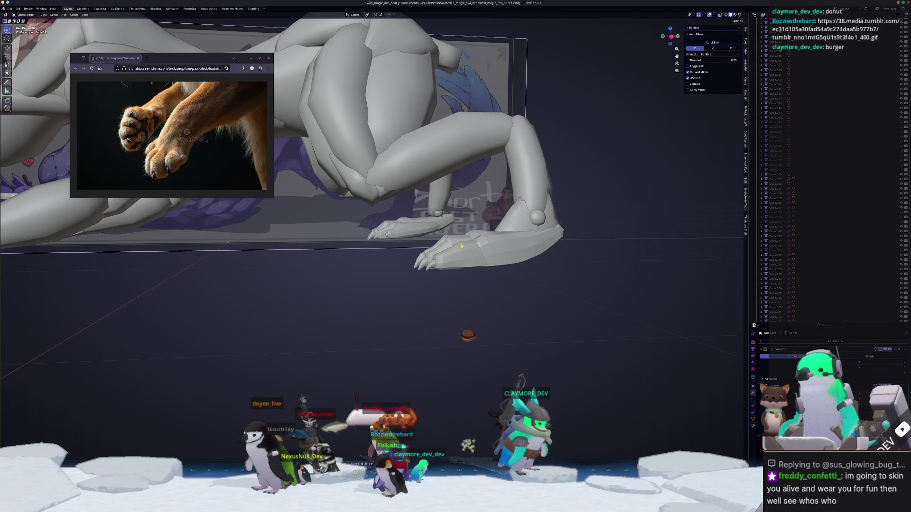
- Delete the unneeded claw object
left_click(512, 224)
mouse_move(512, 224)
middle_mouse_down()
mouse_move(503, 256)
mouse_move(443, 259)
middle_mouse_up()
left_click(502, 252)
scroll(442, 259, "up", 2)
key("x")
left_click(524, 250)
- Add an unslid edge loop near the base of heel spur Cube.060
left_click(498, 223)
key("Tab")
scroll(494, 286, "up", 3)
key("ctrl+r")
right_click(493, 284)
middle_click_drag(494, 291, 545, 299)
- Widen the new loop to 1.6 on X, tilt it -4.84° and lower it along Z
key("s")
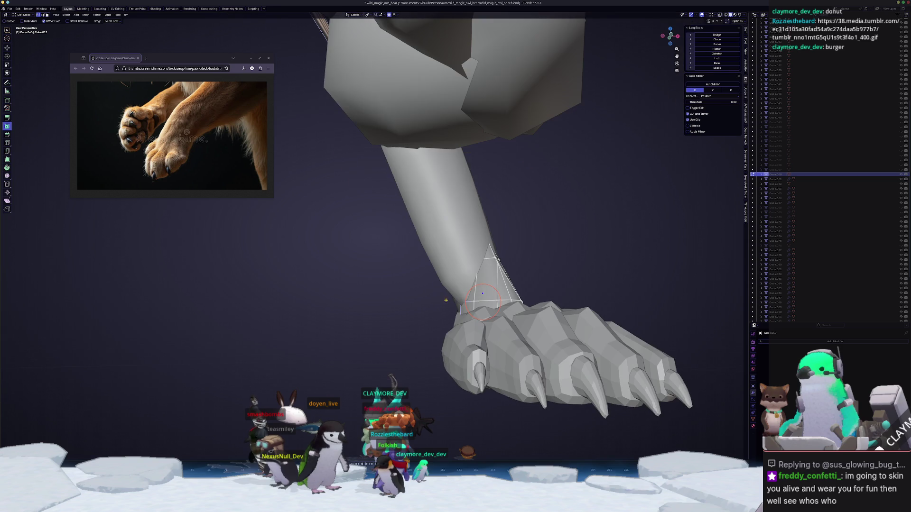
key("x")
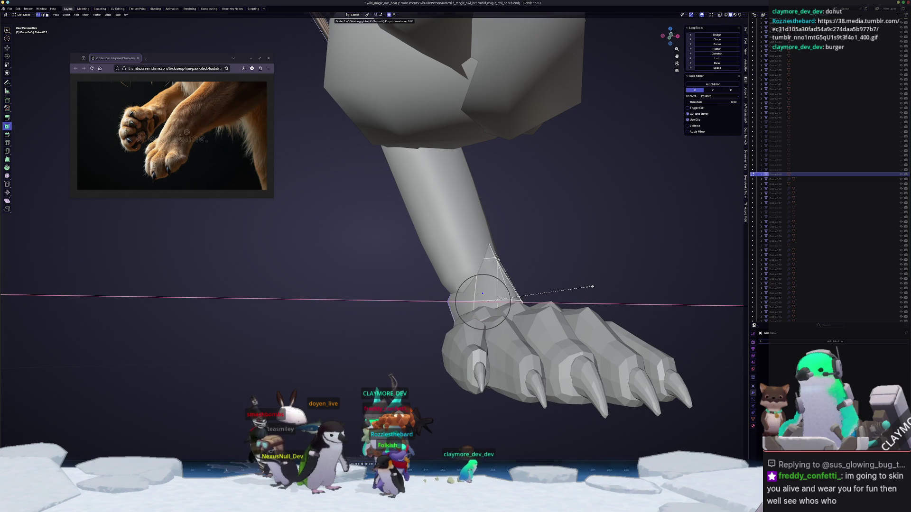
left_click(590, 287)
middle_click_drag(591, 286, 558, 295)
key("r")
left_click(572, 284)
key("g")
key("z")
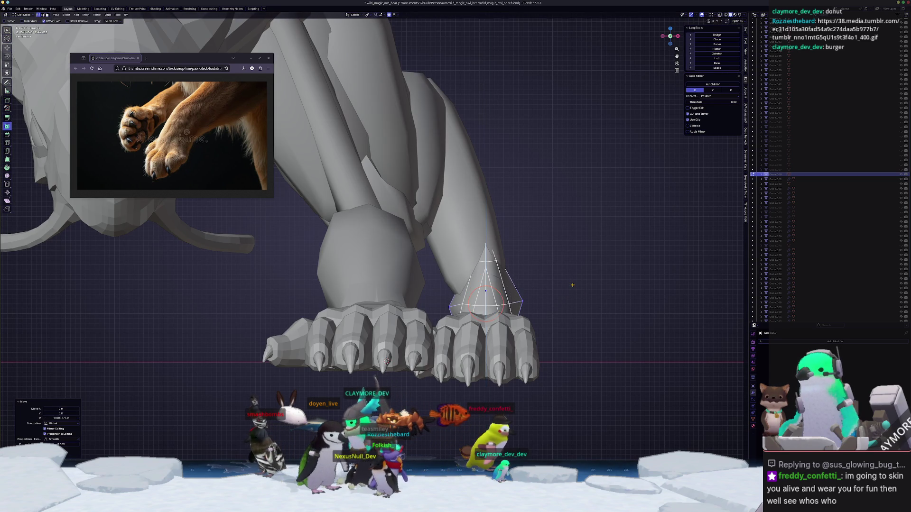
left_click(572, 285)
key("Tab")
mouse_move(572, 285)
middle_mouse_down()
mouse_move(411, 350)
mouse_move(288, 269)
middle_mouse_up()
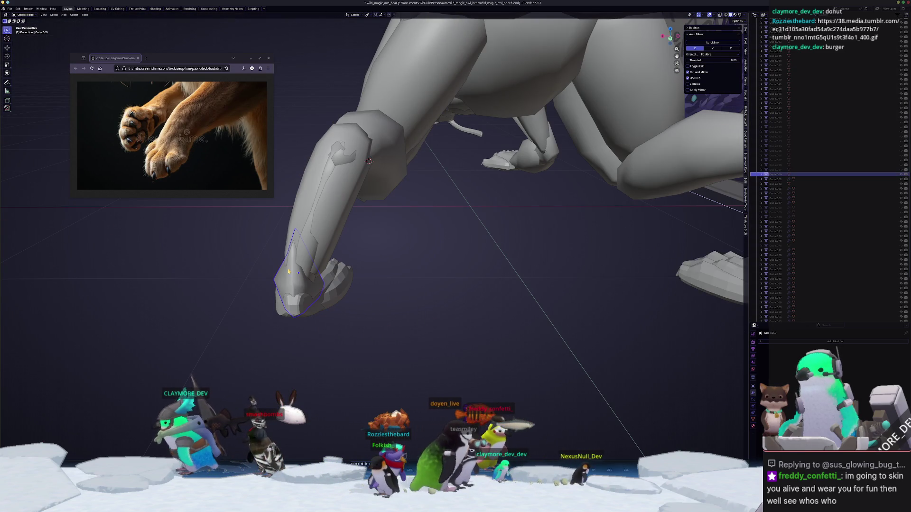
- In front view, move the cone top and rotate it 4.14° with proportional editing, leaning the spur back
key("KP_1")
key("Tab")
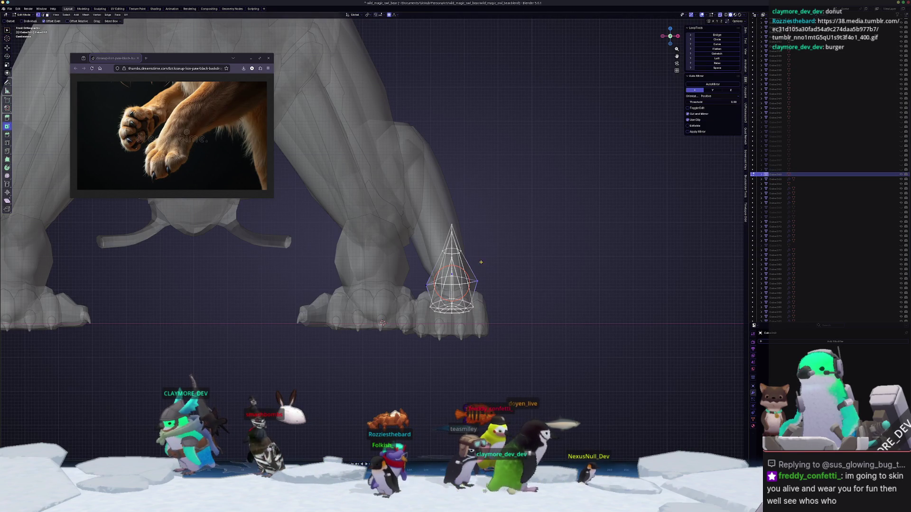
key("g")
left_click(487, 203)
key("r")
left_click(482, 191)
key("g")
left_click(478, 195)
key("Tab")
scroll(479, 261, "down", 4)
mouse_move(479, 261)
middle_mouse_down()
mouse_move(351, 283)
mouse_move(375, 253)
mouse_move(399, 269)
middle_mouse_up()
scroll(350, 283, "up", 8)
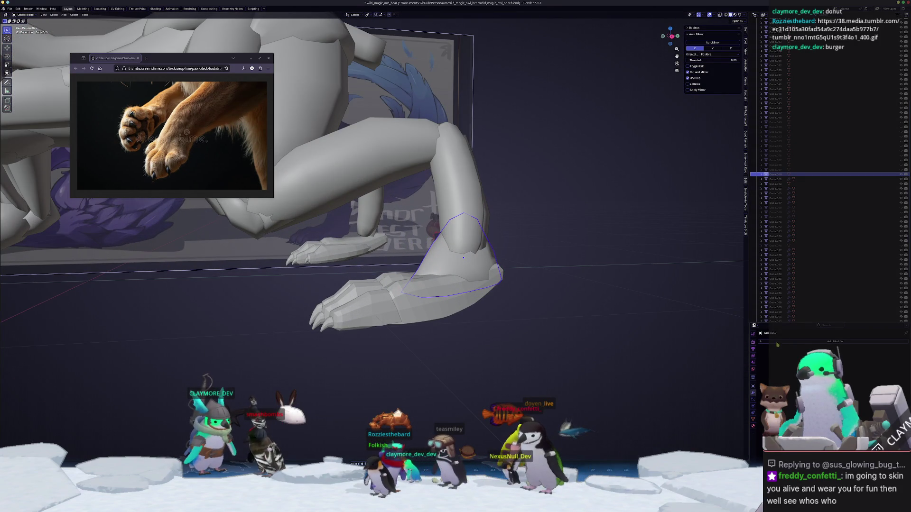
- Select the paw piece and orbit around the creature to inspect the foreleg
left_click(452, 315)
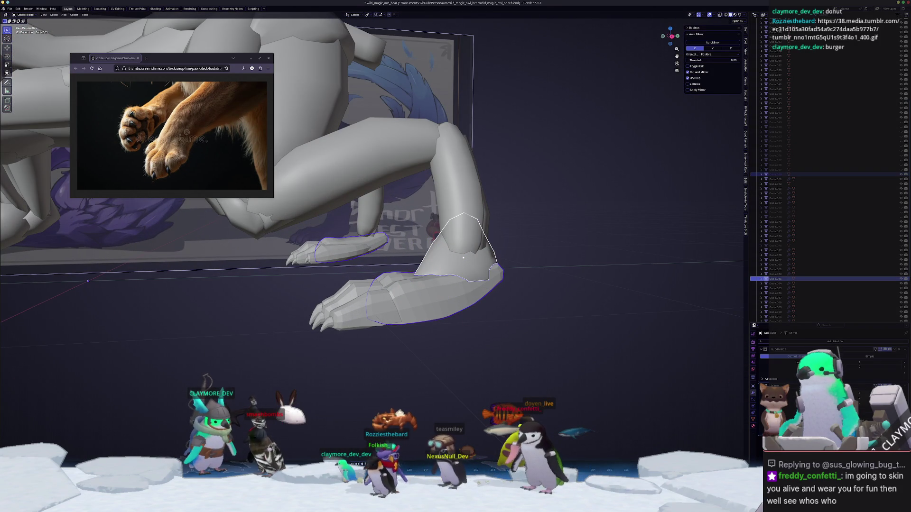
right_click(499, 304)
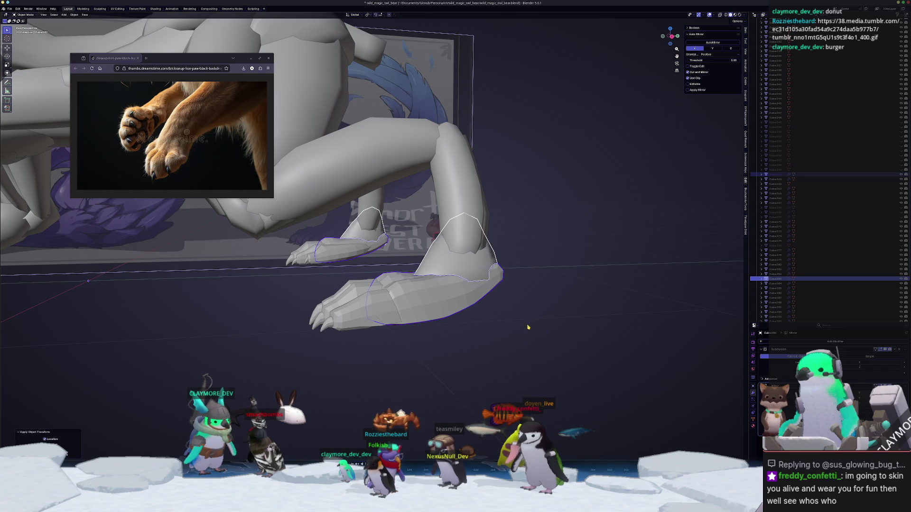
scroll(472, 342, "down", 5)
middle_click_drag(472, 341, 455, 315)
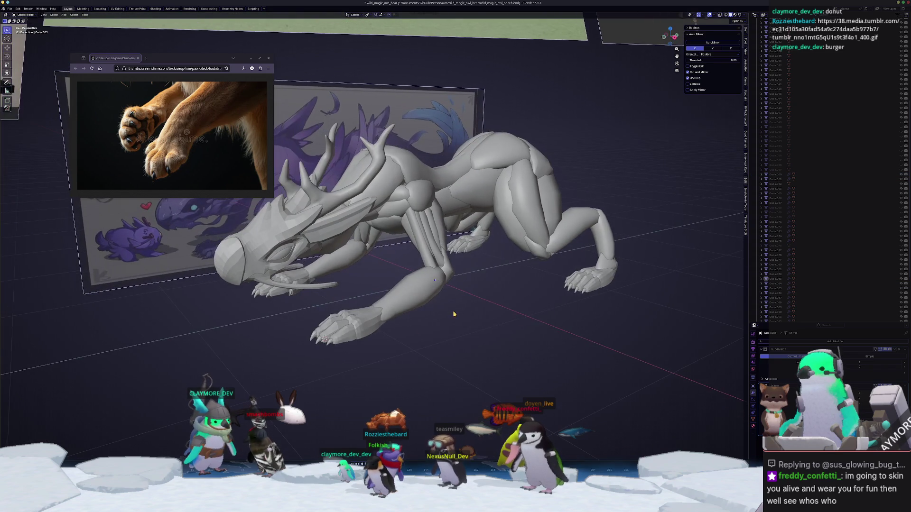
scroll(452, 309, "up", 3)
scroll(432, 324, "down", 2)
middle_click_drag(422, 341, 412, 351)
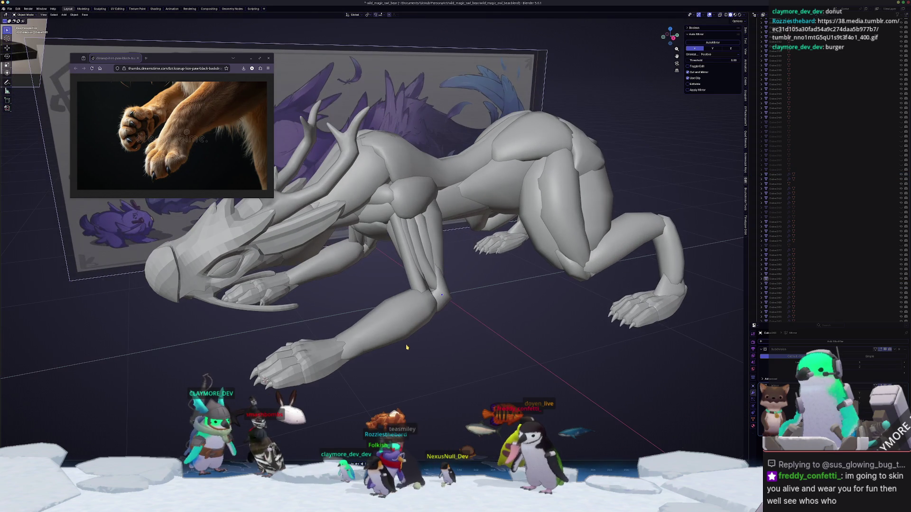
- In right side view, select upper-leg piece Cube.027 plus the forearm piece
key("KP_3")
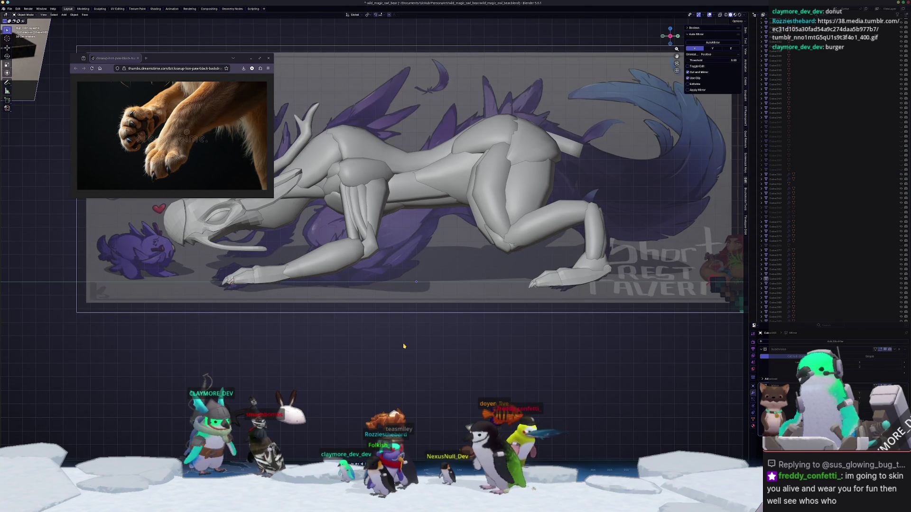
scroll(375, 292, "up", 5)
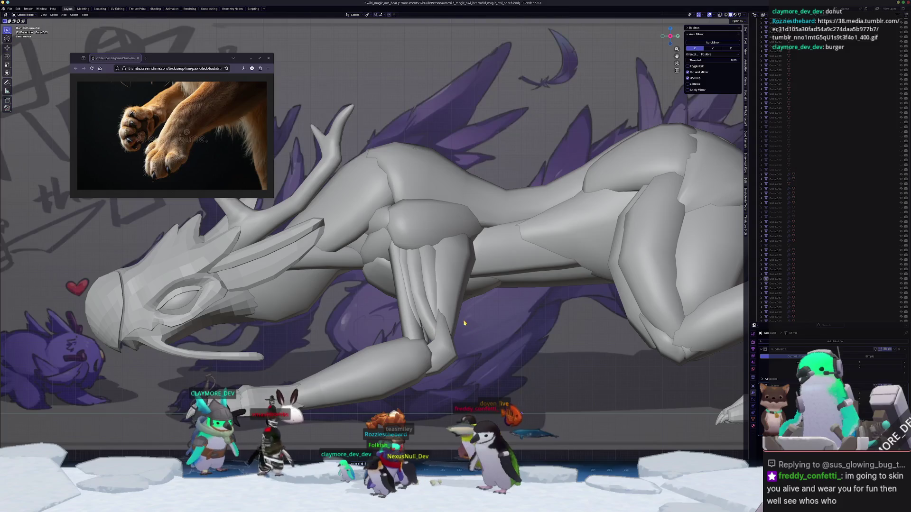
left_click(430, 292, "alt")
left_click(431, 308)
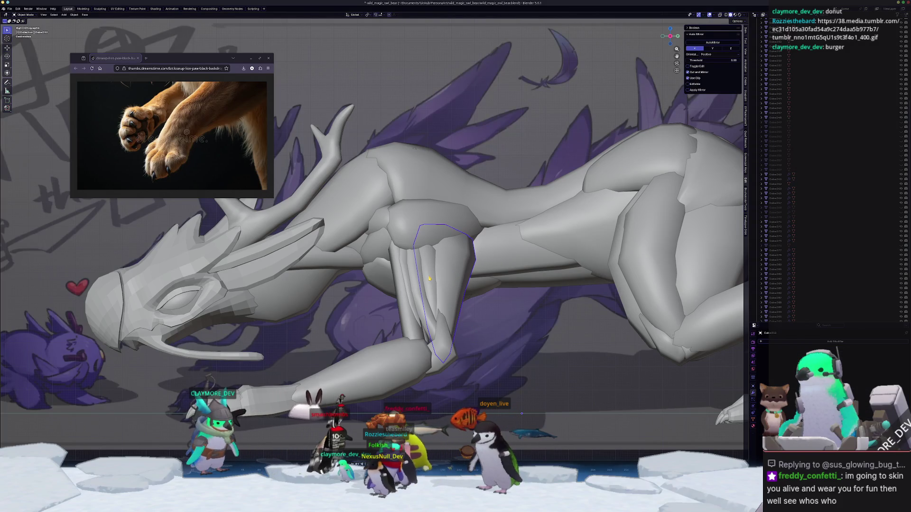
left_click(409, 256)
left_click(361, 374, "shift")
scroll(375, 237, "down", 4)
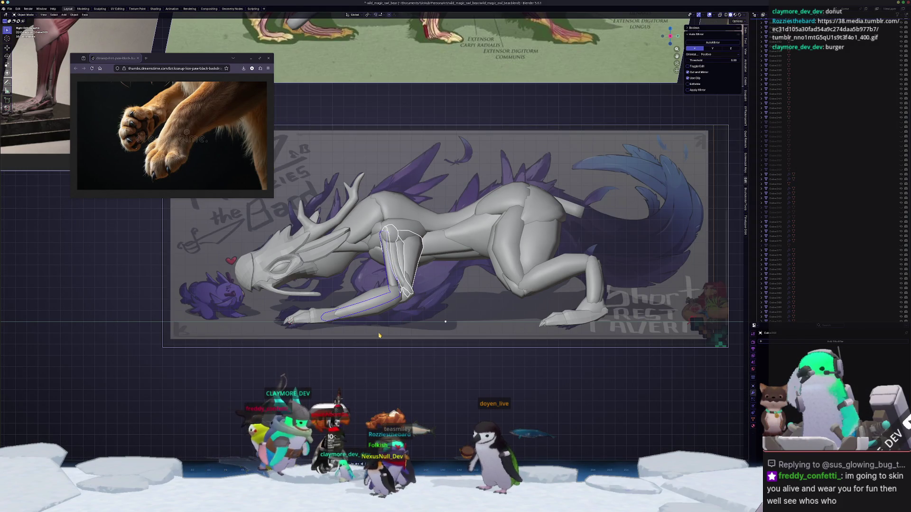
- Lower the selected foreleg 0.9 m along Z, checking it briefly in X-ray
key("alt+z")
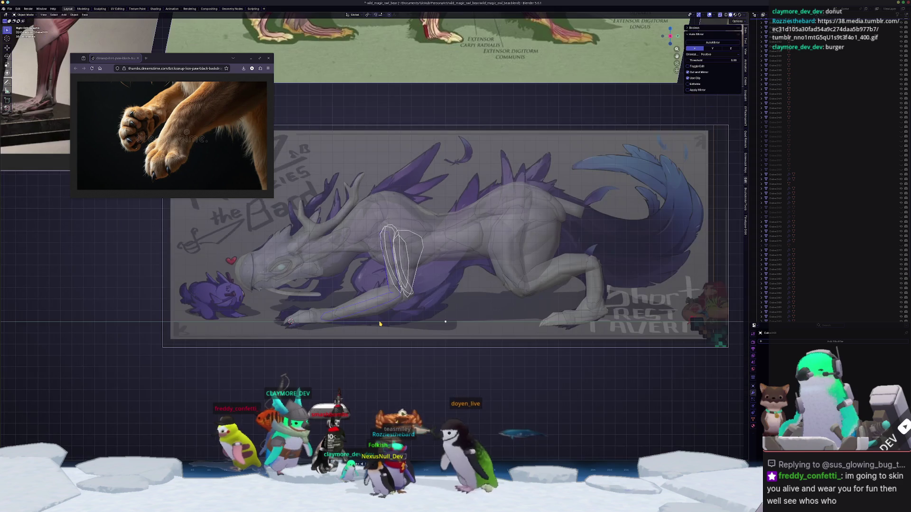
key("alt+z")
key("g")
key("z")
key("Escape")
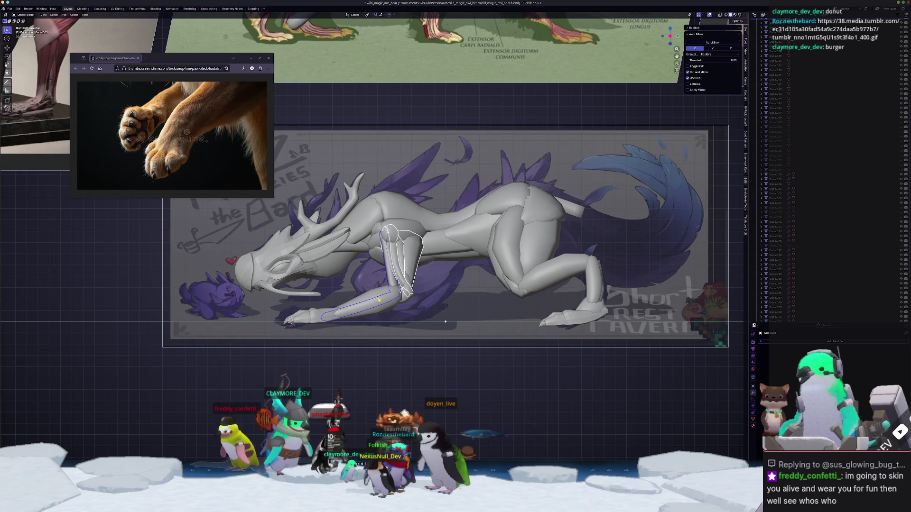
key("g")
key("z")
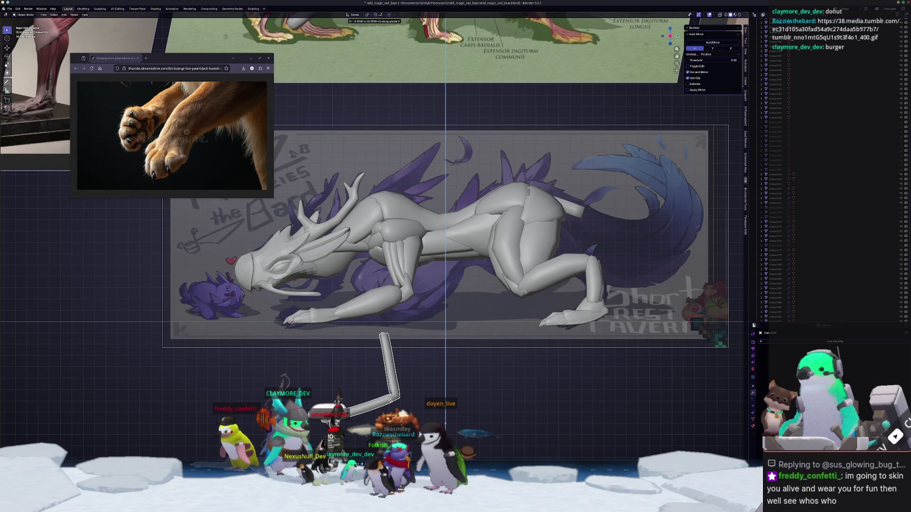
left_click(391, 401)
key("Tab")
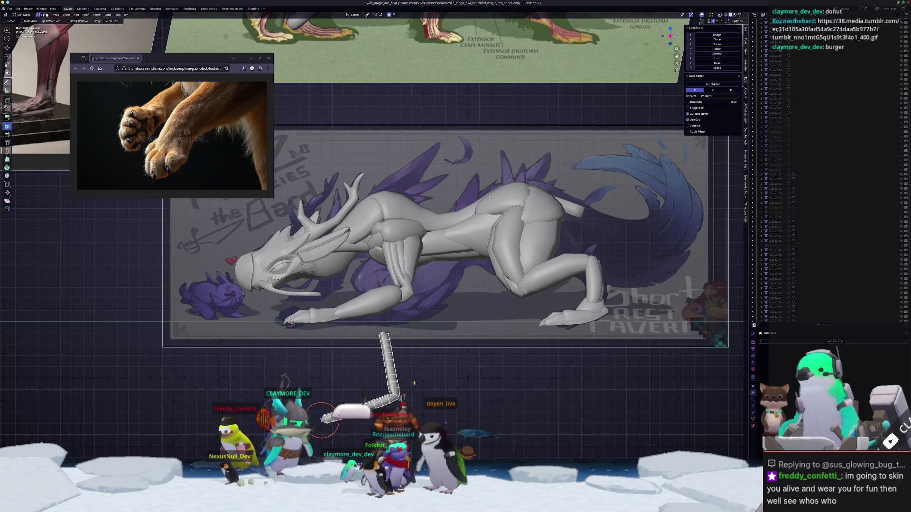
key("Tab")
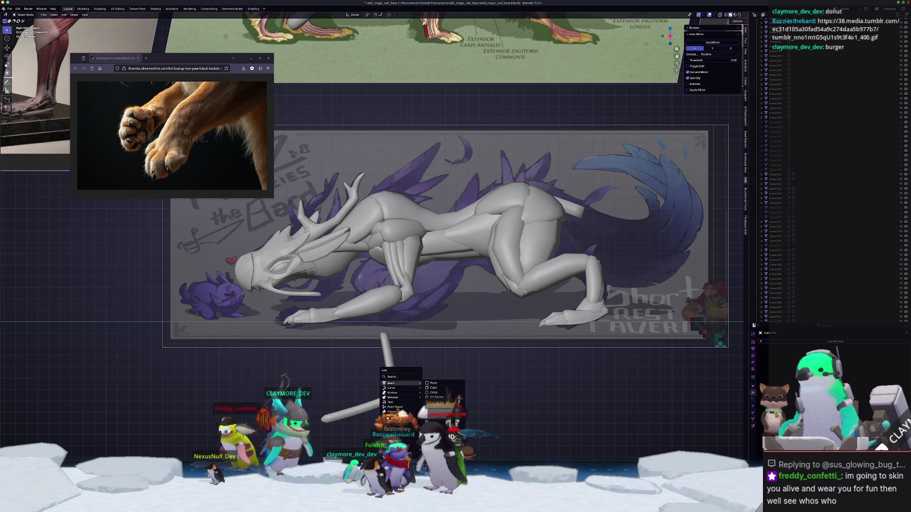
- Add a single-vertex object, move it to Y 0.95 m and raise it
left_click(485, 447)
middle_click_drag(485, 447, 407, 379)
key("g")
key("y")
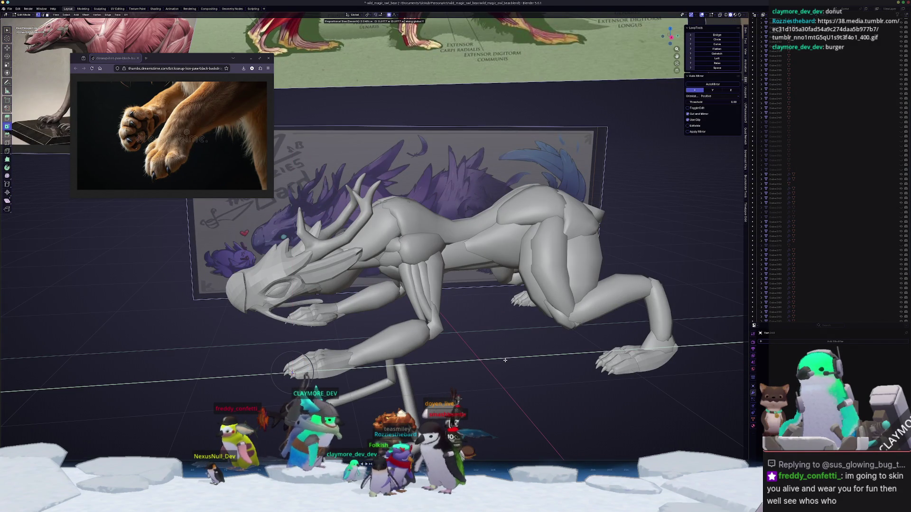
left_click(539, 359)
key("g")
key("z")
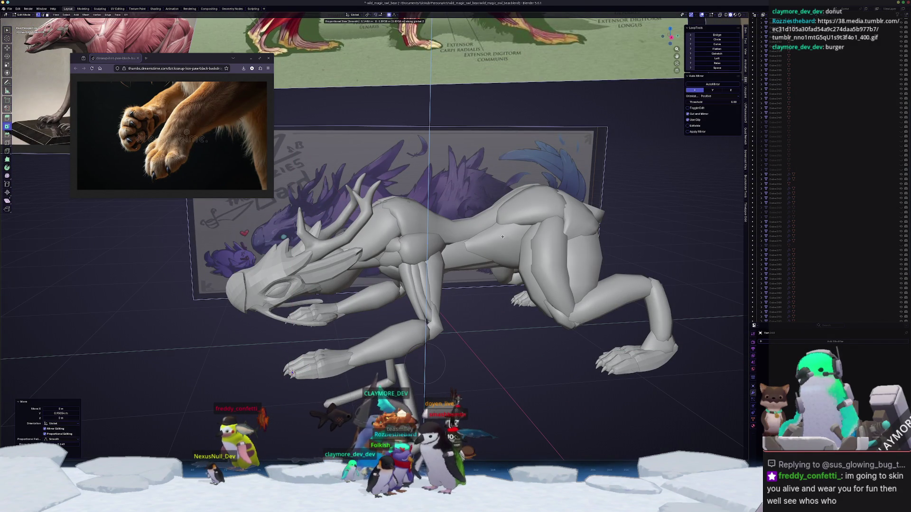
left_click(539, 359)
- Fine-tune the vertex's position near the shoulder in front and side views, then turn off X-ray
key("KP_1")
key("g")
left_click(508, 339)
key("KP_3")
key("g")
left_click(445, 299)
scroll(400, 272, "up", 3)
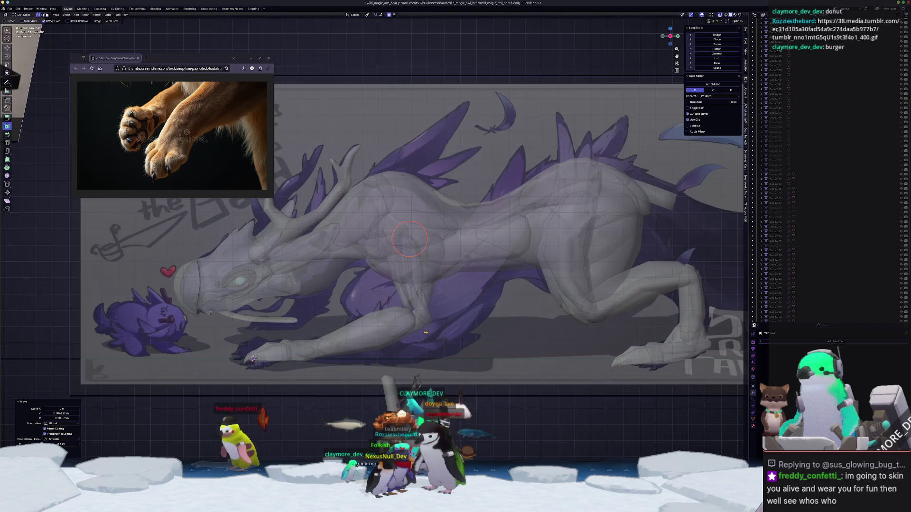
key("g")
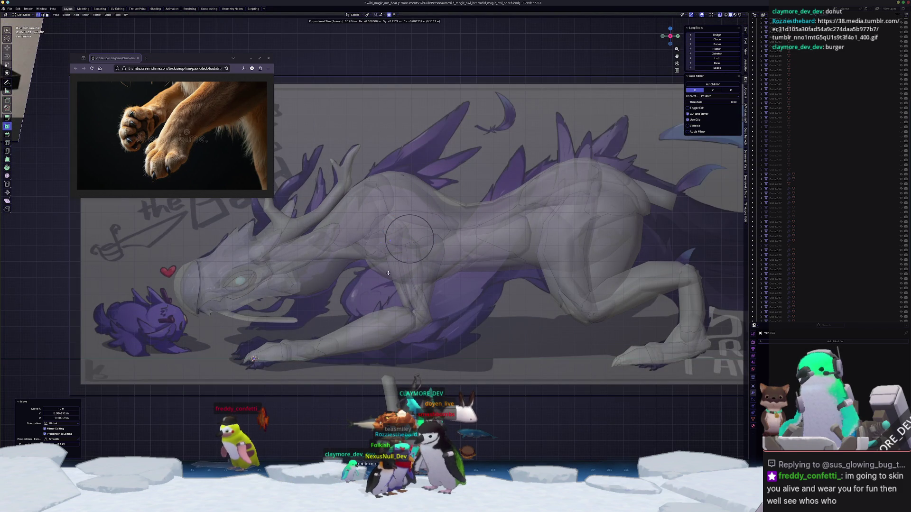
left_click(394, 275)
key("alt+z")
mouse_move(395, 275)
middle_mouse_down()
mouse_move(413, 284)
mouse_move(323, 266)
middle_mouse_up()
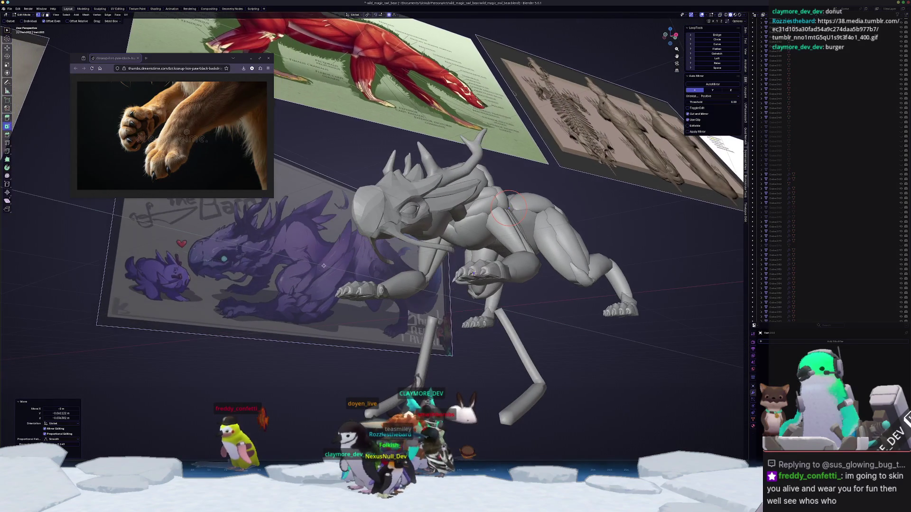
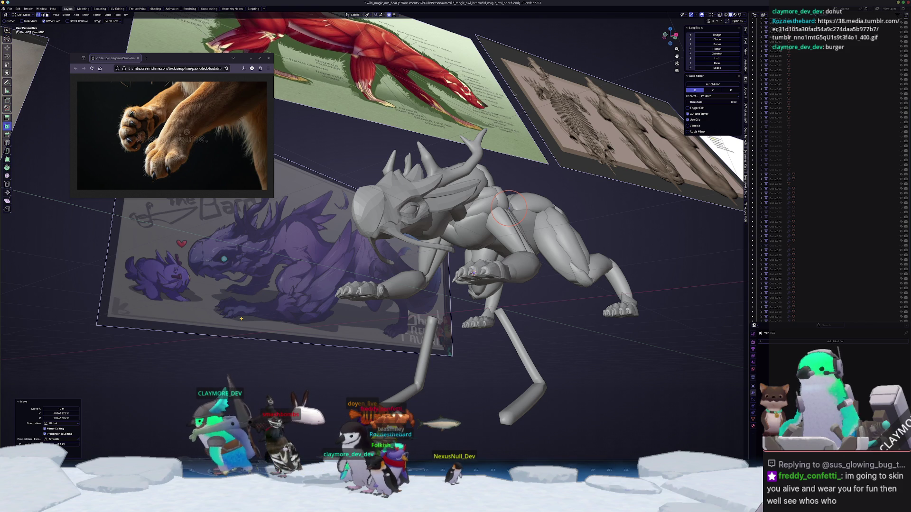
- Orbit and zoom around the creature, including a Right Orthographic view, to compare it with the dragon reference
mouse_move(474, 273)
middle_mouse_down()
mouse_move(457, 323)
mouse_move(384, 270)
middle_mouse_up()
middle_click_drag(442, 303, 609, 77)
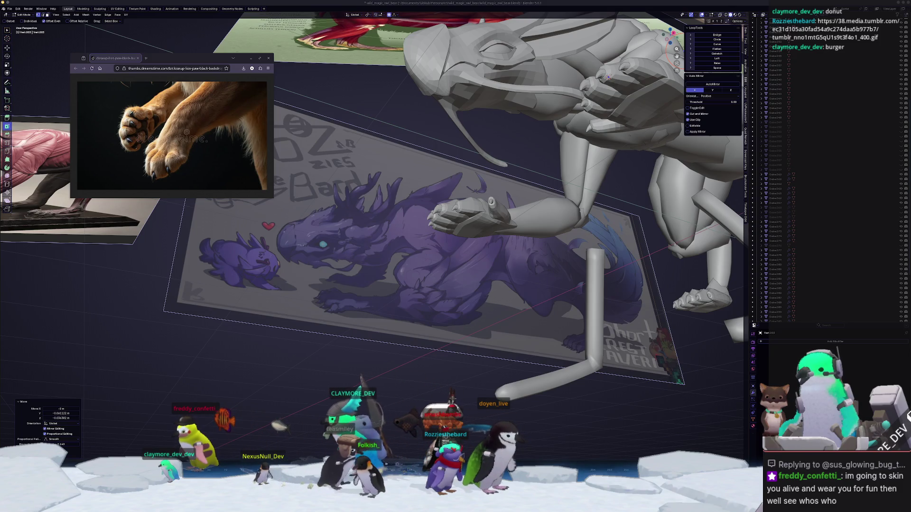
middle_click_drag(609, 77, 564, 294)
scroll(564, 294, "up", 3)
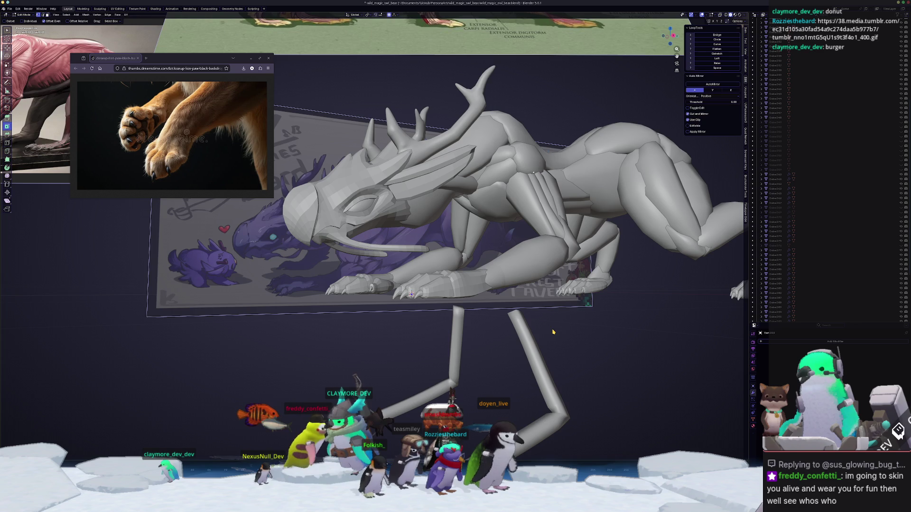
middle_click_drag(602, 327, 593, 329)
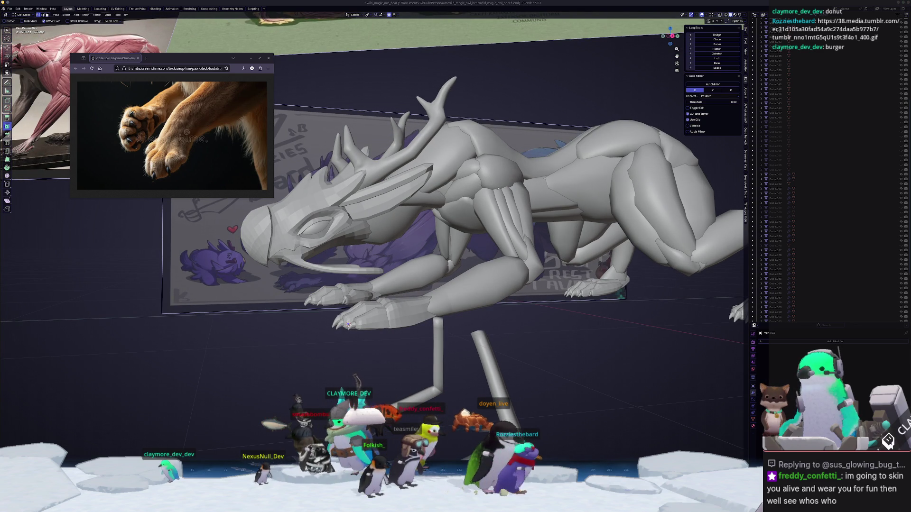
middle_click_drag(613, 398, 587, 392)
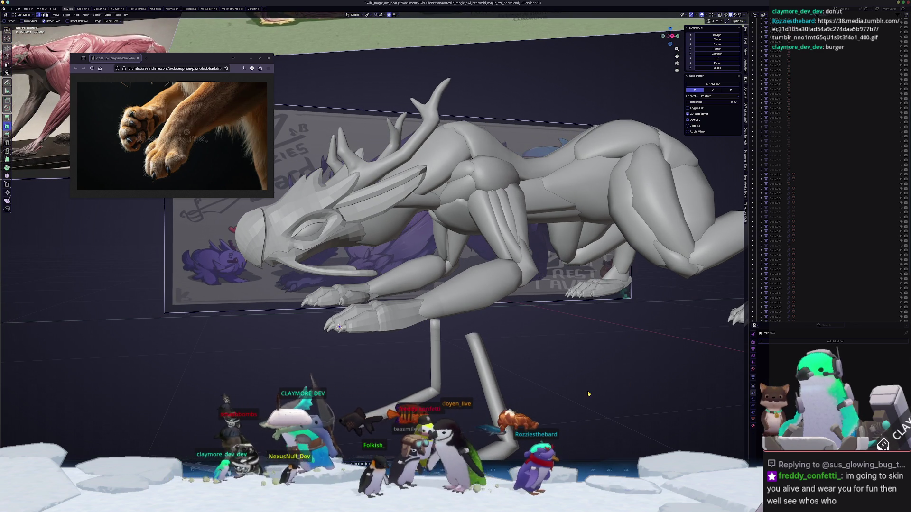
key("KP_3")
scroll(486, 270, "up", 3)
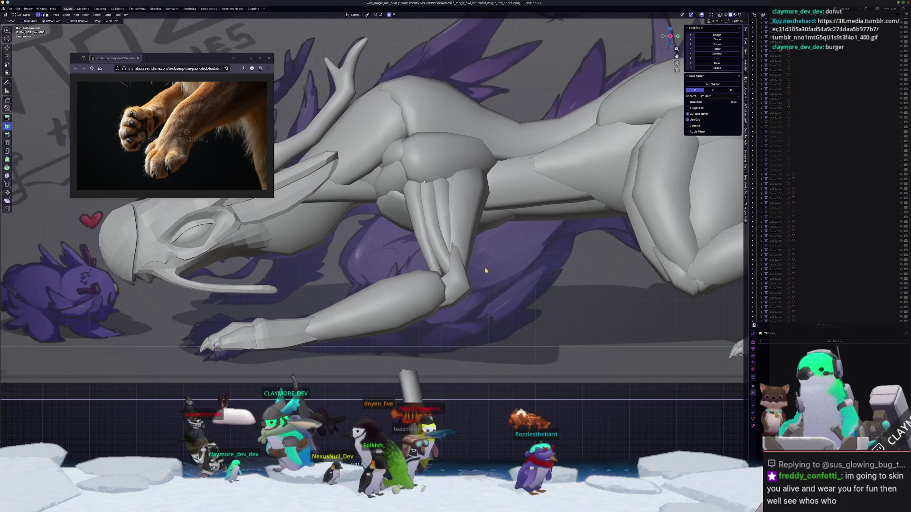
scroll(518, 261, "down", 3)
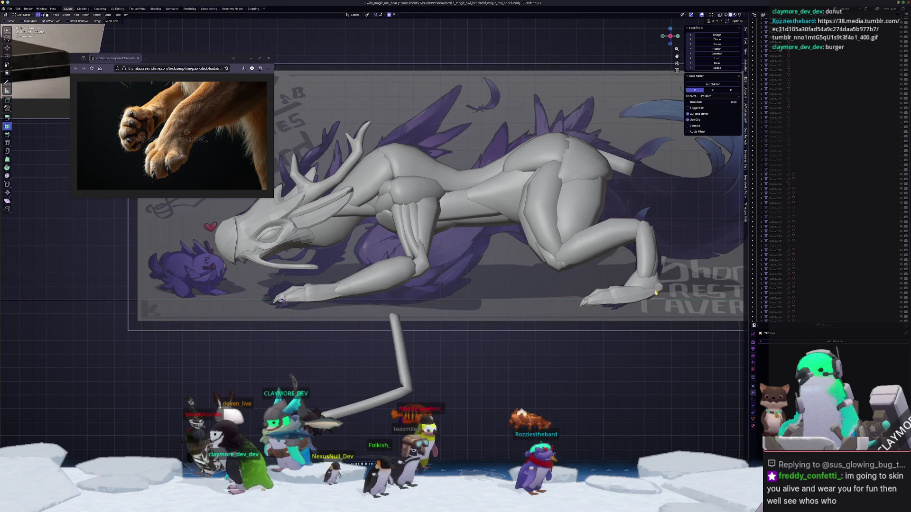
mouse_move(616, 280)
middle_mouse_down()
mouse_move(496, 292)
mouse_move(545, 288)
middle_mouse_up()
scroll(545, 288, "up", 6)
- Select part of the foreleg mesh and return to Object Mode
left_click_drag(400, 296, 432, 312)
key("Tab")
scroll(298, 390, "down", 2)
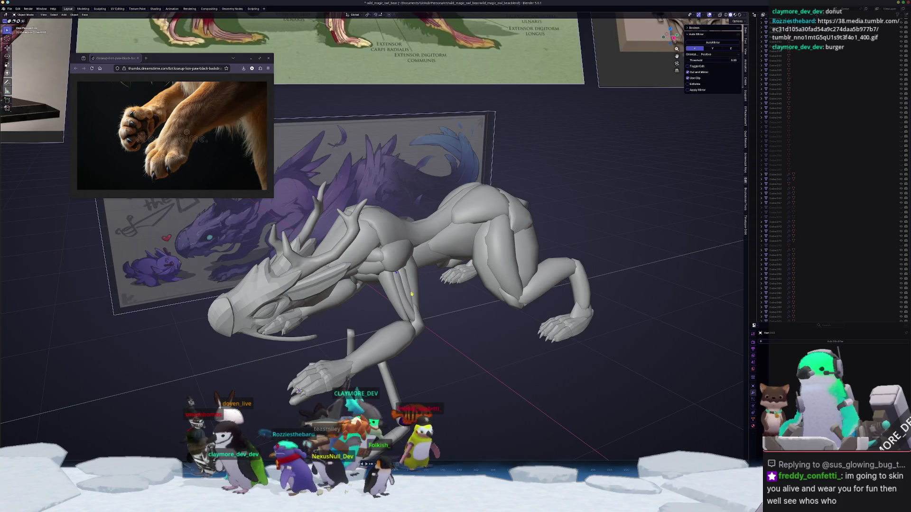
- Select both foreleg pieces in Edit Mode and pick the whole upper leg mesh from the right view
left_click(420, 294)
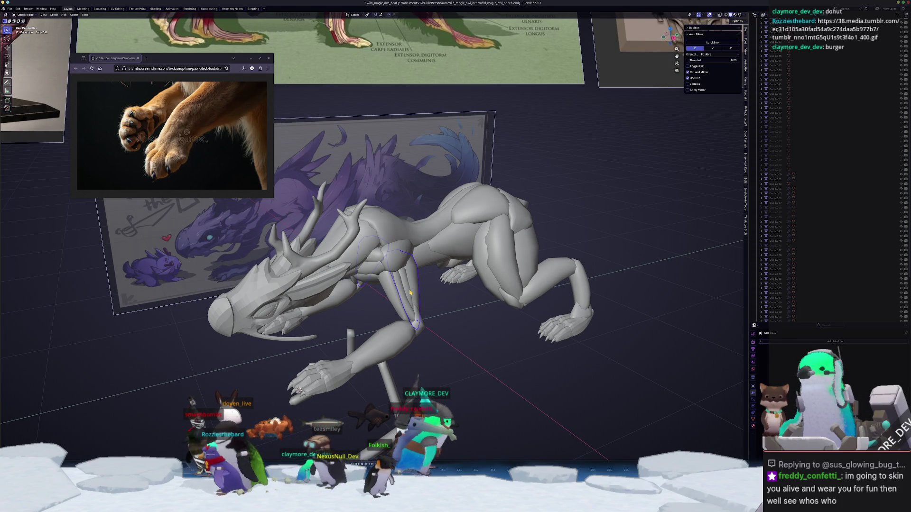
left_click(411, 292, "shift")
scroll(411, 293, "up", 2)
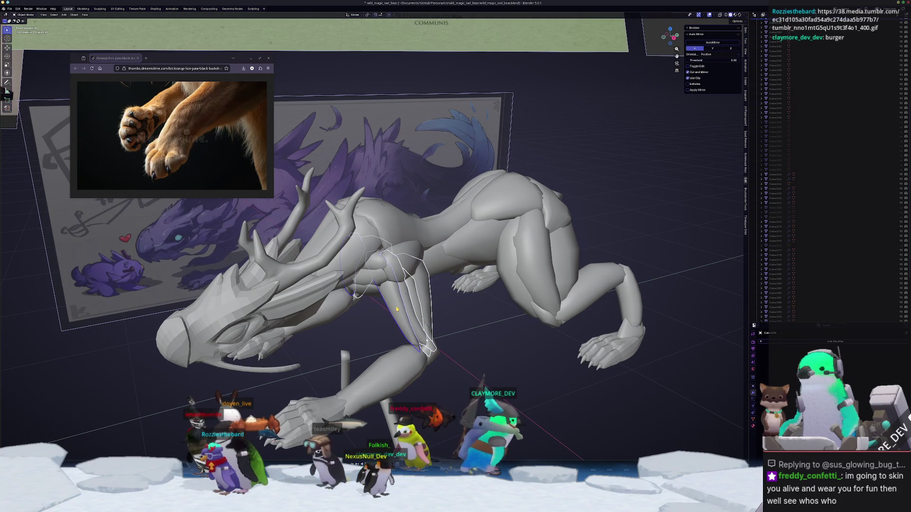
scroll(411, 293, "up", 2)
key("Tab")
key("KP_3")
scroll(496, 288, "up", 3)
key("alt+z")
scroll(447, 261, "up", 2)
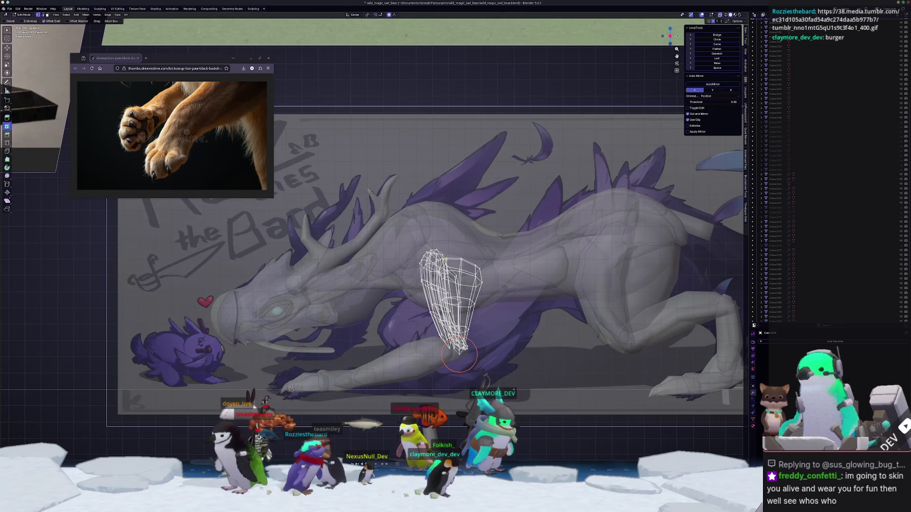
key("l")
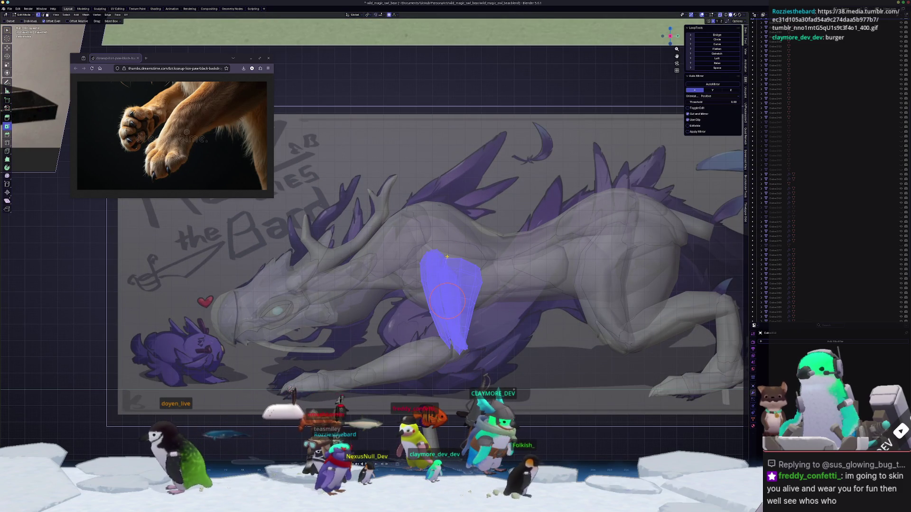
key("alt+z")
scroll(446, 257, "up", 1)
- Rotate and move the upper leg toward the reference shoulder pose
key("r")
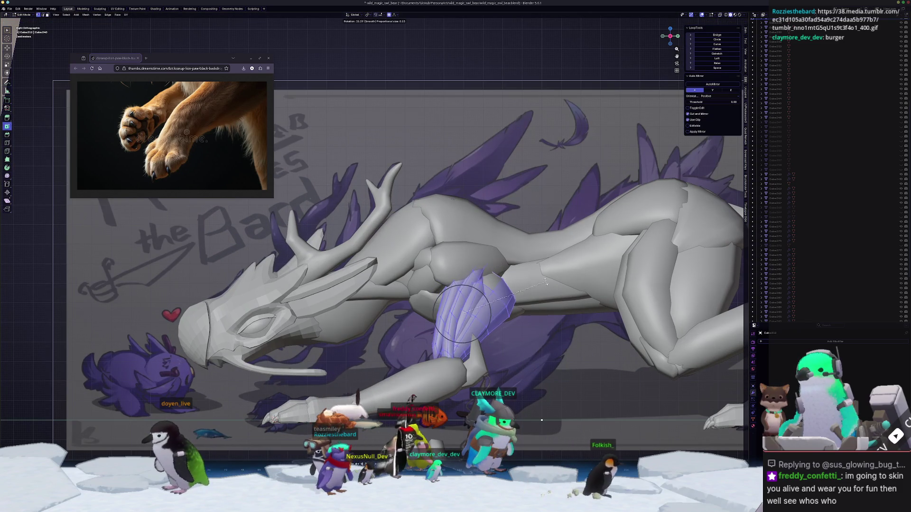
left_click(547, 279)
key("g")
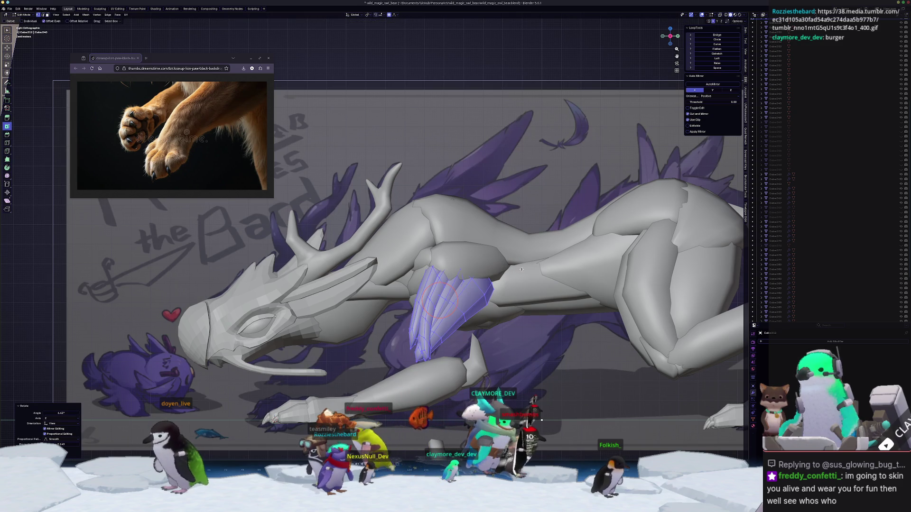
key("g")
left_click(522, 269)
mouse_move(521, 269)
middle_mouse_down()
mouse_move(478, 240)
mouse_move(389, 133)
middle_mouse_up()
- Shift the upper leg sideways along X with proportional falloff
key("g")
key("x")
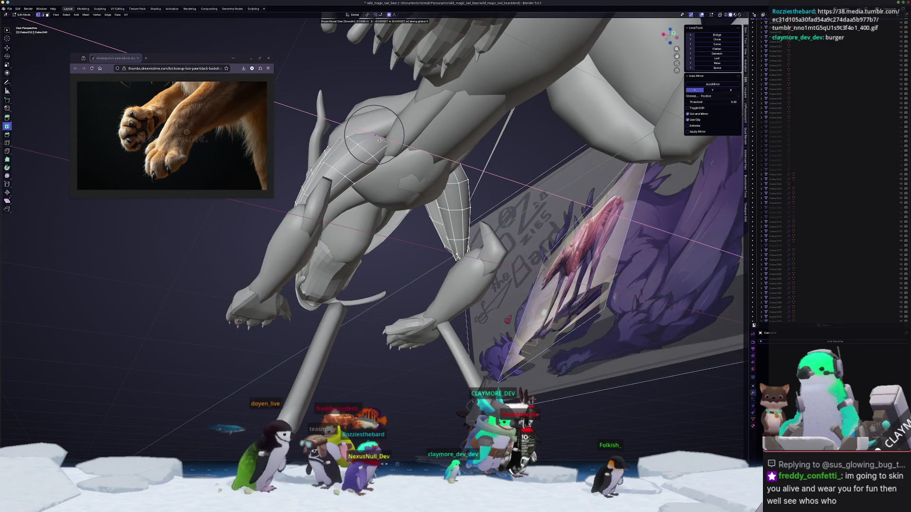
scroll(385, 142, "down", 5)
left_click(388, 142)
mouse_move(388, 142)
middle_mouse_down()
mouse_move(475, 275)
mouse_move(499, 291)
mouse_move(500, 340)
mouse_move(514, 344)
middle_mouse_up()
scroll(500, 340, "up", 5)
- Adjust the upper leg's height along Z with proportional falloff, then return to Object Mode
key("g")
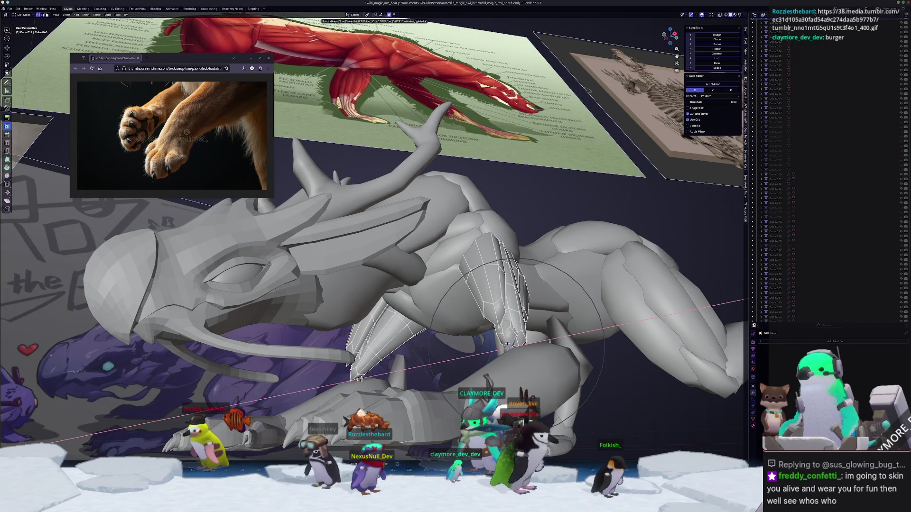
scroll(501, 344, "down", 4)
middle_click_drag(501, 344, 441, 357)
scroll(441, 357, "up", 3)
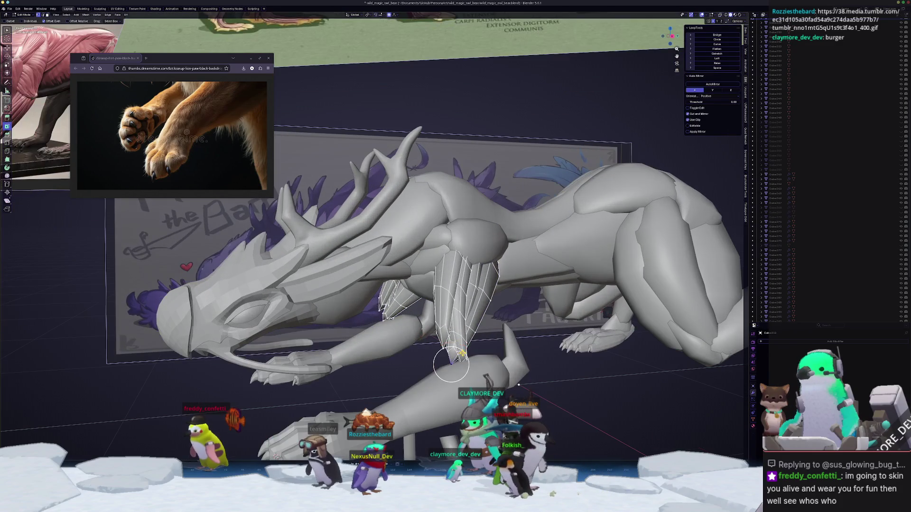
key("g")
key("z")
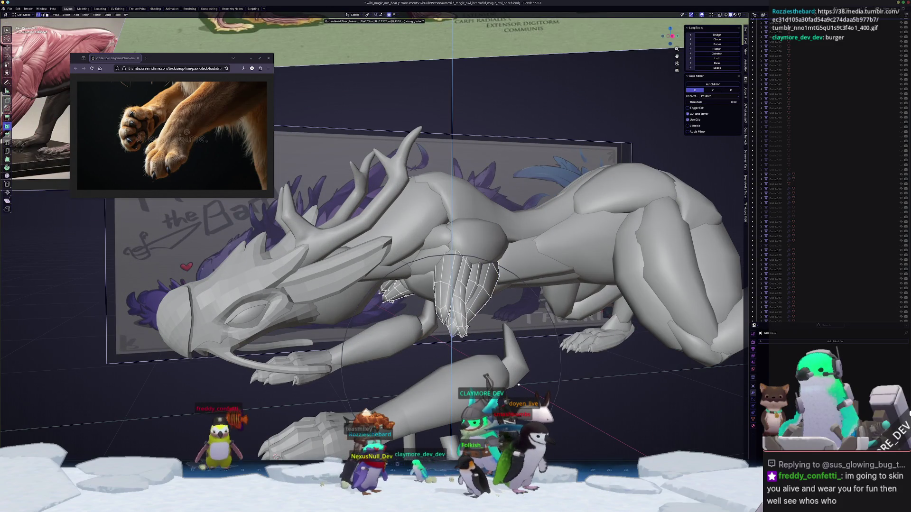
left_click(468, 327)
key("Tab")
- Nudge the upper leg along X again from a front three-quarter view, then leave Edit Mode
mouse_move(467, 326)
middle_mouse_down()
mouse_move(511, 350)
mouse_move(482, 345)
mouse_move(510, 334)
mouse_move(493, 332)
middle_mouse_up()
key("Tab")
key("g")
key("x")
left_click(477, 340)
key("Tab")
key("Tab")
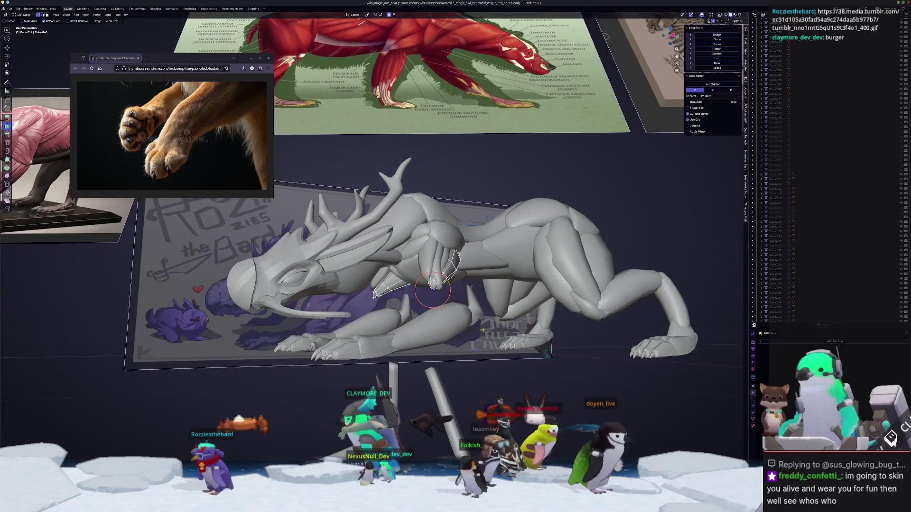
- Check the leg at an angle, then edit it from the right side with X-ray on
key("KP_3")
scroll(483, 330, "up", 3)
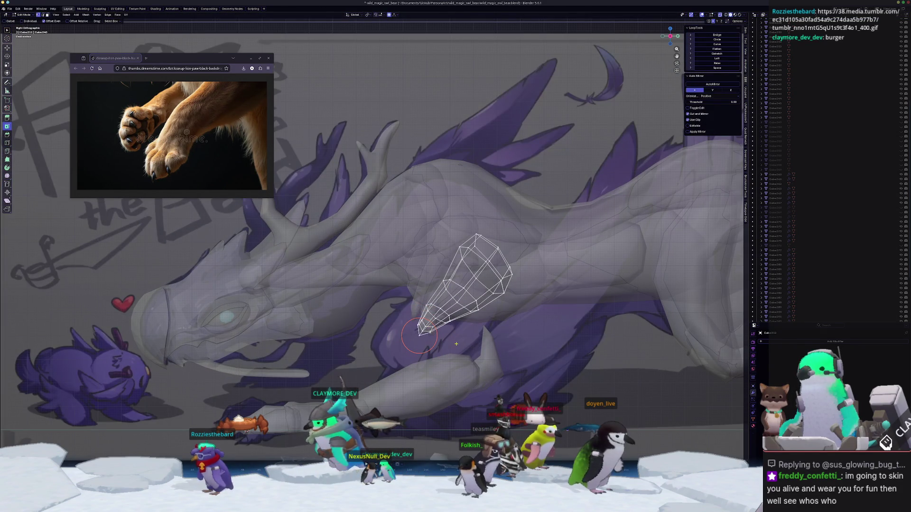
key("Tab")
key("alt+z")
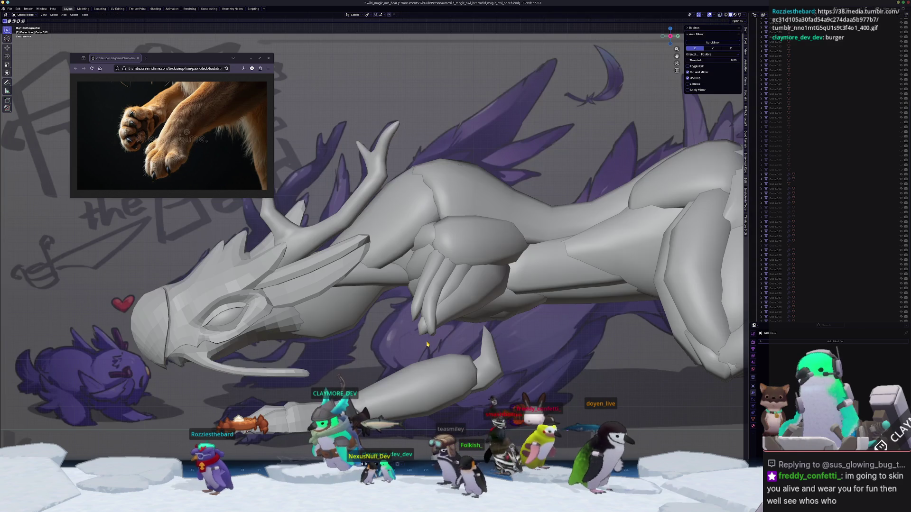
middle_click_drag(406, 325, 502, 359)
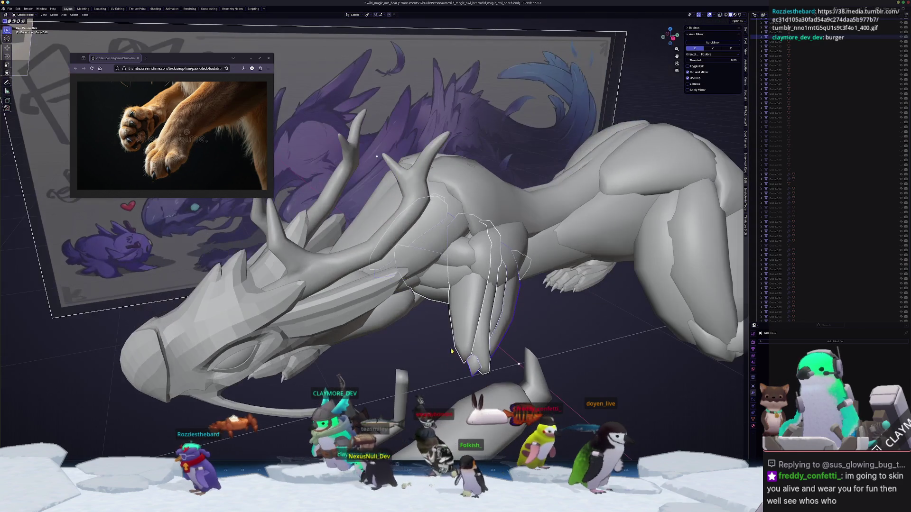
key("KP_3")
key("Tab")
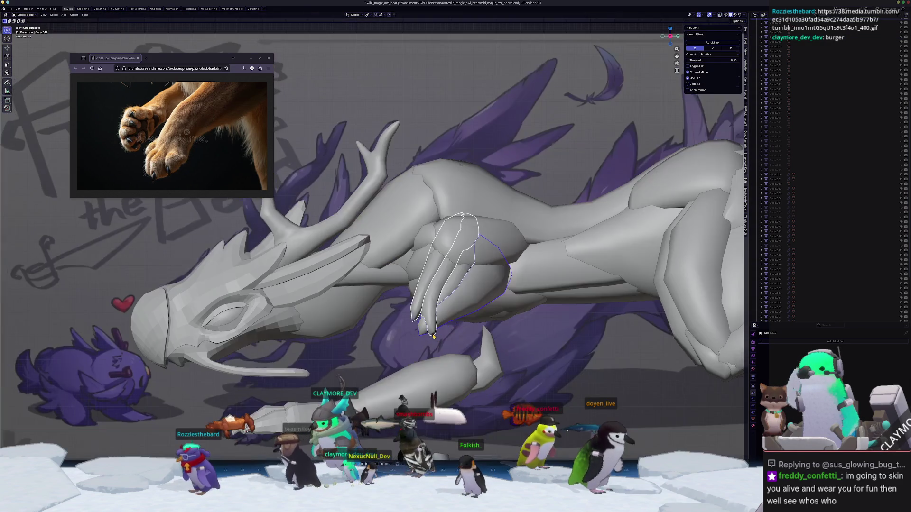
key("alt+z")
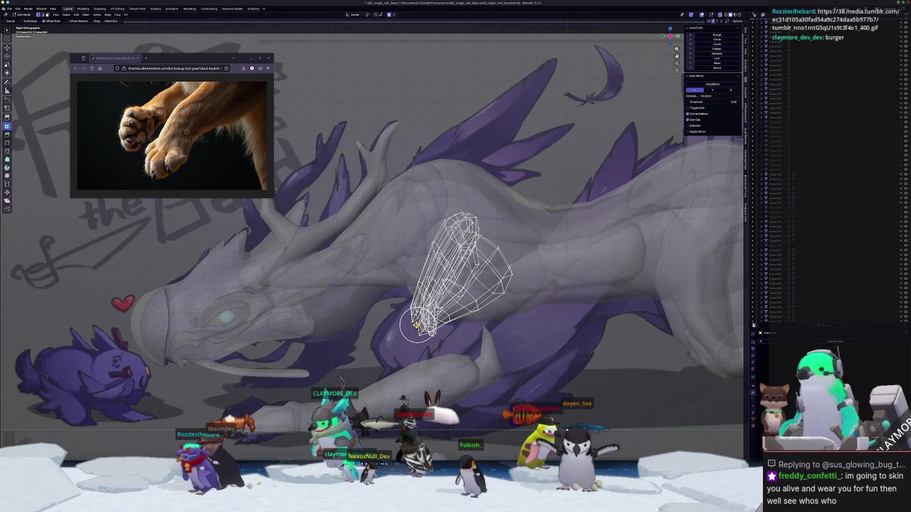
- Bend the lower front leg with proportional falloff to match the reference
key("g")
scroll(413, 327, "down", 15)
scroll(393, 340, "down", 1)
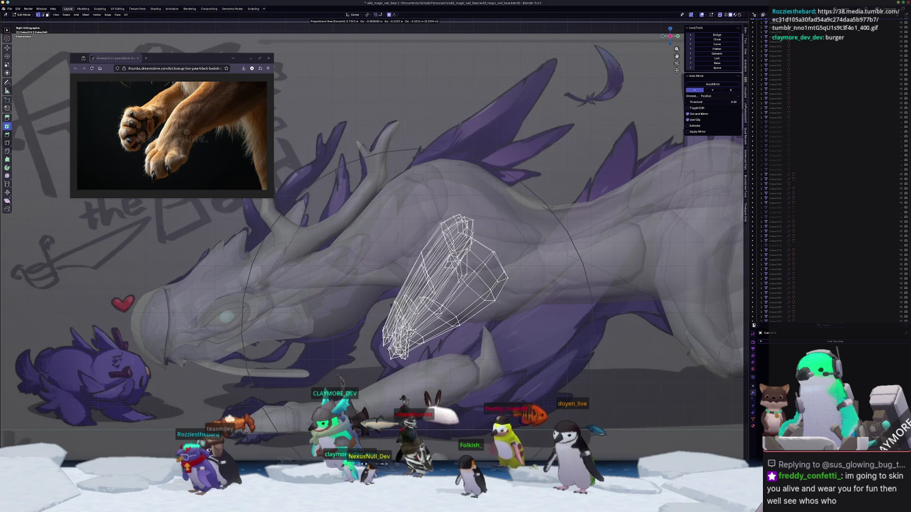
scroll(388, 349, "up", 1)
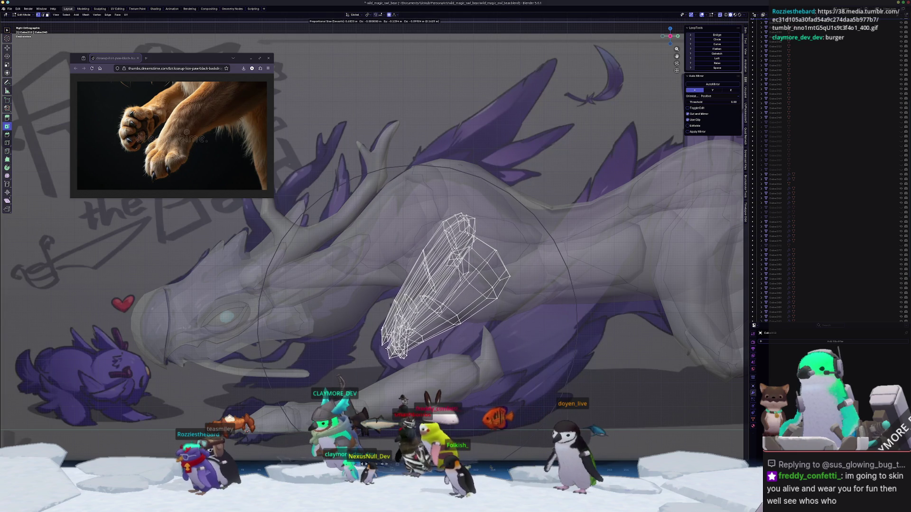
left_click(385, 346)
key("Tab")
mouse_move(385, 346)
middle_mouse_down()
mouse_move(422, 335)
mouse_move(461, 304)
middle_mouse_up()
- Move a paw vertex along the Y axis with proportional falloff
key("Tab")
mouse_move(471, 225)
middle_mouse_down()
mouse_move(455, 244)
mouse_move(434, 307)
middle_mouse_up()
key("g")
key("y")
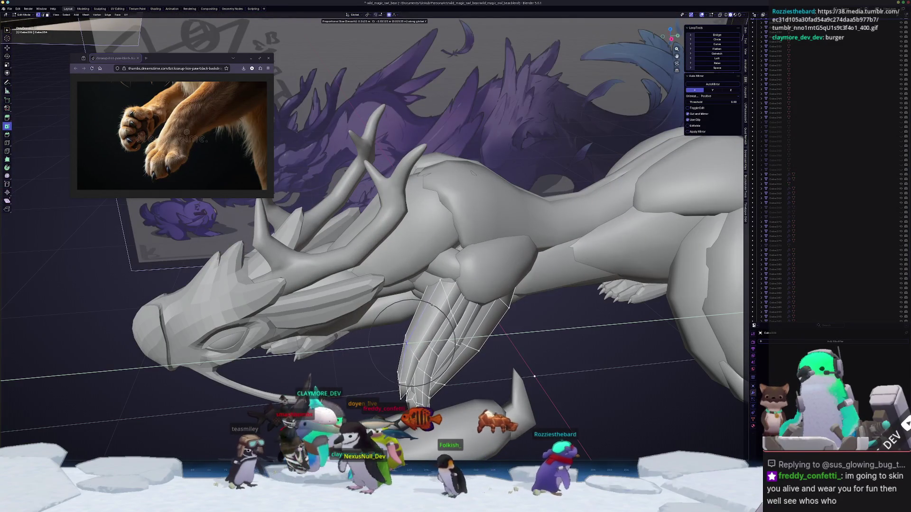
left_click(431, 305)
- Shift the selected finger vertices along the X axis
mouse_move(431, 305)
middle_mouse_down()
mouse_move(466, 276)
mouse_move(469, 246)
mouse_move(467, 264)
mouse_move(428, 304)
mouse_move(401, 221)
mouse_move(509, 229)
middle_mouse_up()
key("g")
key("x")
left_click(467, 263)
- Reshape the paw's finger vertices from the front view
key("KP_1")
key("g")
left_click(491, 258)
mouse_move(491, 258)
middle_mouse_down()
mouse_move(403, 205)
mouse_move(344, 261)
mouse_move(366, 208)
mouse_move(490, 202)
mouse_move(417, 205)
mouse_move(409, 224)
mouse_move(430, 229)
mouse_move(404, 257)
mouse_move(409, 264)
mouse_move(534, 168)
middle_mouse_up()
key("g")
left_click(375, 235)
left_click(488, 212)
- Reposition a claw vertex and a finger tip to sharpen the toes
left_click(409, 264)
key("g")
scroll(532, 165, "up", 3)
key("alt+z")
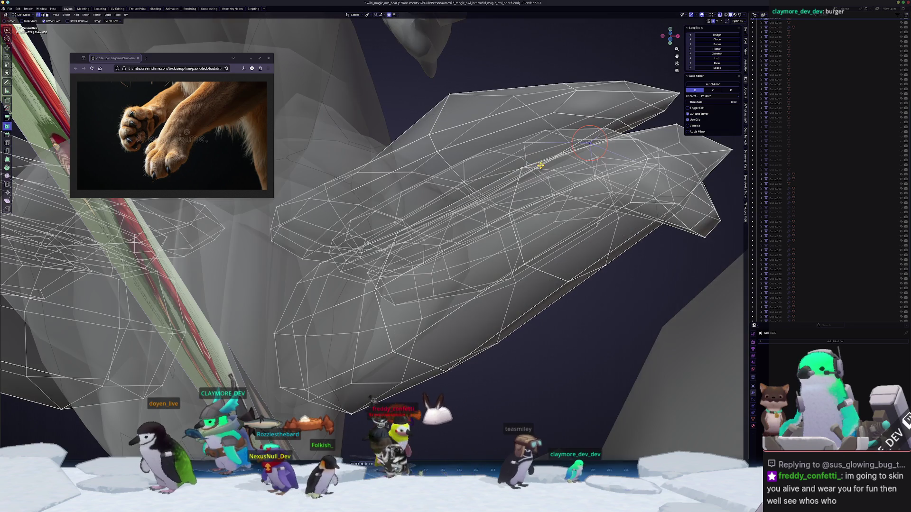
key("alt+z")
middle_click_drag(617, 120, 630, 239)
key("g")
left_click(591, 197)
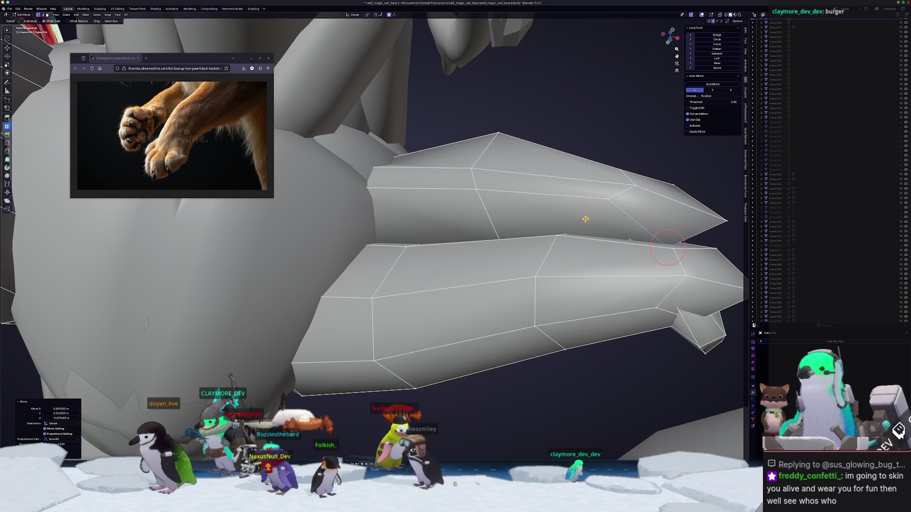
- Leave Edit Mode, orbit around the whole creature, and select the front leg piece
scroll(588, 217, "down", 5)
key("g")
key("Escape")
key("Tab")
scroll(534, 248, "down", 10)
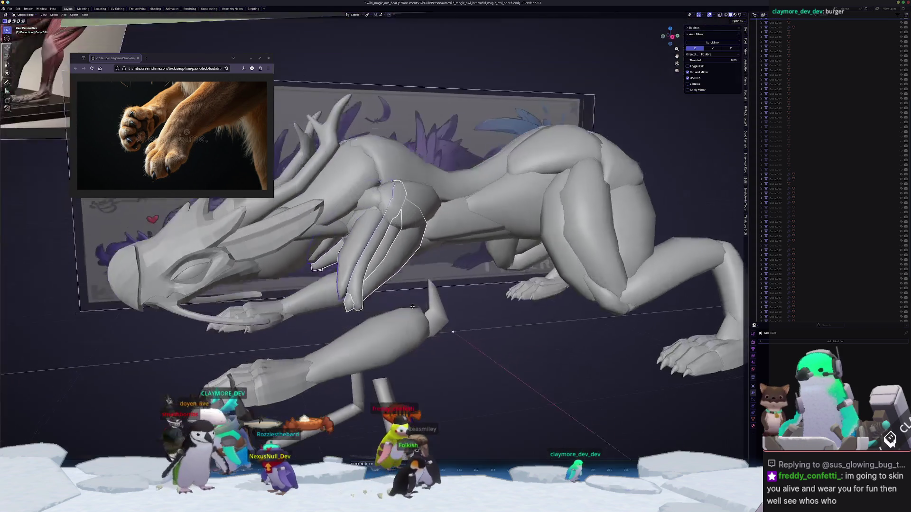
mouse_move(534, 248)
middle_mouse_down()
mouse_move(449, 331)
mouse_move(433, 323)
mouse_move(572, 282)
middle_mouse_up()
left_click(431, 322)
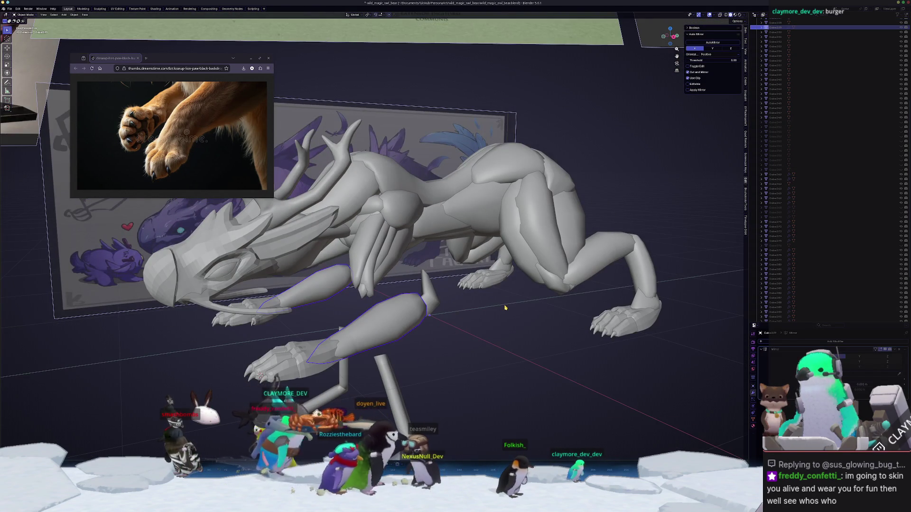
- In edit mode from the right view, rotate the foreleg piece and shift it sideways
key("KP_3")
scroll(491, 301, "up", 3)
key("Tab")
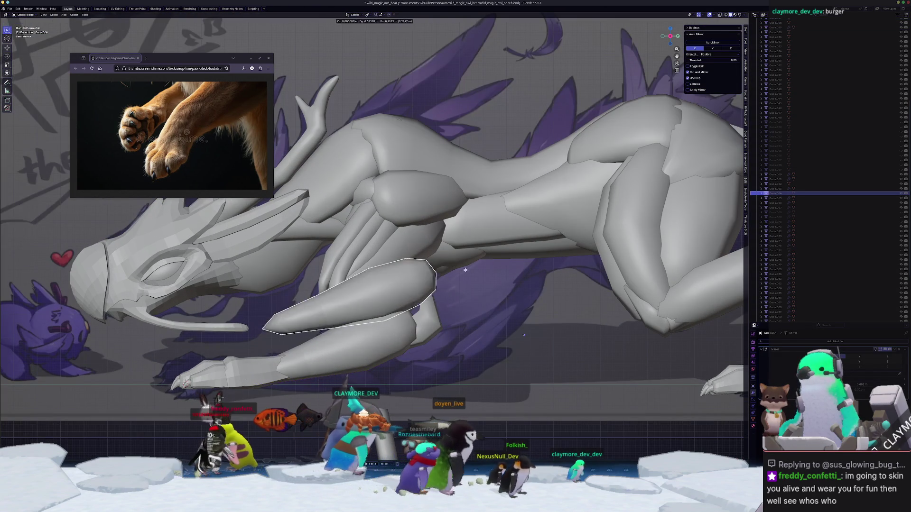
key("r")
key("Return")
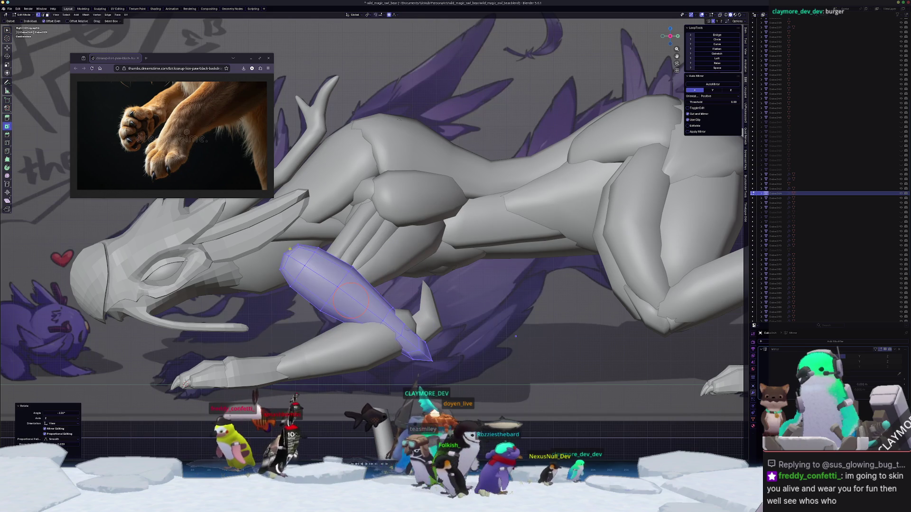
key("s")
key("Escape")
key("g")
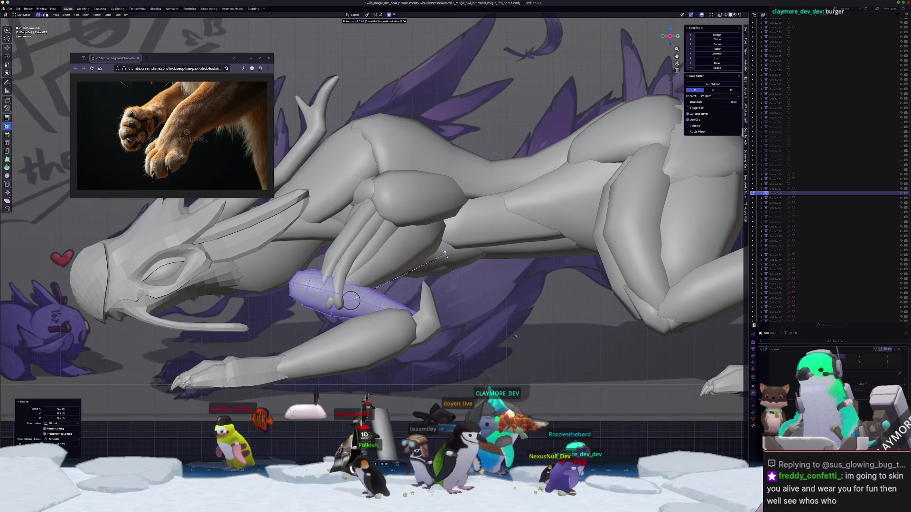
left_click(470, 261)
- From the front view, move the mirrored knee pieces outward along X
key("KP_1")
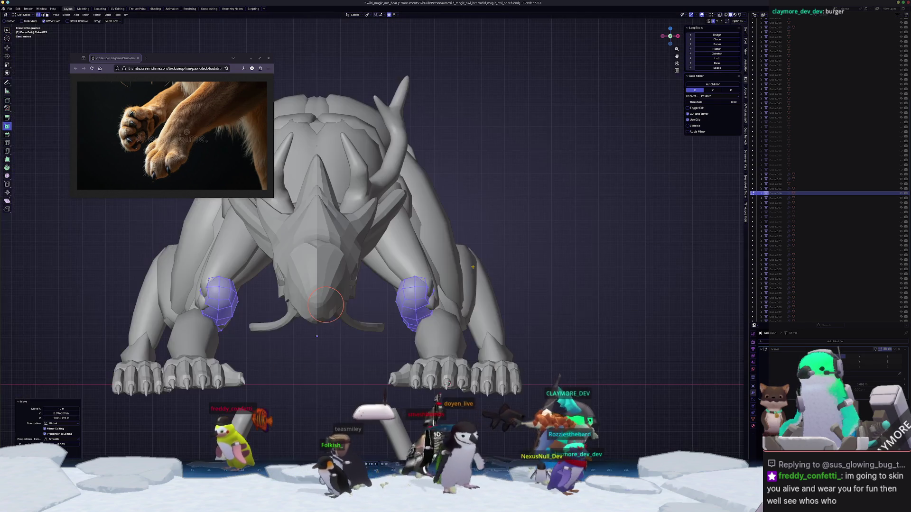
key("g")
key("x")
left_click(481, 277)
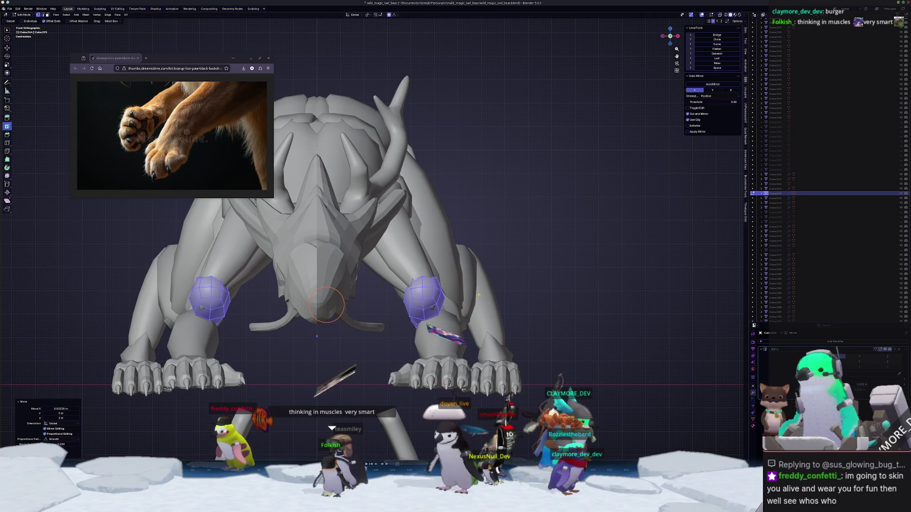
- From the top view in X-ray, select the leg's tip faces and move them along X with soft falloff
key("KP_7")
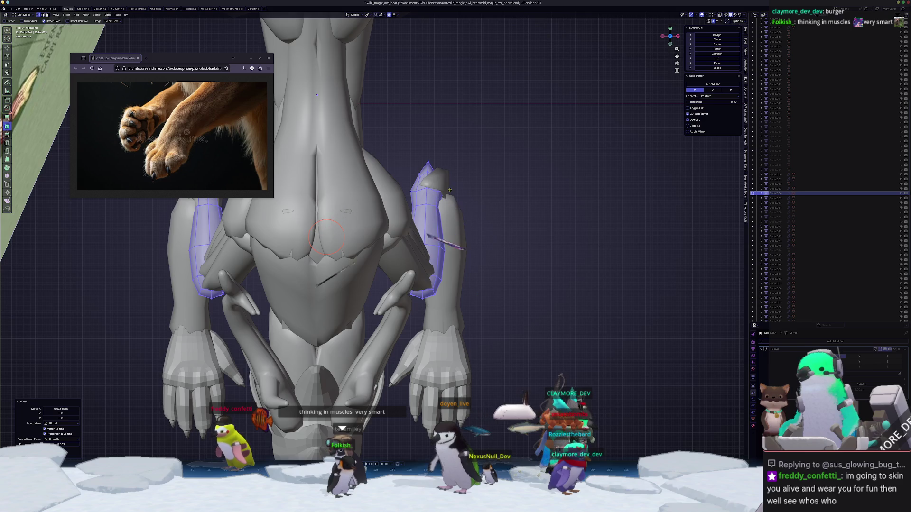
key("alt+z")
left_click_drag(413, 156, 456, 197)
key("alt+z")
key("g")
key("x")
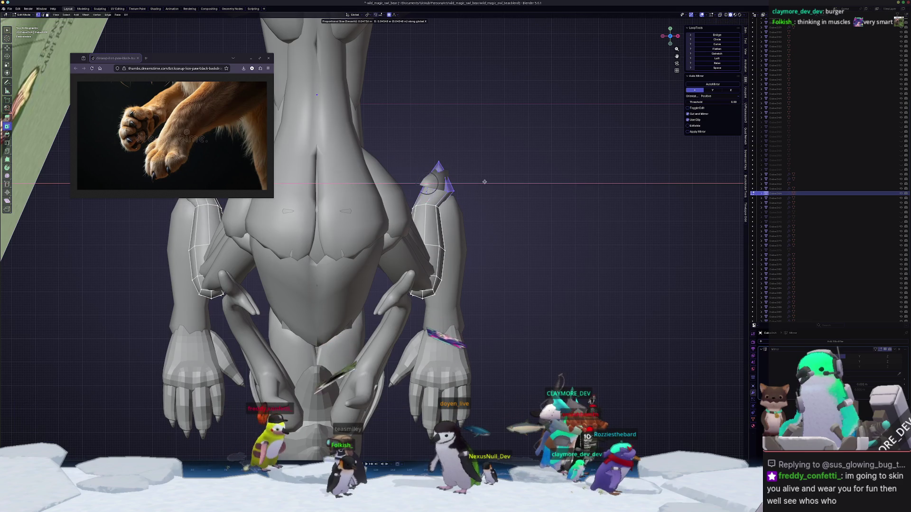
scroll(485, 182, "down", 20)
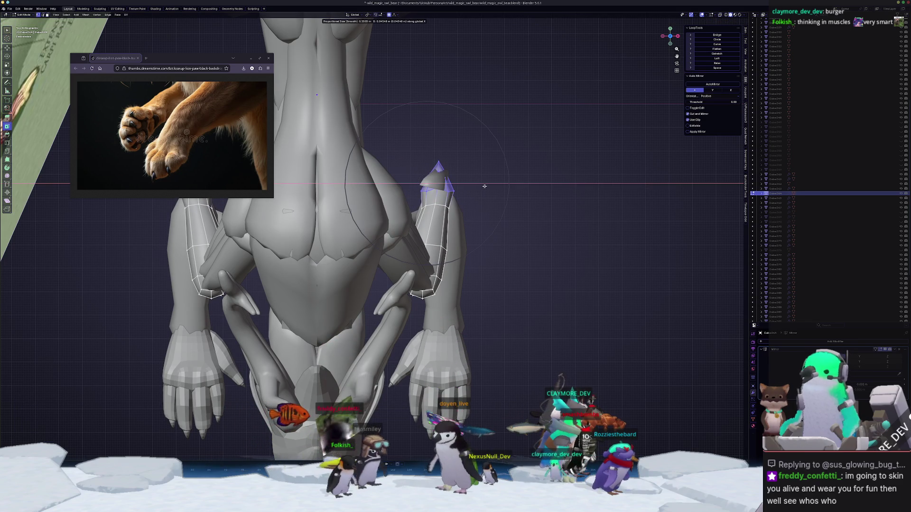
left_click(485, 186)
- From the side view, adjust the foreleg's end cap and raise its middle edge loop along Z
key("KP_3")
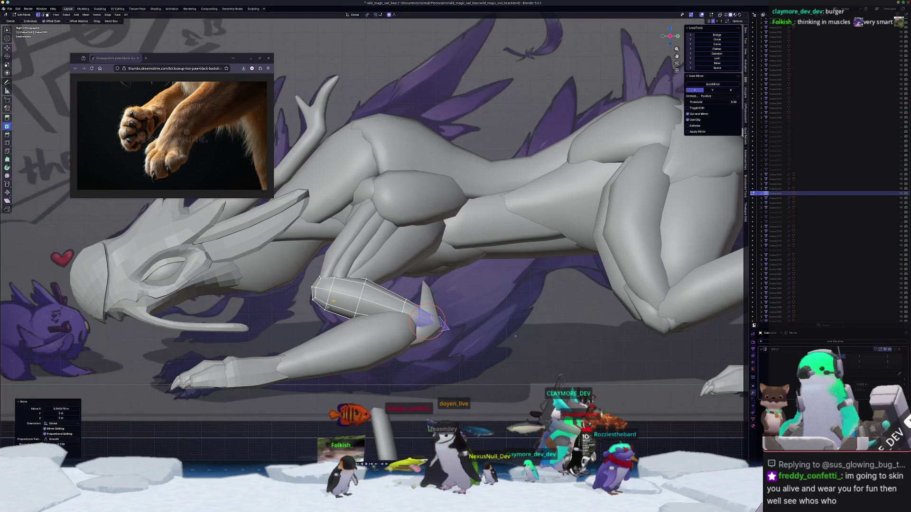
key("alt+z")
left_click(310, 292)
key("g")
left_click(300, 259)
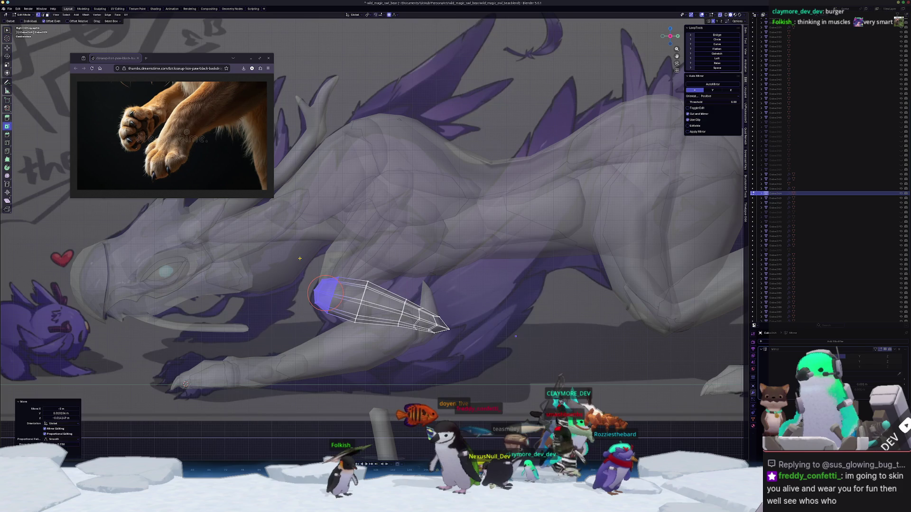
scroll(375, 316, "up", 1)
left_click(345, 306, "alt")
key("g")
key("z")
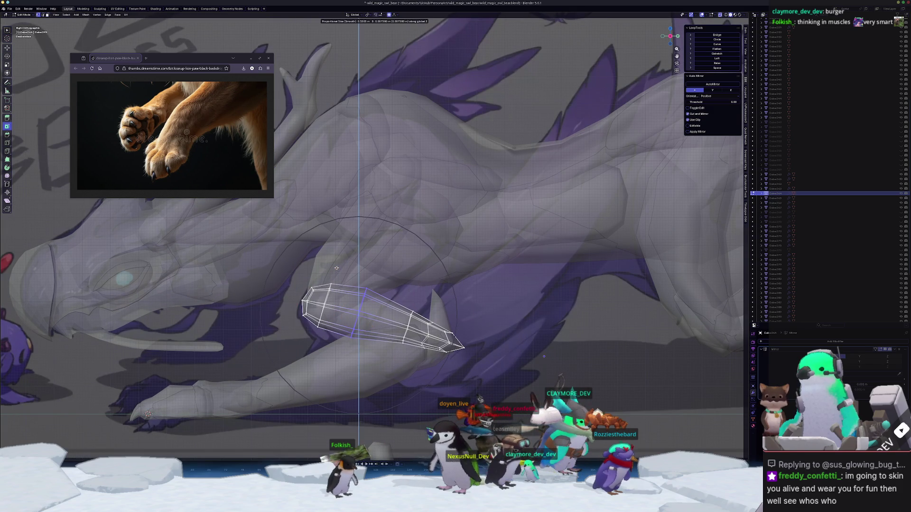
left_click(363, 299)
- Reshape the foreleg tip vertices with proportional falloff, then return to Object Mode
left_click_drag(450, 330, 450, 330)
key("g")
scroll(417, 299, "up", 3)
scroll(411, 297, "up", 1)
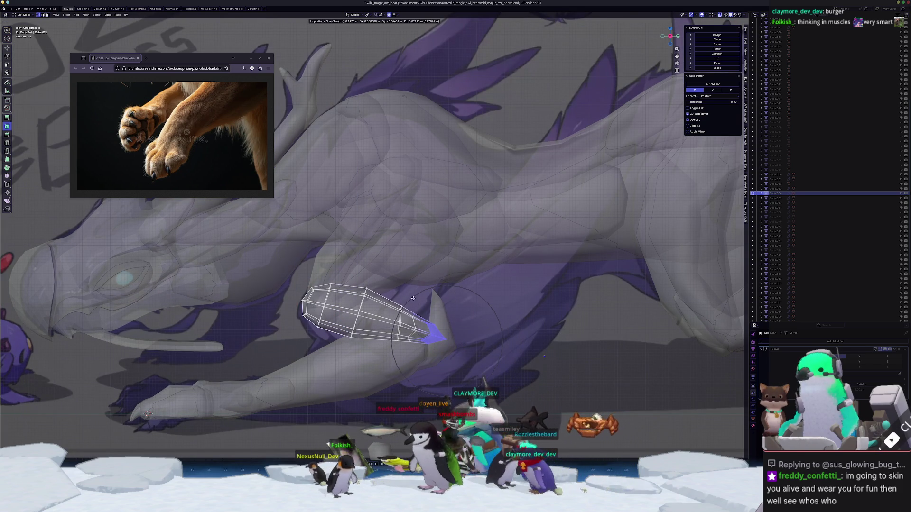
left_click(415, 297)
key("alt+z")
key("Tab")
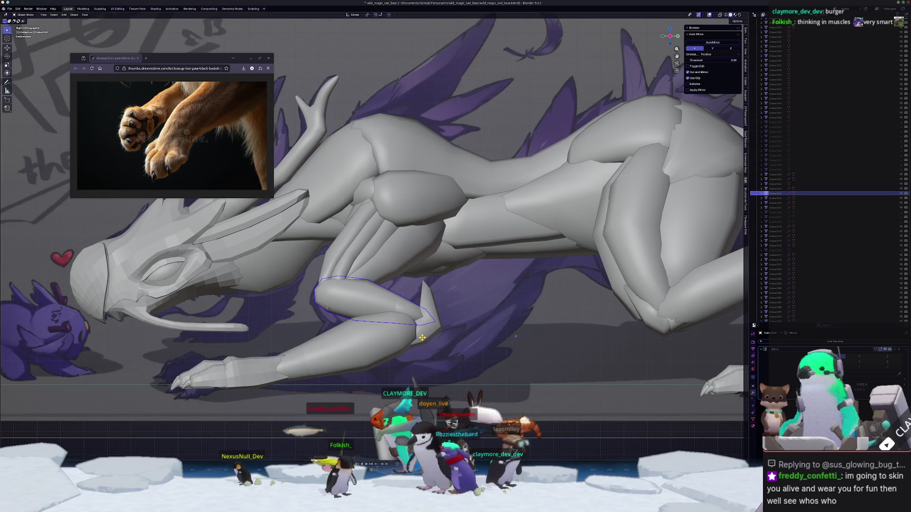
- Select the elbow spike and pull its tip up with soft falloff in edit mode
left_click(435, 319)
key("Tab")
middle_click_drag(435, 319, 443, 309)
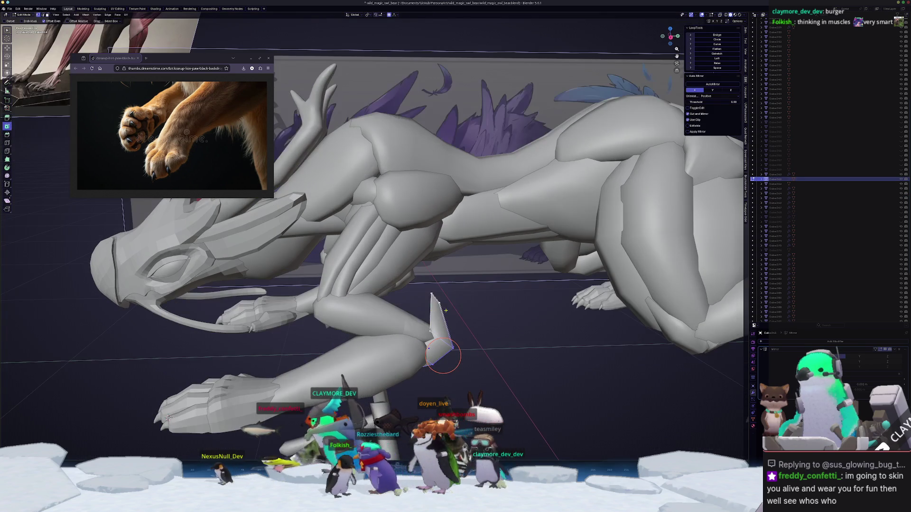
key("g")
left_click(410, 292)
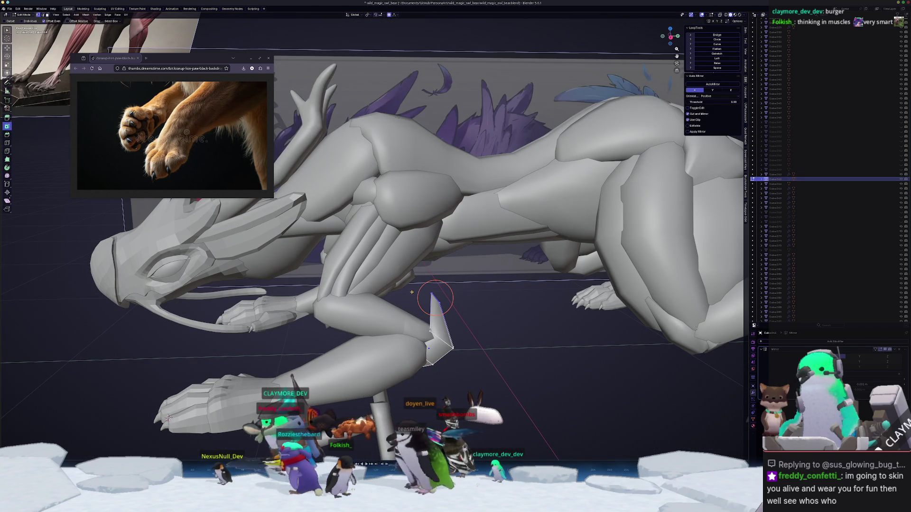
- In the side view, move and rotate the elbow spike
key("KP_3")
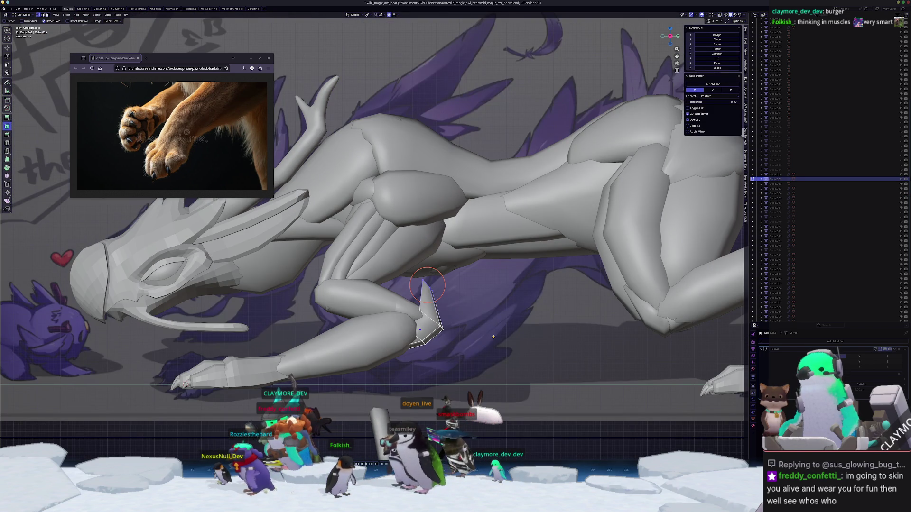
key("g")
left_click(394, 298)
key("r")
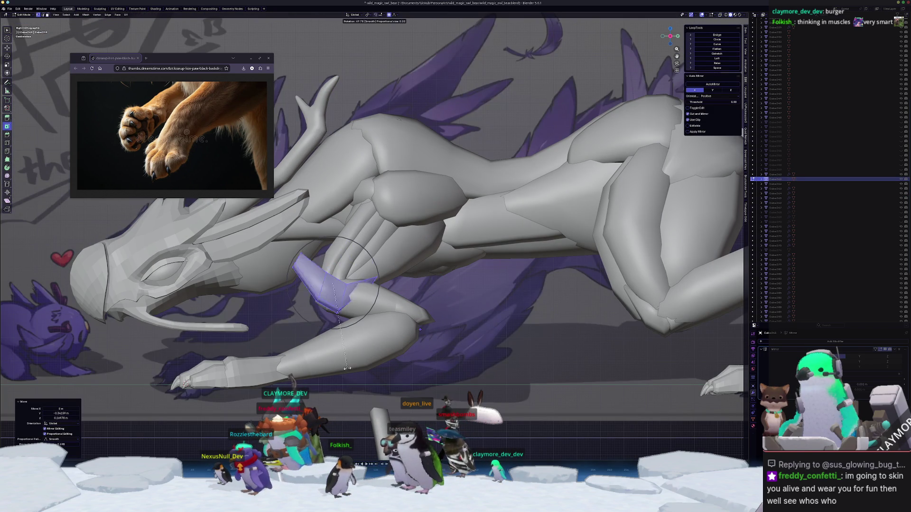
left_click(261, 345)
- Rotate the spike inward from the front and top views, then move it toward the leg
key("KP_1")
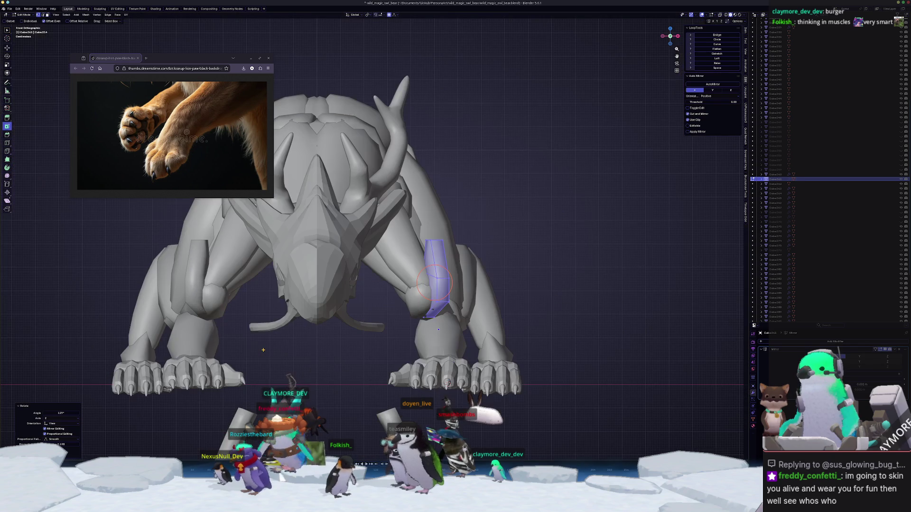
key("r")
left_click(481, 282)
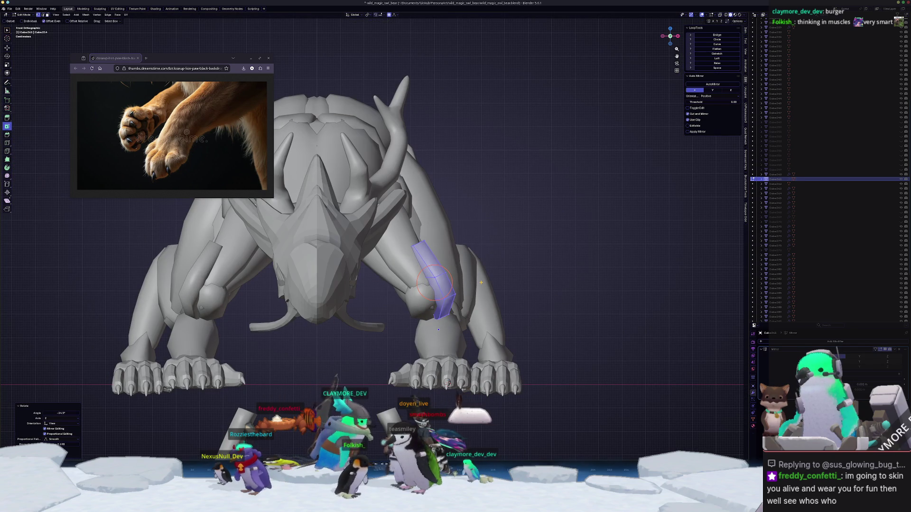
key("KP_7")
key("r")
left_click(481, 298)
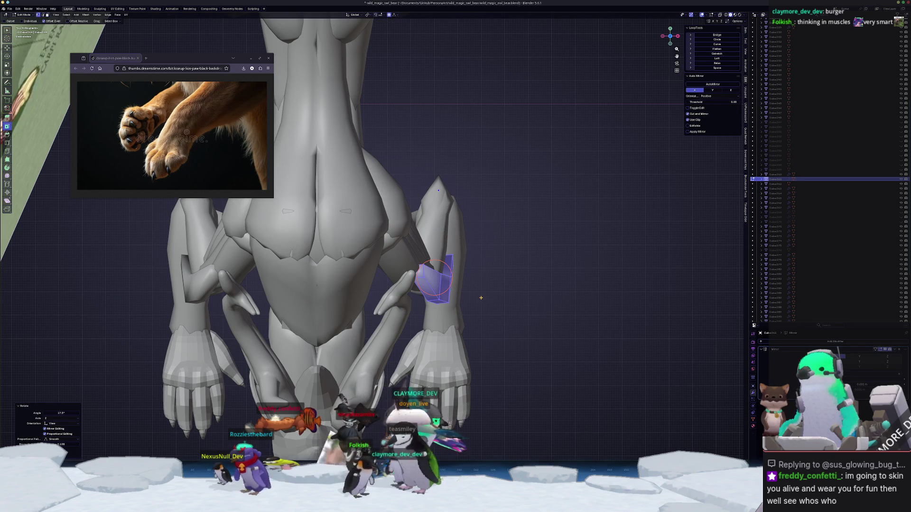
key("g")
left_click(468, 272)
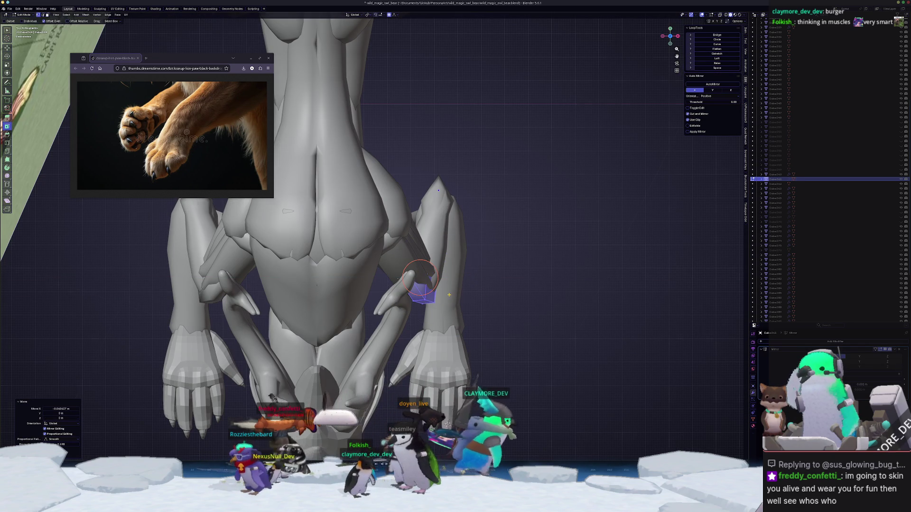
- From the side view, place the spike down behind the elbow
key("KP_3")
scroll(449, 295, "up", 5)
key("s")
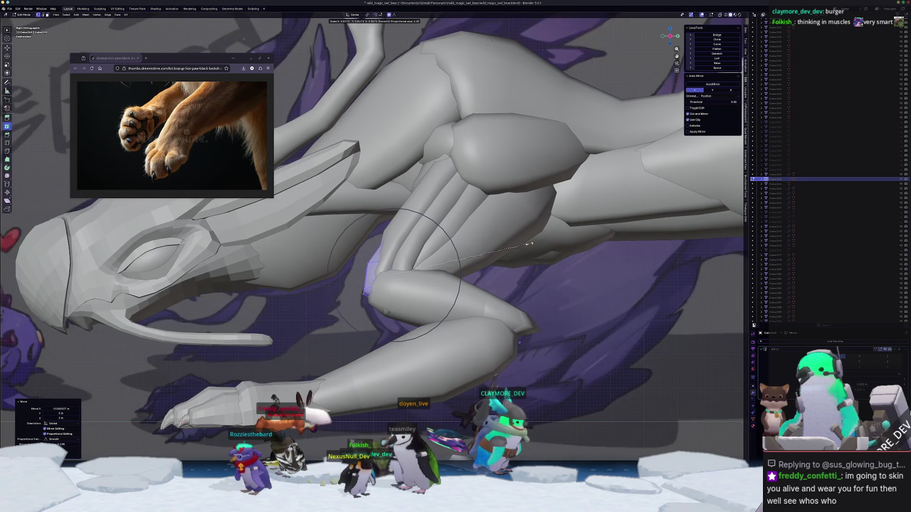
key("g")
left_click(526, 259)
- In X-ray, move the spike tip up and back and slide a base vertex along its edge
key("alt+z")
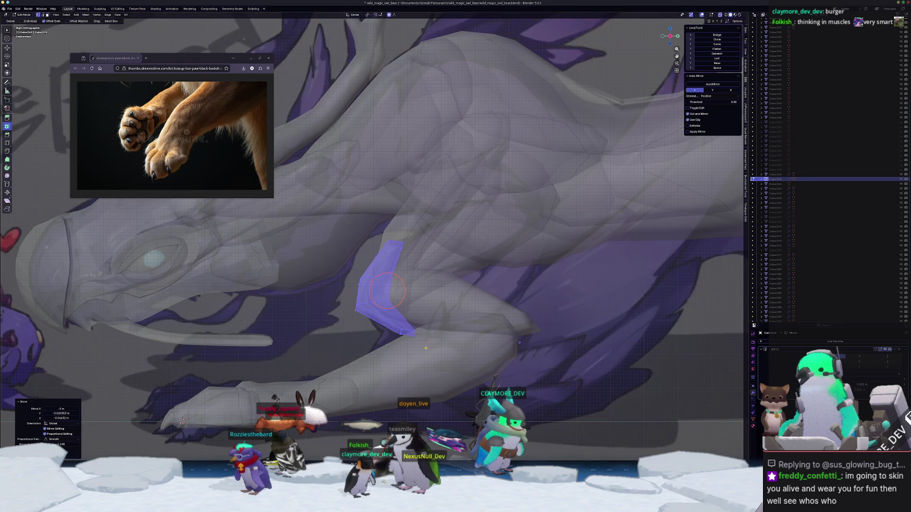
left_click(428, 326)
key("g")
left_click(409, 323)
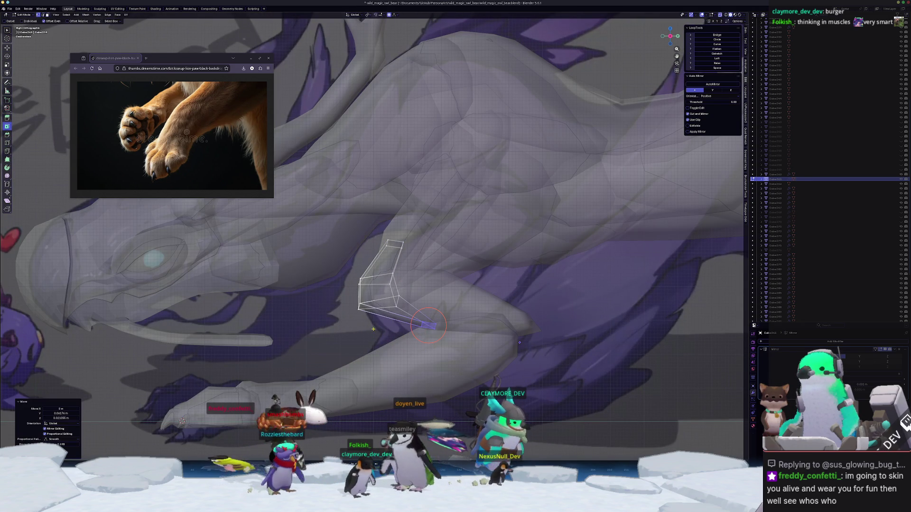
left_click(359, 308)
key("g")
key("g")
left_click(381, 313)
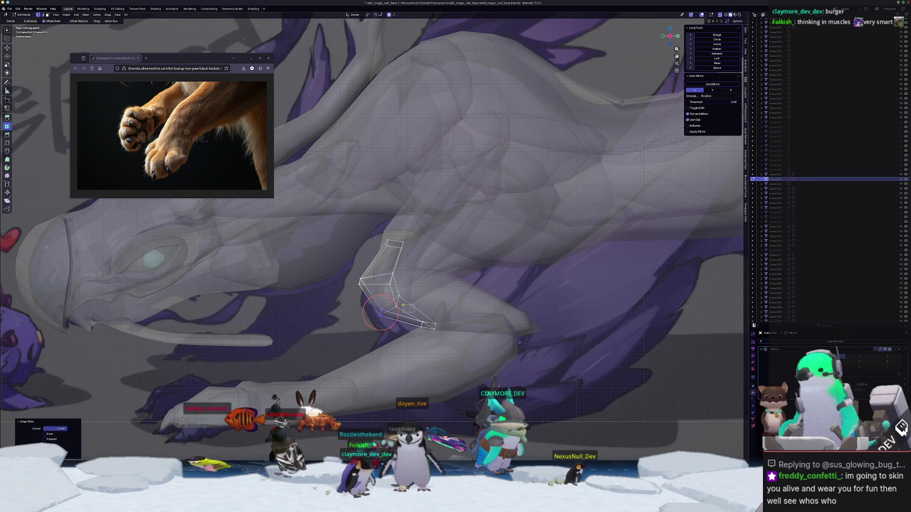
- Move the spike's top edge down and back, checking the shape in solid shading
left_click(376, 275)
key("g")
left_click(404, 252)
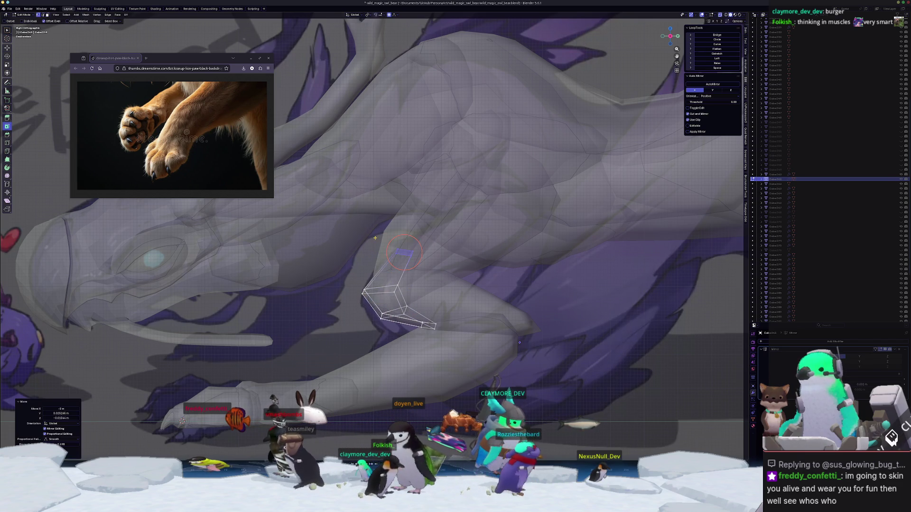
key("alt+z")
scroll(404, 252, "down", 1)
key("alt+z")
- Shift the lower spike vertices forward with soft falloff and return to Object Mode
left_click_drag(387, 314, 365, 294)
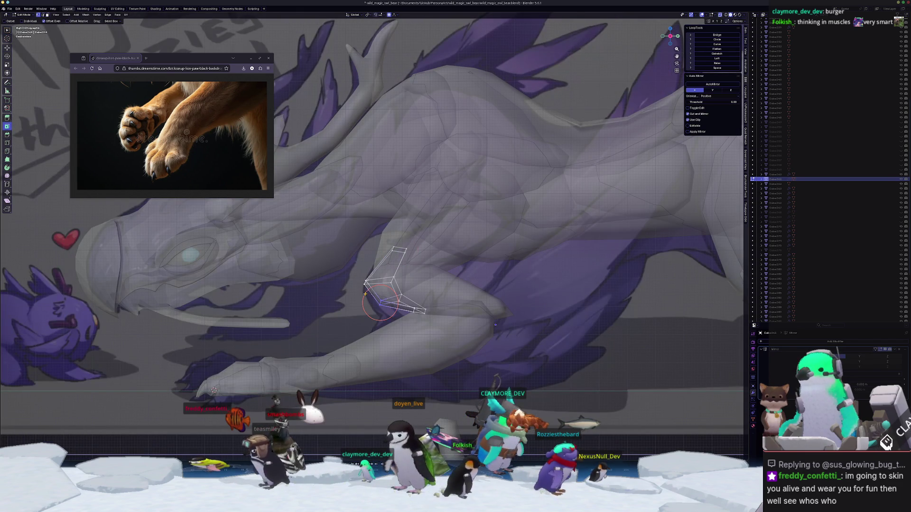
key("g")
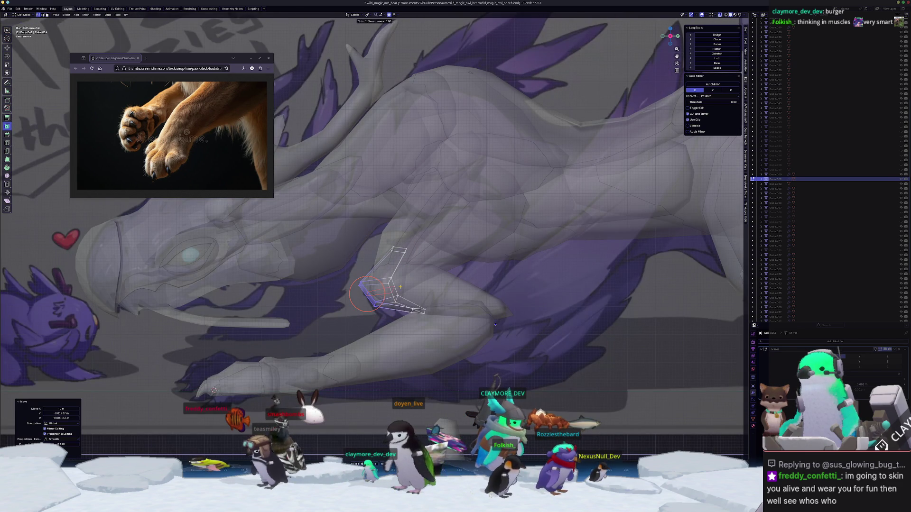
left_click(340, 279)
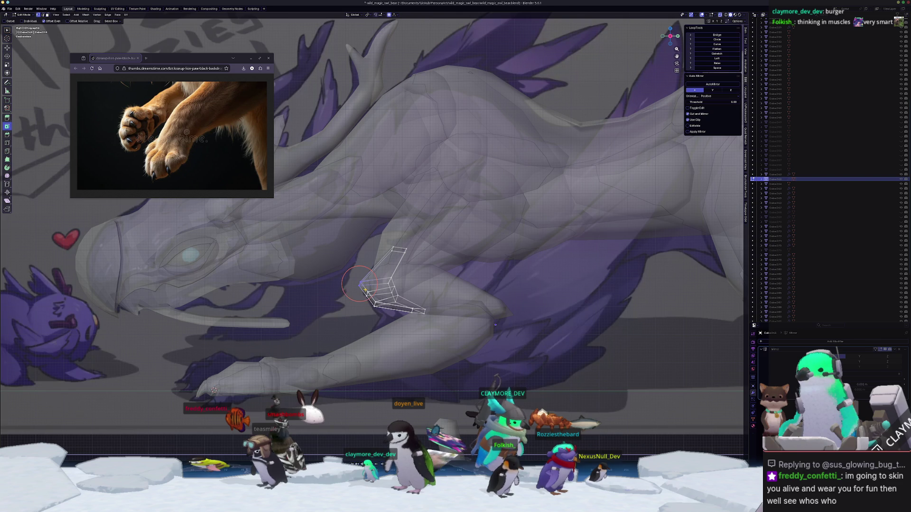
key("g")
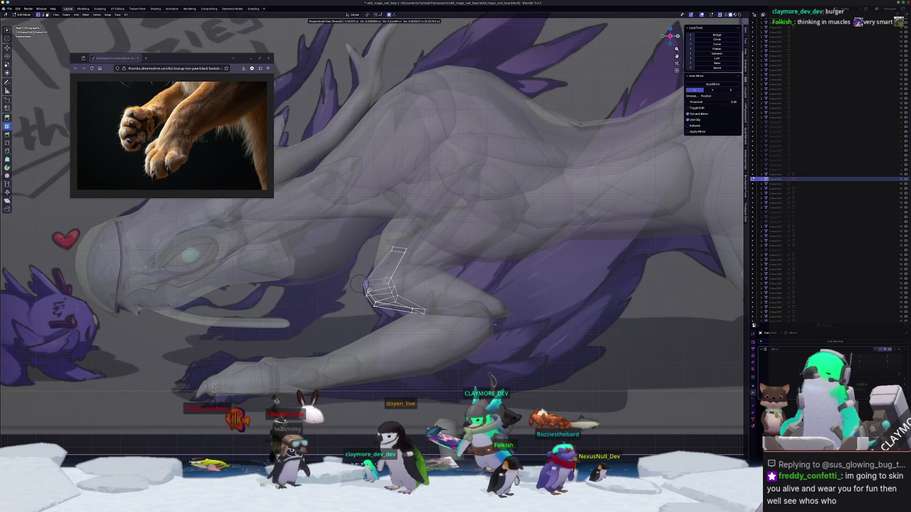
left_click(370, 290)
key("Tab")
- From the front view, shift the mirrored foreleg pieces sideways
middle_click_drag(369, 290, 399, 313)
key("KP_1")
scroll(400, 319, "up", 3)
key("g")
left_click(423, 290)
- Move the leg pieces along Y, select the forearm piece, and return to right orthographic view
key("g")
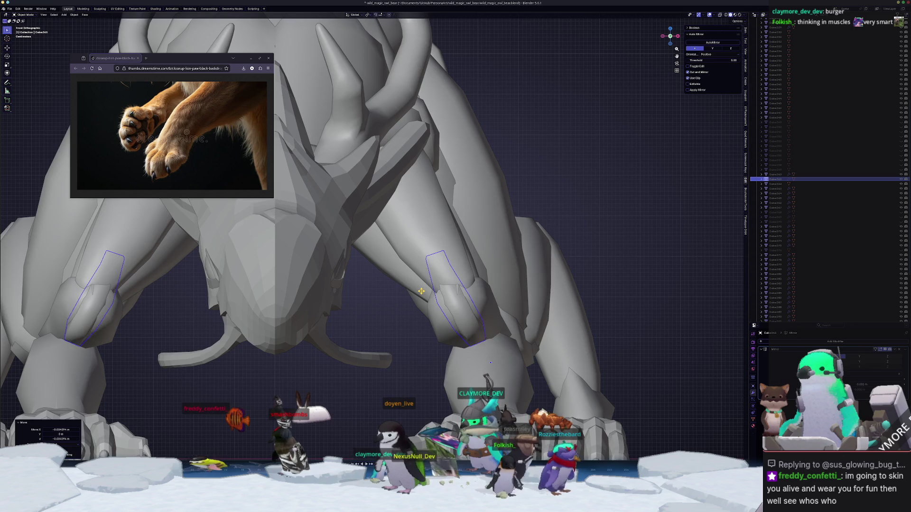
scroll(417, 291, "down", 4)
mouse_move(413, 292)
middle_mouse_down()
mouse_move(392, 295)
mouse_move(374, 346)
mouse_move(403, 348)
middle_mouse_up()
key("alt+a")
left_click(387, 302)
scroll(353, 324, "down", 2)
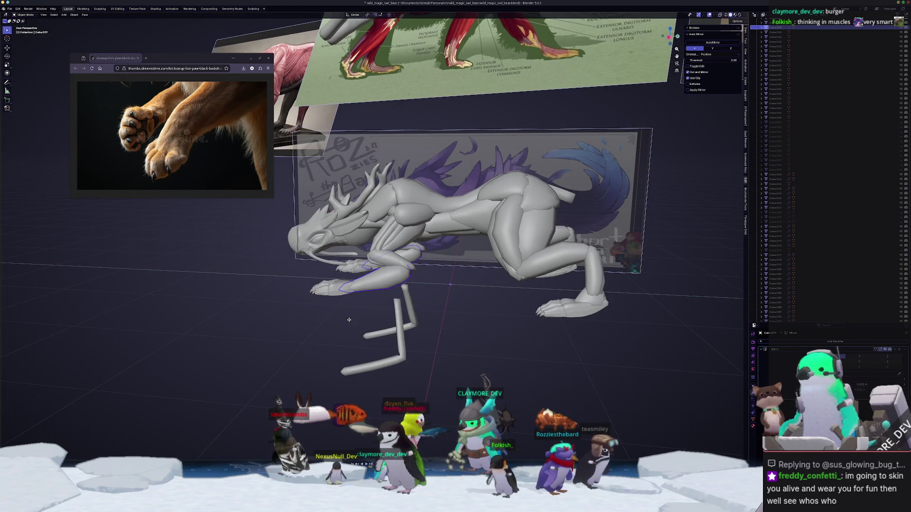
middle_click_drag(349, 320, 365, 325)
key("KP_3")
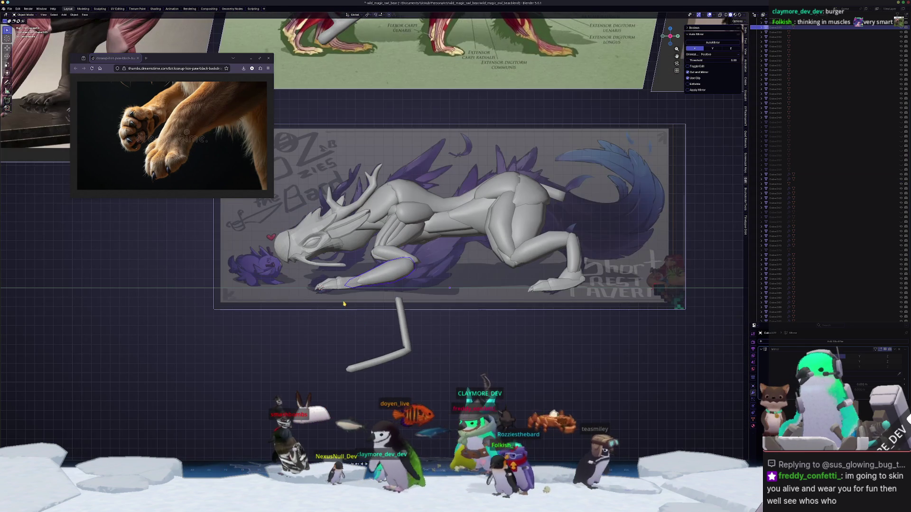
scroll(355, 316, "up", 3)
- In X-ray, slide the dragon reference empty sideways along the X axis
key("alt+z")
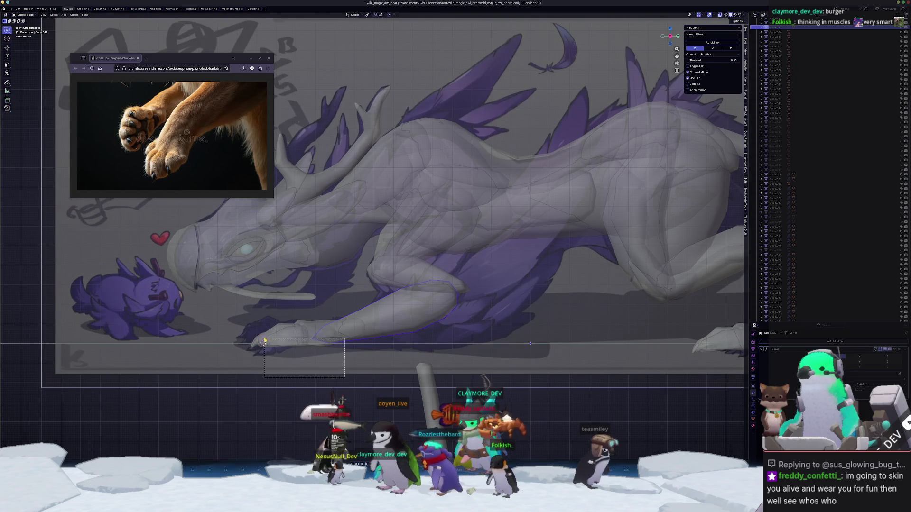
left_click_drag(282, 350, 239, 314)
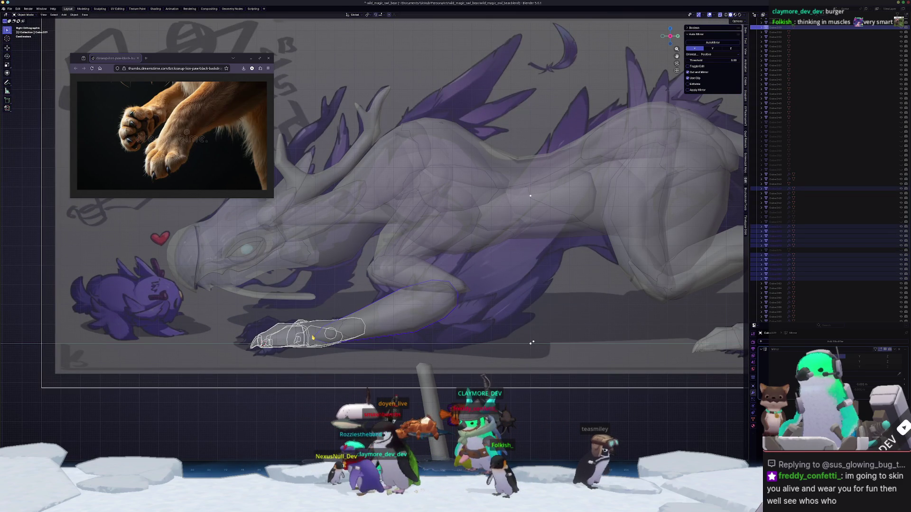
left_click(532, 342)
middle_click_drag(532, 342, 442, 356)
key("g")
key("x")
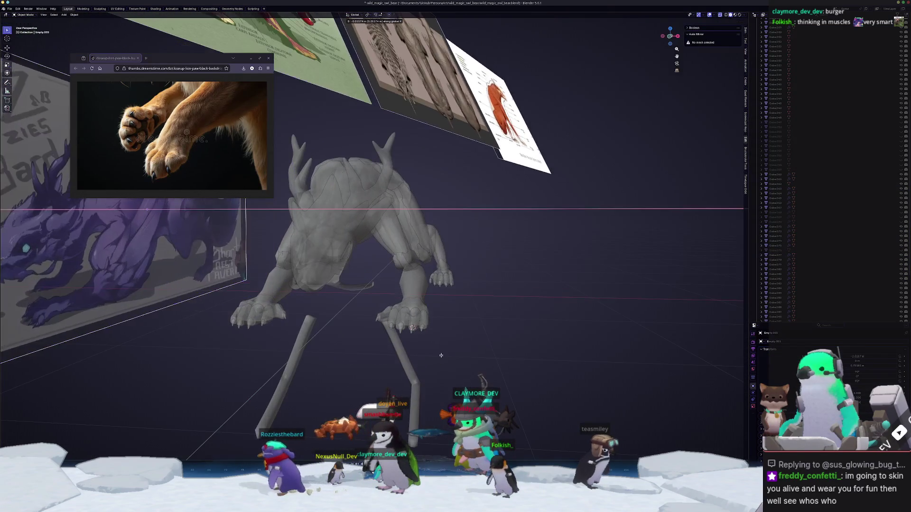
left_click(398, 356)
key("KP_3")
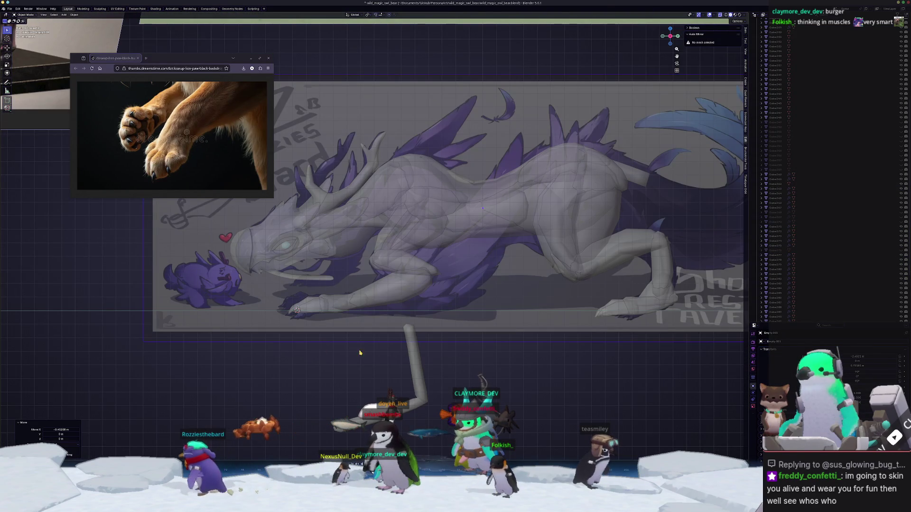
- Hide the reference, then lower the foreleg and claw objects along Z with a small Y/Z offset
key("h")
left_click_drag(382, 324, 270, 296)
key("g")
key("z")
left_click(274, 305)
key("g")
key("y")
key("z")
left_click(294, 302)
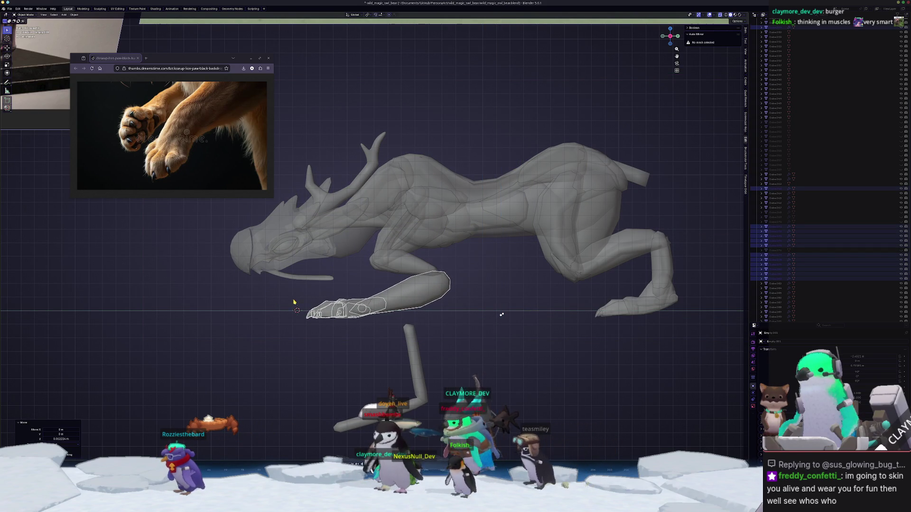
- Lower the hind-leg objects vertically along Z so the paw meets the ground line
mouse_move(705, 346)
left_mouse_down()
mouse_move(644, 249)
mouse_move(593, 274)
left_mouse_up()
key("g")
key("z")
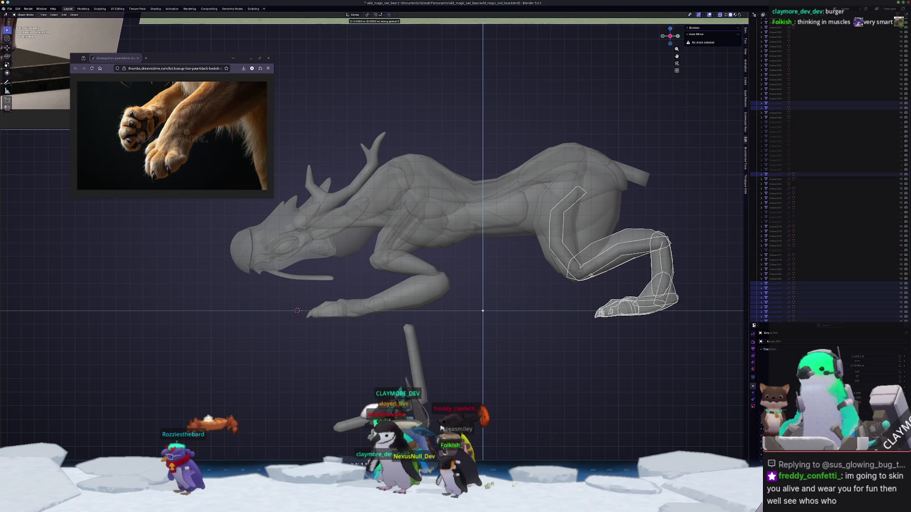
left_click(591, 277)
left_click(684, 351)
mouse_move(683, 351)
left_mouse_down()
mouse_move(565, 281)
mouse_move(592, 285)
left_mouse_up()
key("g")
key("z")
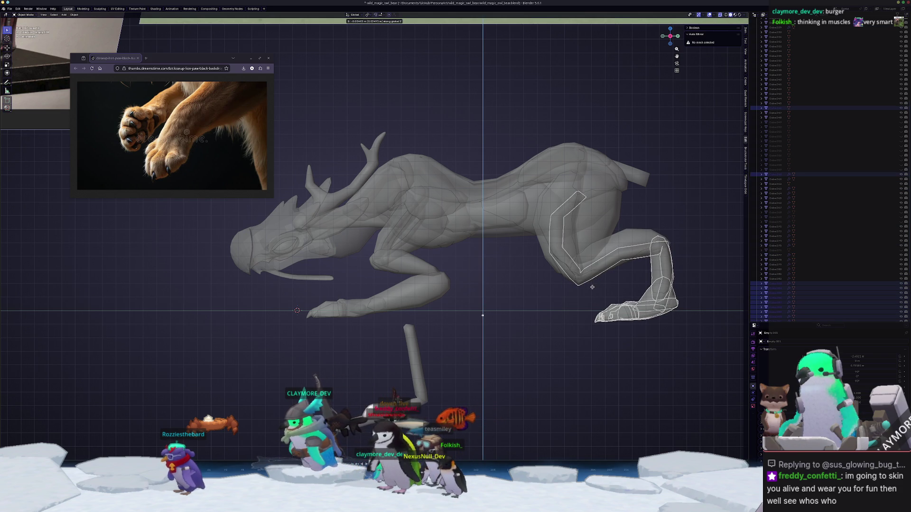
left_click(592, 288)
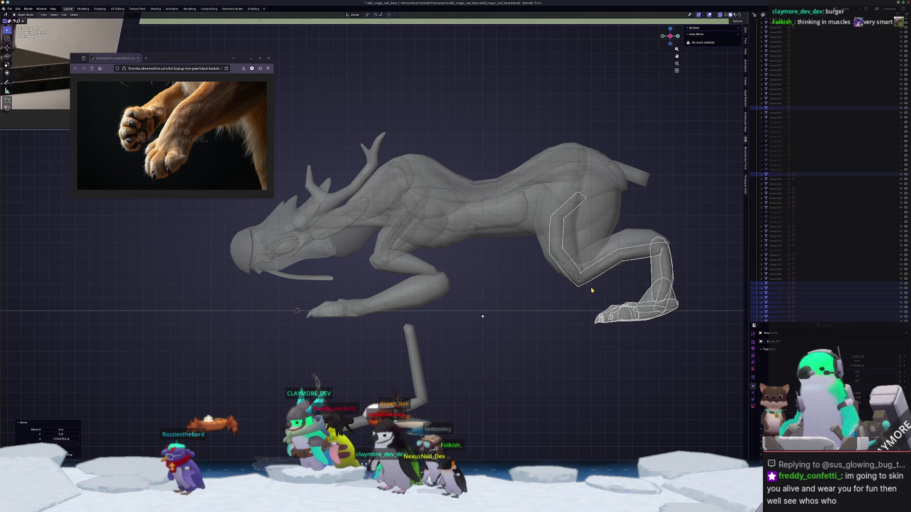
- Move the front foot objects vertically along Z and select the upper foreleg piece Cube.064
left_click_drag(379, 332, 293, 300)
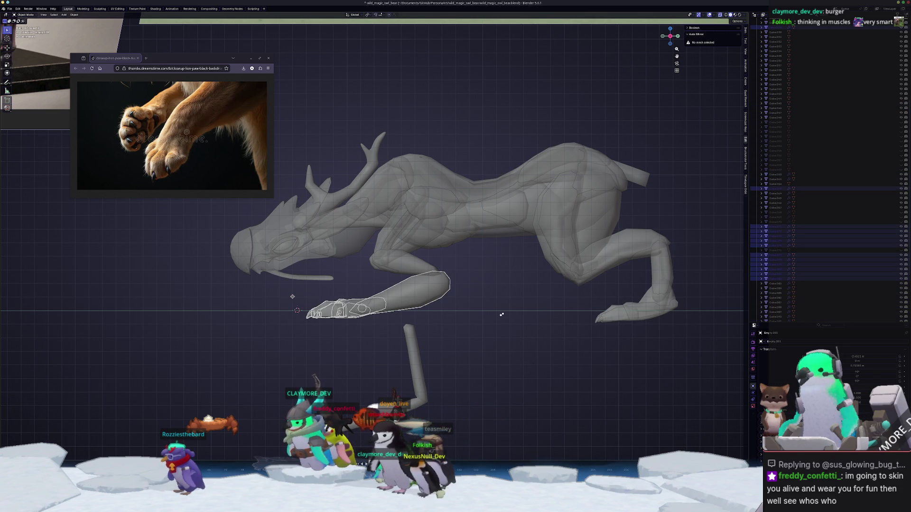
key("g")
key("z")
left_click(292, 301)
scroll(427, 285, "up", 2)
left_click(438, 288)
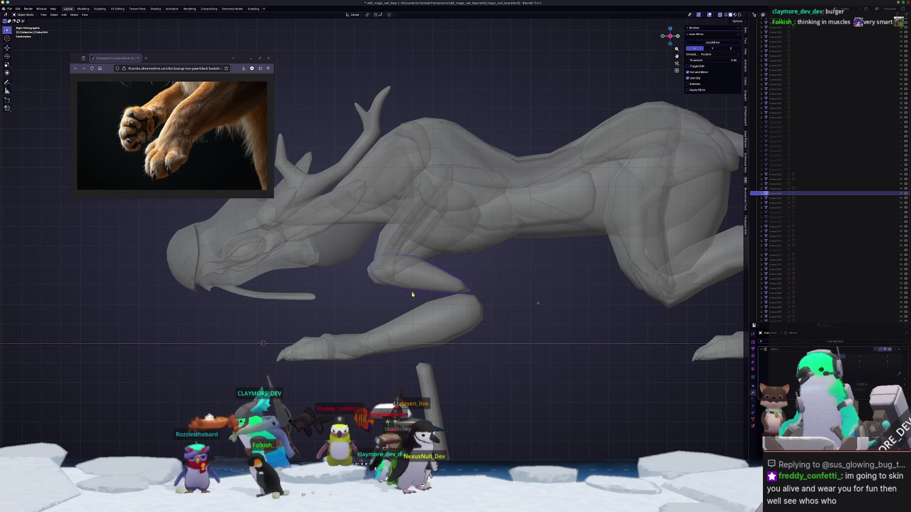
scroll(405, 296, "up", 2)
- Rotate and slightly tilt the whole foreleg piece in Edit Mode, then restore the opaque view
key("Tab")
key("a")
key("r")
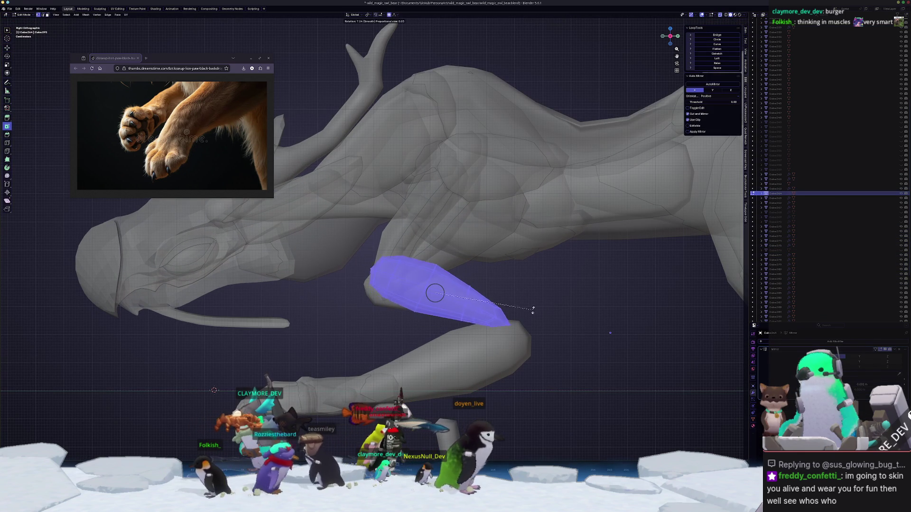
key("Escape")
key("g")
left_click(446, 305)
key("r")
left_click(543, 315)
left_click(490, 316)
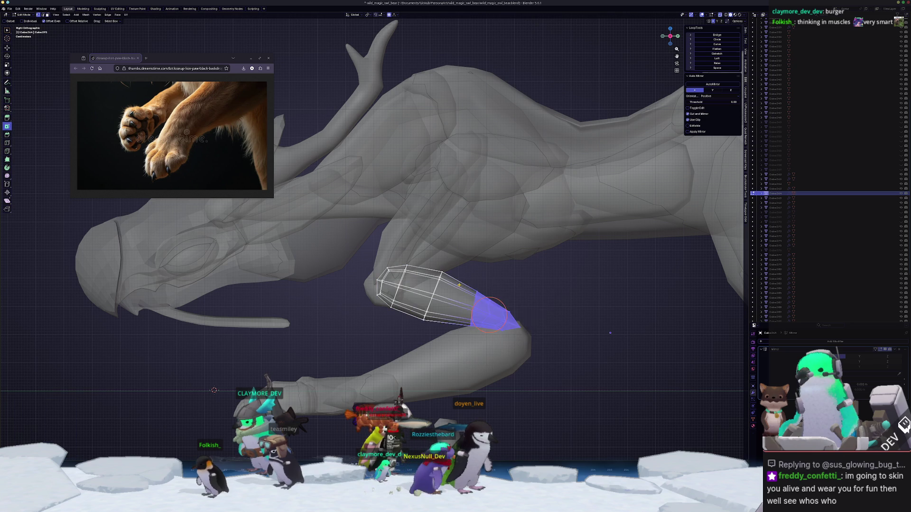
key("Tab")
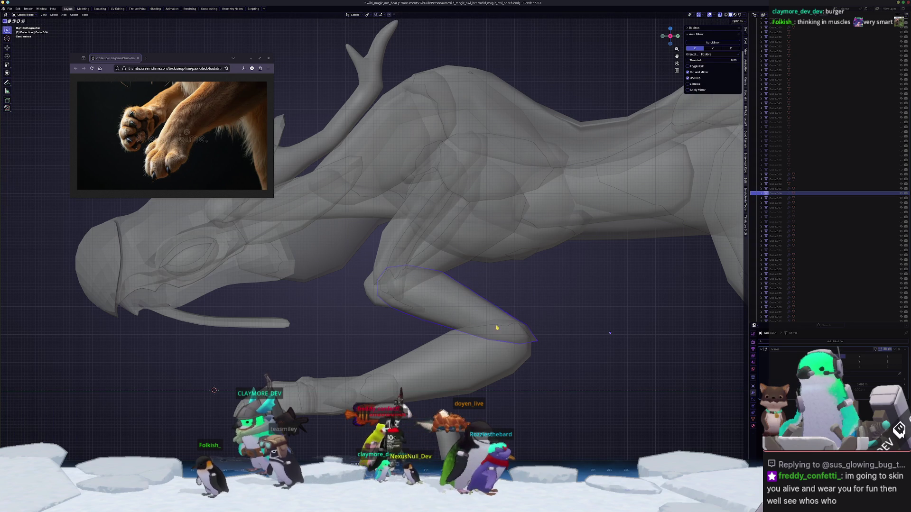
key("alt+z")
- Pan to the hind leg and open the upper hind-leg part's mesh in see-through view
scroll(500, 326, "down", 2)
middle_click_drag(563, 333, 325, 359, "shift")
left_click(576, 315)
key("Tab")
key("alt+z")
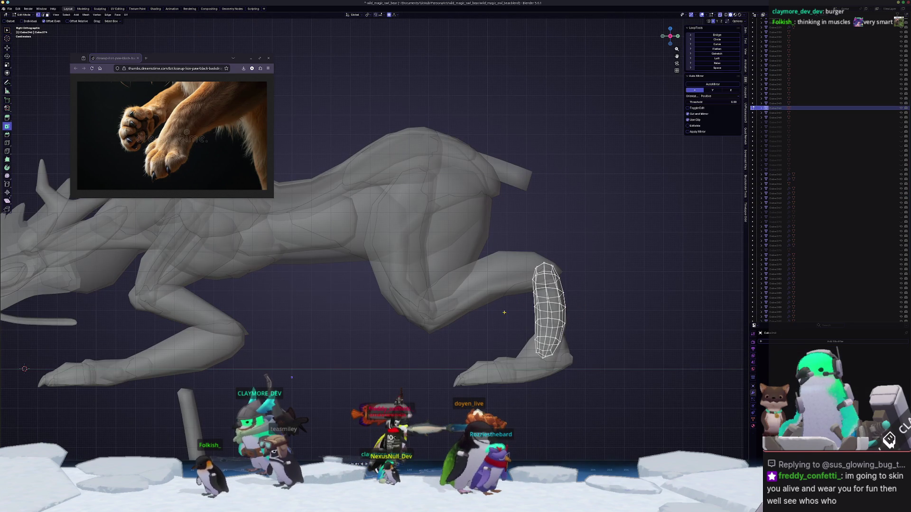
key("Tab")
left_click(498, 269)
left_click(519, 267)
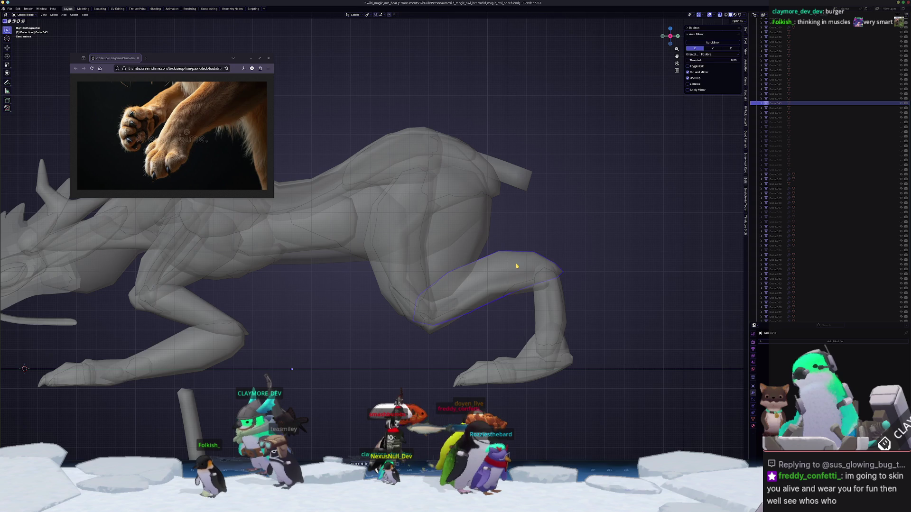
key("Tab")
key("alt+z")
key("alt+z")
- Soft-move the knee vertices of the upper hind leg twice to refine the bend
left_click_drag(576, 292, 543, 268)
key("g")
left_click(526, 255)
key("g")
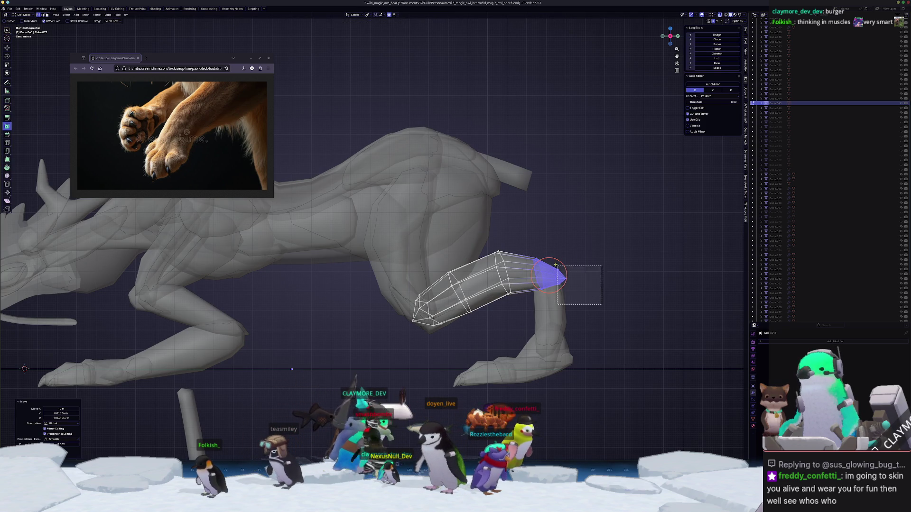
left_click(546, 259)
left_click(624, 265)
scroll(623, 265, "up", 3)
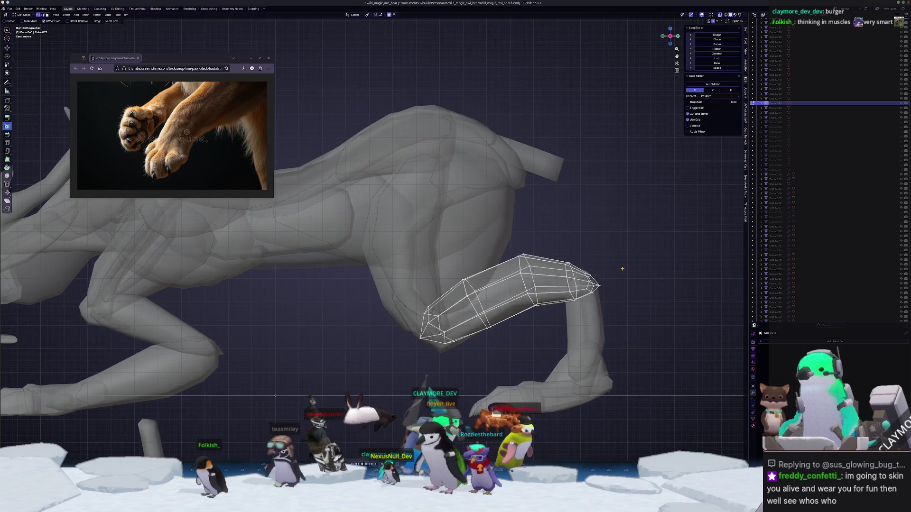
key("Tab")
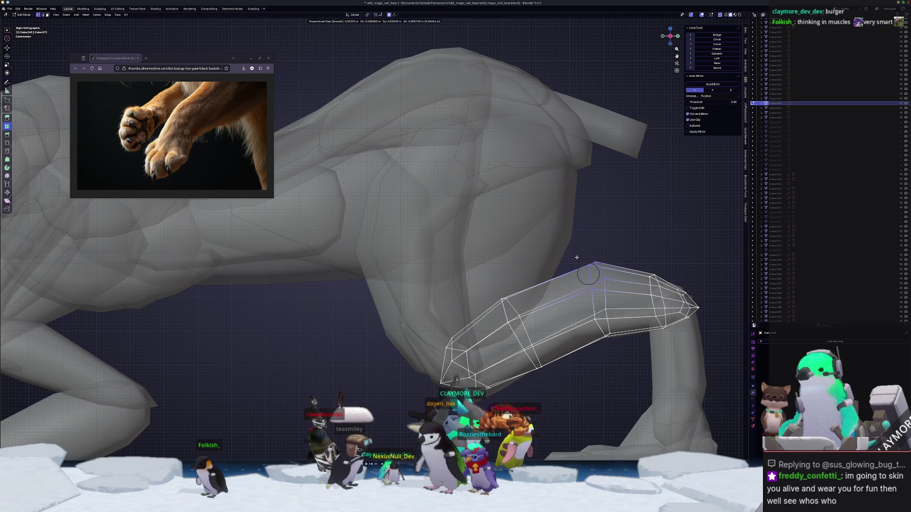
- Unhide the purple dragon reference image and frame the side view on it
scroll(579, 263, "down", 3)
scroll(474, 338, "down", 3)
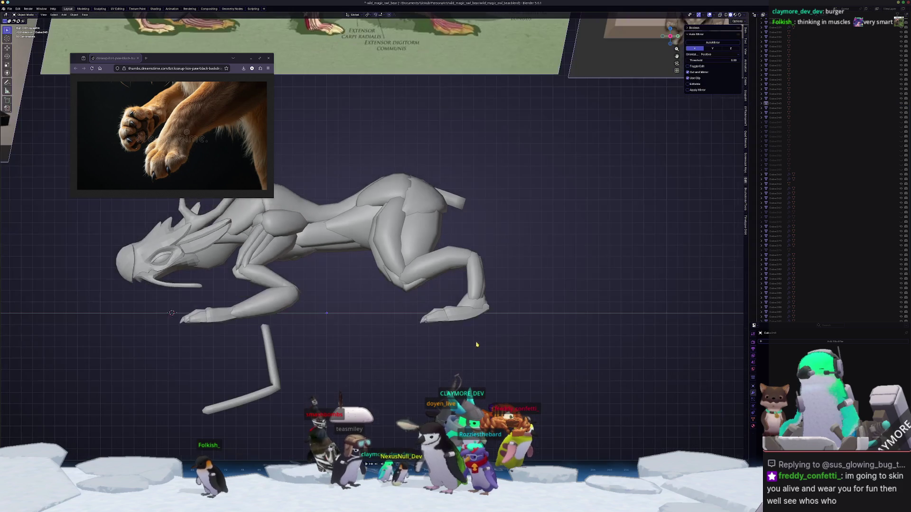
scroll(415, 336, "down", 2)
middle_click_drag(421, 334, 475, 304)
scroll(870, 63, "up", 5)
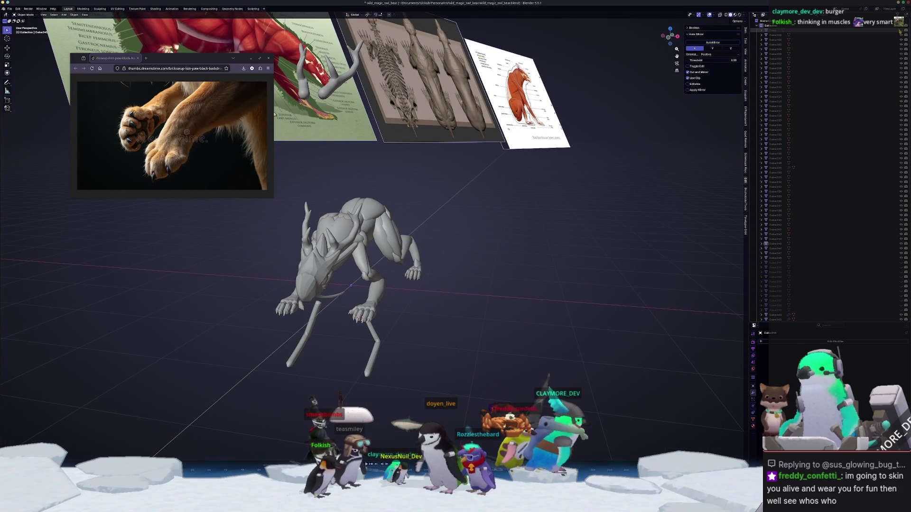
scroll(877, 307, "down", 10)
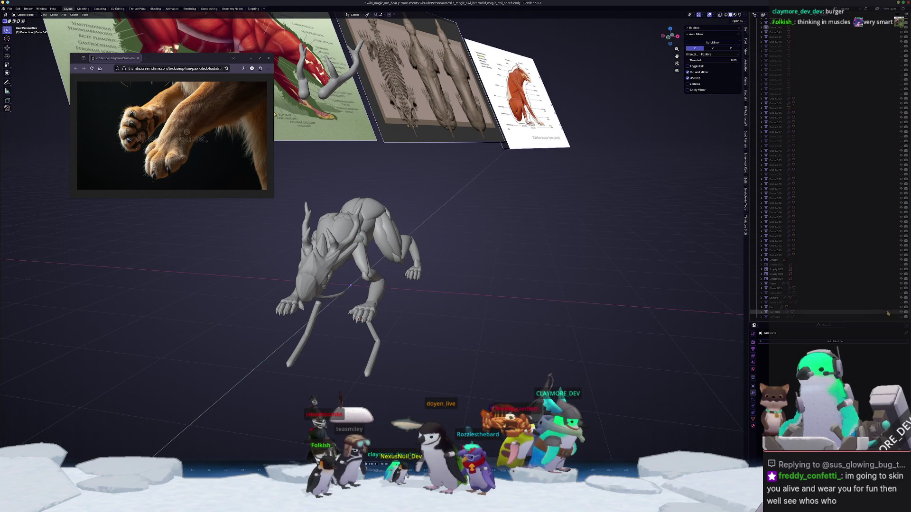
left_click(901, 264)
middle_click_drag(557, 295, 482, 298)
key("KP_Decimal")
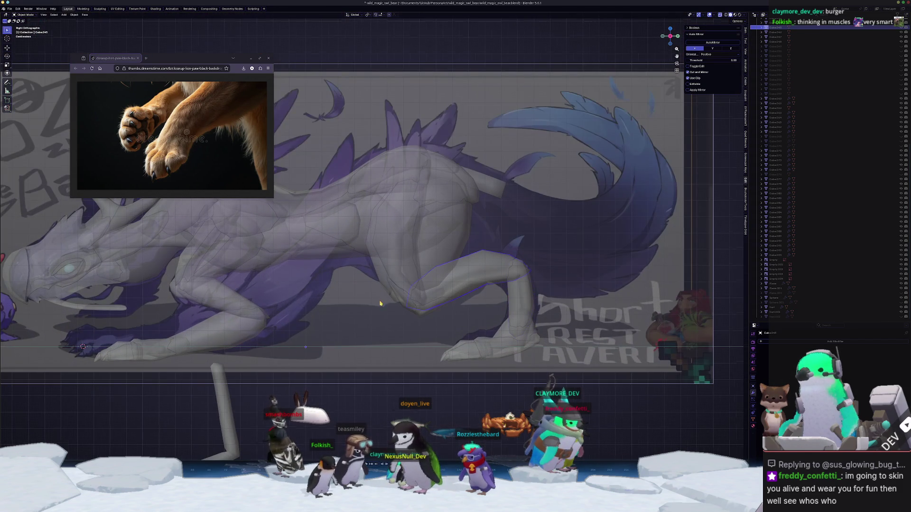
- Duplicate a leg piece, rotate it -17° and shrink it to 0.533
left_click(491, 273)
left_click(295, 275)
key("shift+d")
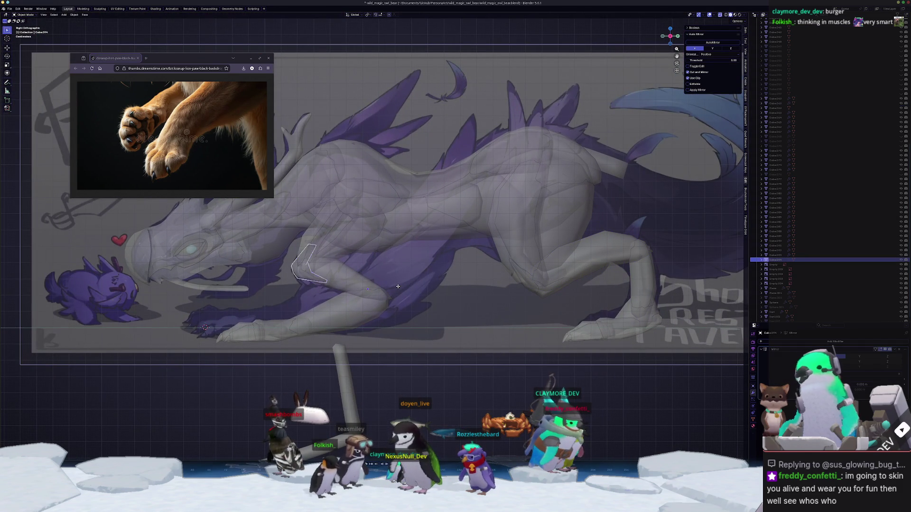
left_click(480, 320)
key("Tab")
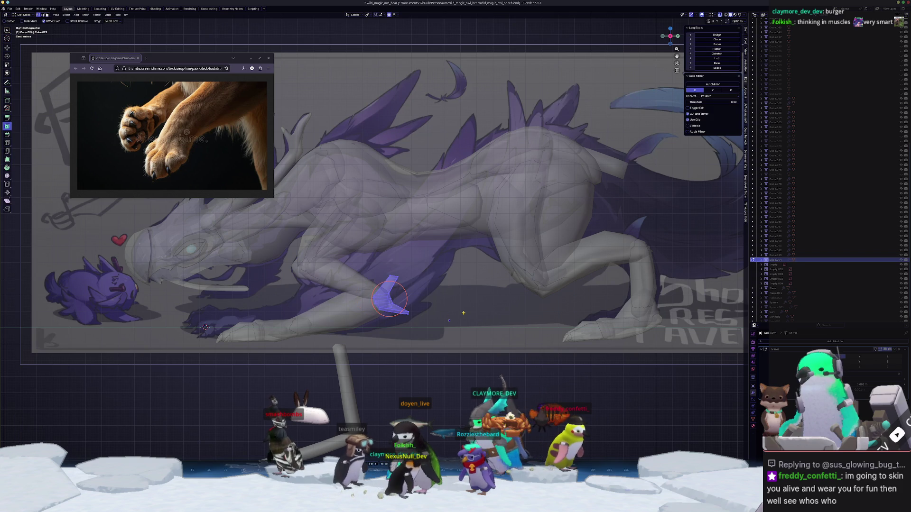
key("s")
key("y")
key("r")
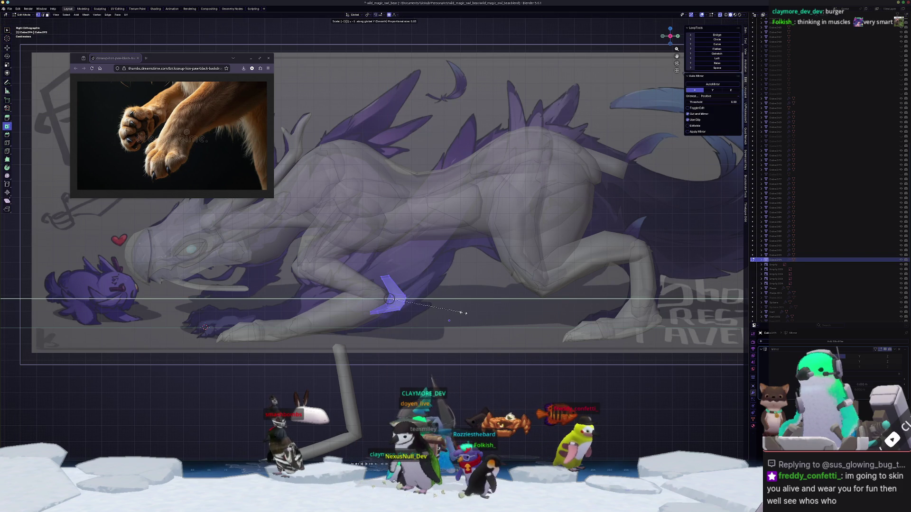
left_click(446, 292)
key("s")
left_click(416, 288)
key("g")
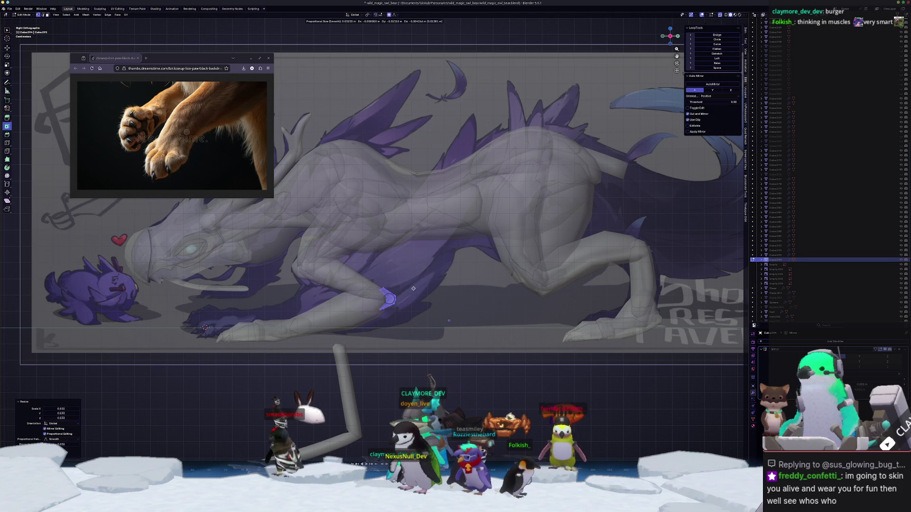
right_click(409, 288)
- Position the duplicated piece in the side and front views, shifting it along X
mouse_move(382, 310)
middle_mouse_down()
mouse_move(342, 332)
mouse_move(352, 339)
mouse_move(357, 299)
mouse_move(292, 270)
mouse_move(364, 312)
middle_mouse_up()
key("KP_3")
key("g")
left_click(365, 318)
key("g")
left_click(354, 343)
key("KP_1")
key("g")
key("x")
left_click(356, 313)
- Slide edge loops along the hand and lower the selection by 0.025 m, undoing the second slide
key("2")
key("g")
key("g")
left_click(292, 270)
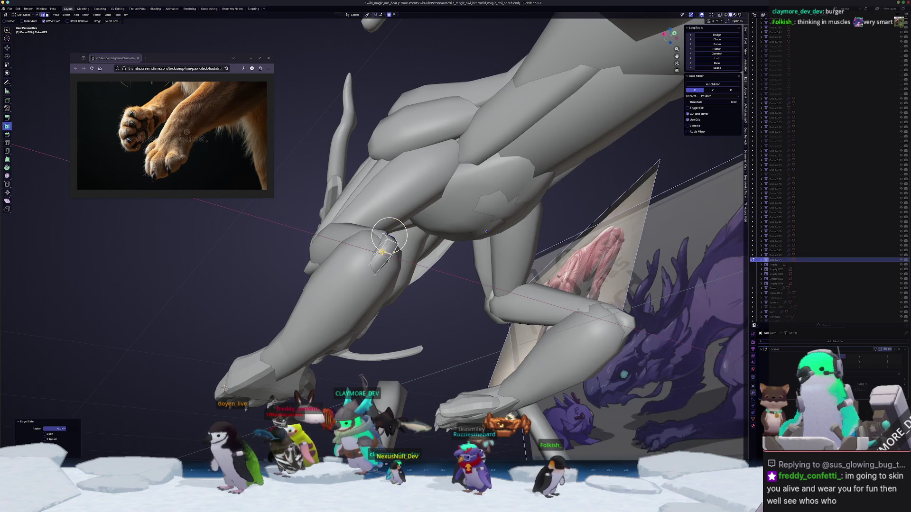
key("g")
key("z")
mouse_move(487, 232)
middle_mouse_down()
mouse_move(586, 294)
mouse_move(530, 353)
middle_mouse_up()
left_click(587, 293)
key("g")
key("g")
left_click(587, 293)
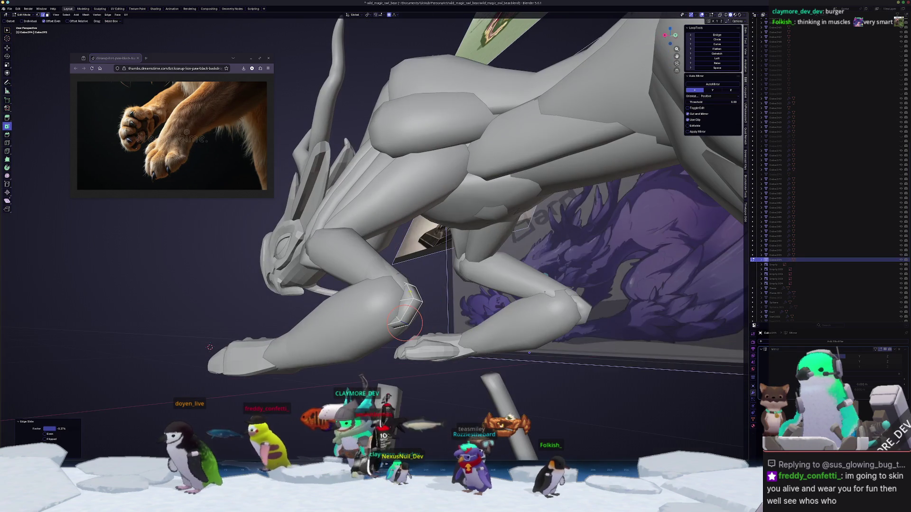
middle_click_drag(210, 348, 251, 276)
key("alt+z")
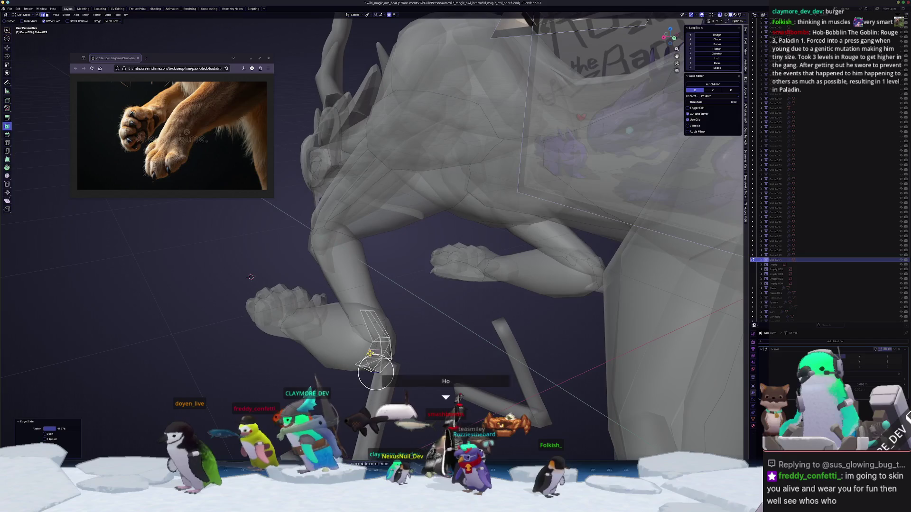
key("ctrl+z")
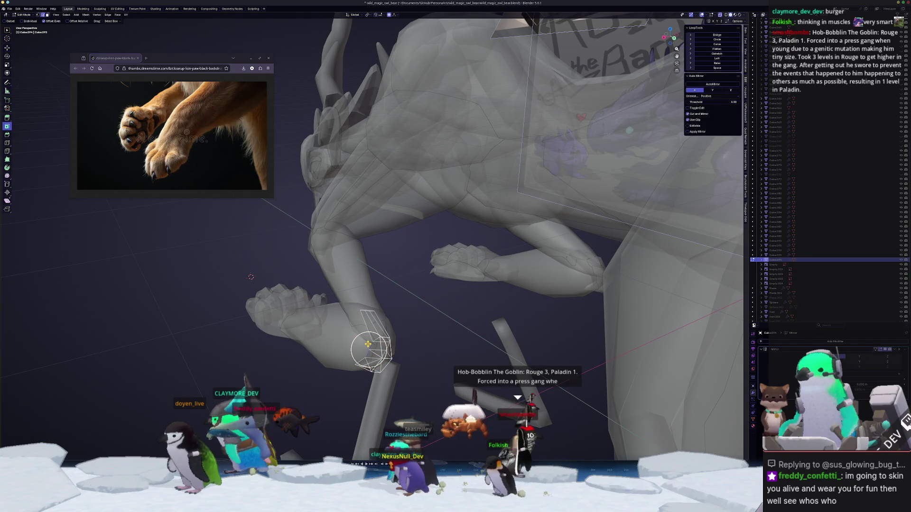
mouse_move(251, 277)
middle_mouse_down()
mouse_move(261, 302)
mouse_move(135, 379)
mouse_move(441, 355)
middle_mouse_up()
- Scale the knee section along X and nudge the knee face into a better position
key("s")
key("x")
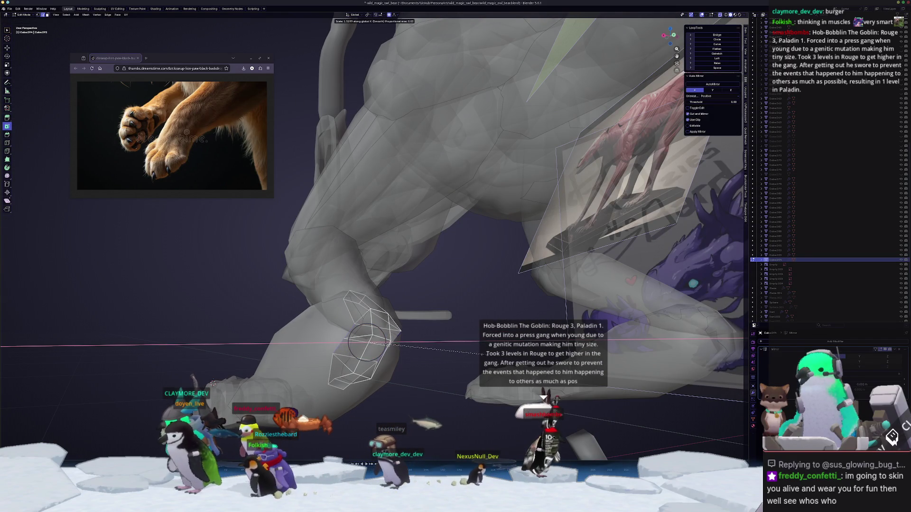
left_click(482, 353)
key("KP_1")
mouse_move(460, 402)
middle_mouse_down()
mouse_move(84, 349)
mouse_move(410, 347)
middle_mouse_up()
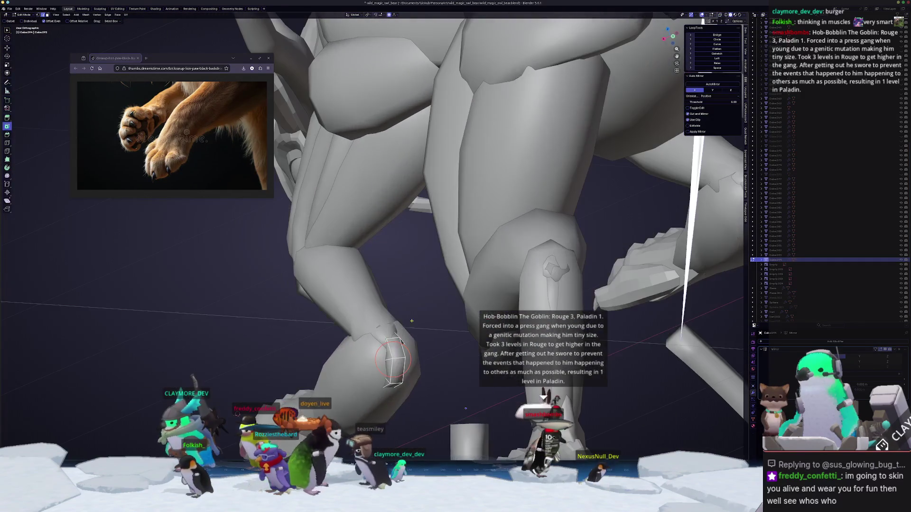
scroll(410, 347, "up", 4)
mouse_move(541, 385)
middle_mouse_down()
mouse_move(575, 415)
mouse_move(421, 325)
mouse_move(415, 343)
mouse_move(402, 342)
mouse_move(410, 366)
mouse_move(456, 309)
middle_mouse_up()
scroll(575, 416, "down", 3)
scroll(420, 325, "up", 2)
key("g")
left_click(422, 343)
key("g")
left_click(413, 370)
- Select the rod under the leg and enter Sculpt Mode through the Ctrl+Tab pie
key("KP_1")
key("Tab")
scroll(332, 340, "up", 3)
left_click(333, 340)
middle_click_drag(332, 340, 342, 354)
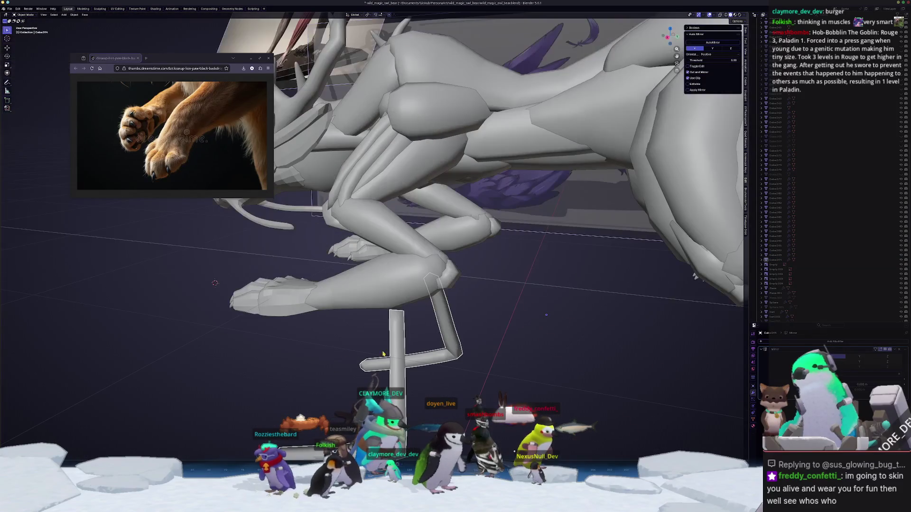
scroll(469, 316, "down", 3)
key("Tab")
key("ctrl+Tab")
left_click(437, 281)
mouse_move(437, 281)
middle_mouse_down()
mouse_move(443, 253)
mouse_move(434, 279)
mouse_move(408, 298)
mouse_move(407, 261)
mouse_move(430, 373)
middle_mouse_up()
key("ctrl+Tab")
key("ctrl+Tab")
left_click(407, 287)
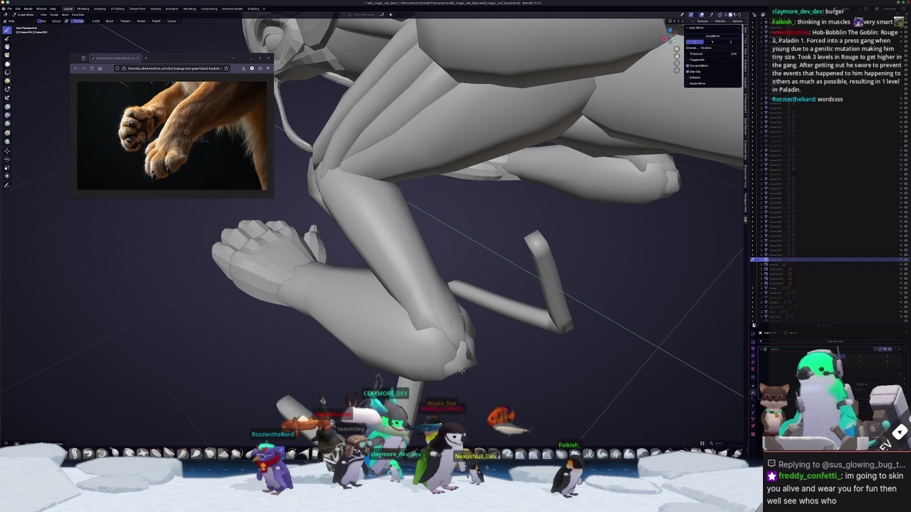
- Enlarge the brush to 380 px, grab the paw slightly downward, and return to Object Mode
key("f")
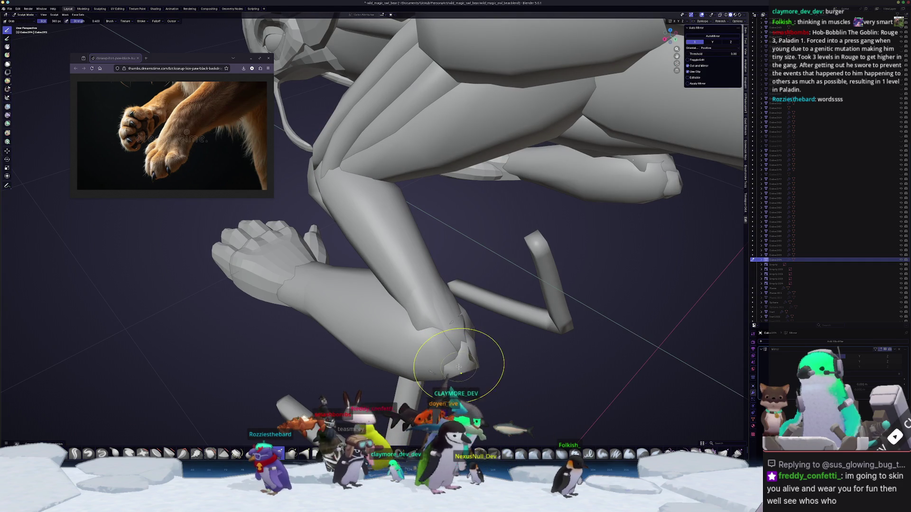
middle_click_drag(462, 355, 431, 315)
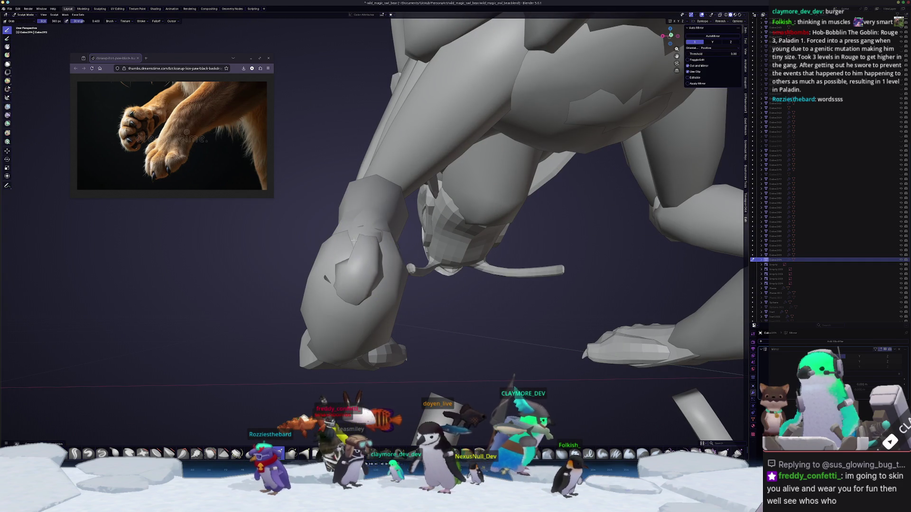
left_click_drag(342, 243, 342, 279)
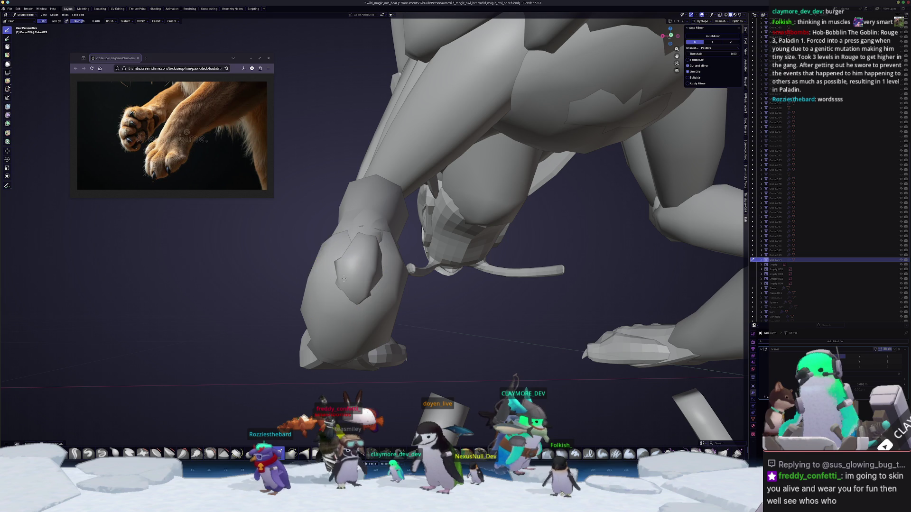
mouse_move(371, 290)
middle_mouse_down()
mouse_move(374, 266)
mouse_move(356, 203)
mouse_move(403, 268)
mouse_move(436, 268)
mouse_move(464, 297)
mouse_move(384, 305)
middle_mouse_up()
key("ctrl+Tab")
left_click(425, 300)
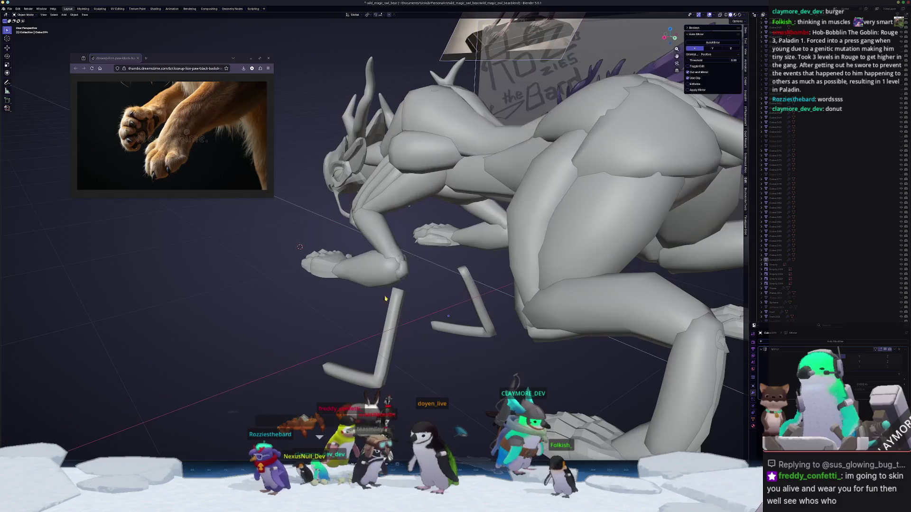
- Add a new edge loop around the creature's forearm in Edit Mode
middle_click_drag(448, 316, 613, 235)
key("Tab")
left_click(494, 220)
middle_click_drag(494, 219, 380, 216)
left_click(380, 216, "alt")
key("g")
key("g")
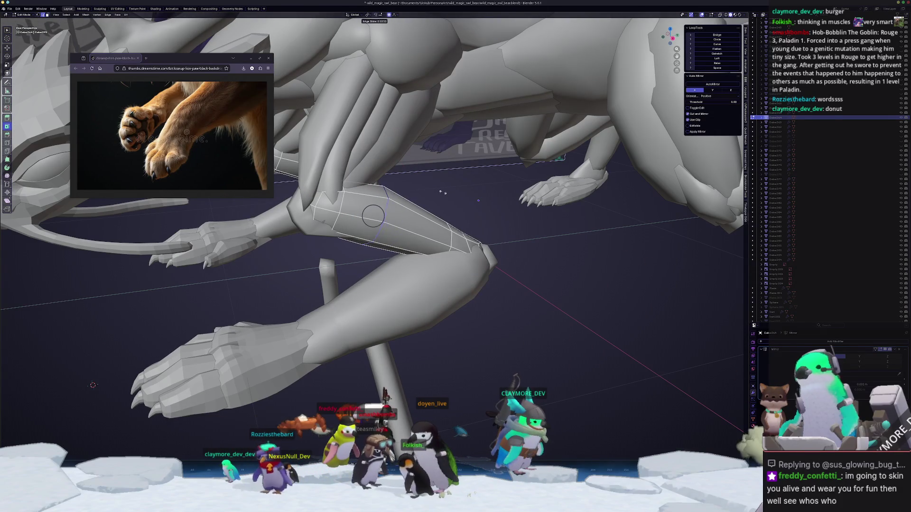
left_click(444, 192)
mouse_move(444, 192)
middle_mouse_down()
mouse_move(621, 240)
mouse_move(457, 208)
middle_mouse_up()
- Soft-move a forearm face vertically, then reposition it against the side reference
key("g")
key("z")
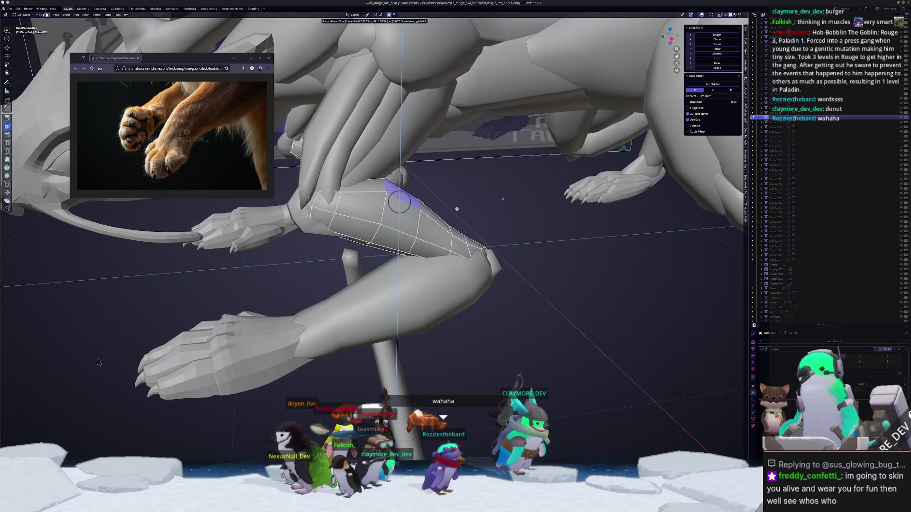
left_click(457, 210)
key("KP_3")
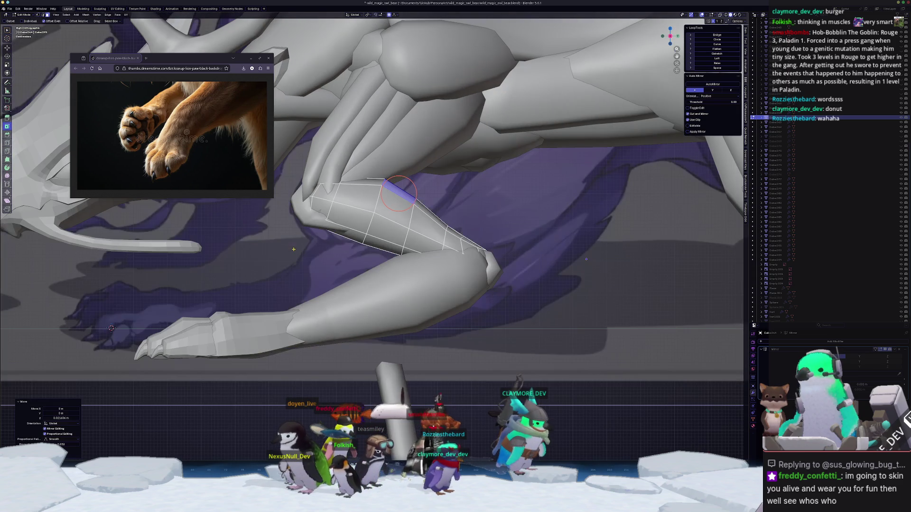
key("g")
left_click(447, 218)
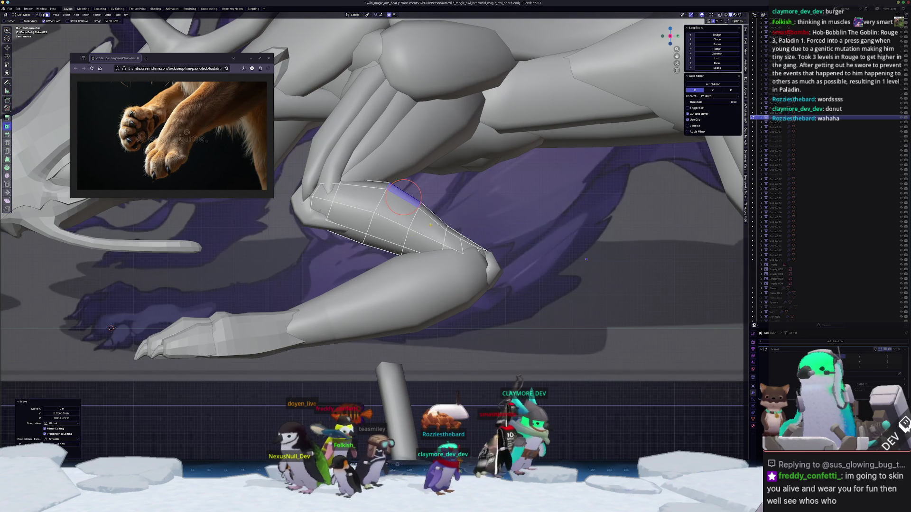
- Lower the forearm's bottom edge along Z and shift the faces slightly along X
left_click(383, 246)
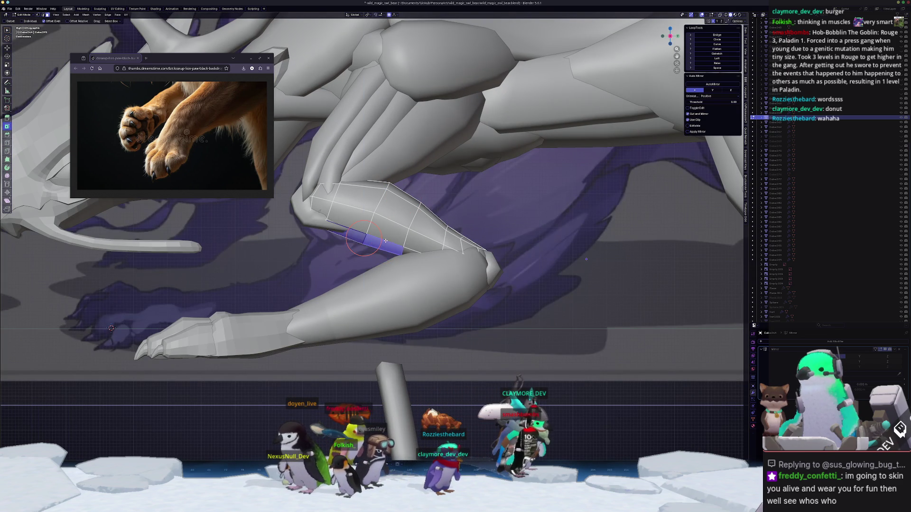
key("g")
key("z")
left_click(382, 242)
mouse_move(383, 242)
middle_mouse_down()
mouse_move(340, 232)
mouse_move(326, 213)
mouse_move(337, 183)
middle_mouse_up()
key("g")
key("x")
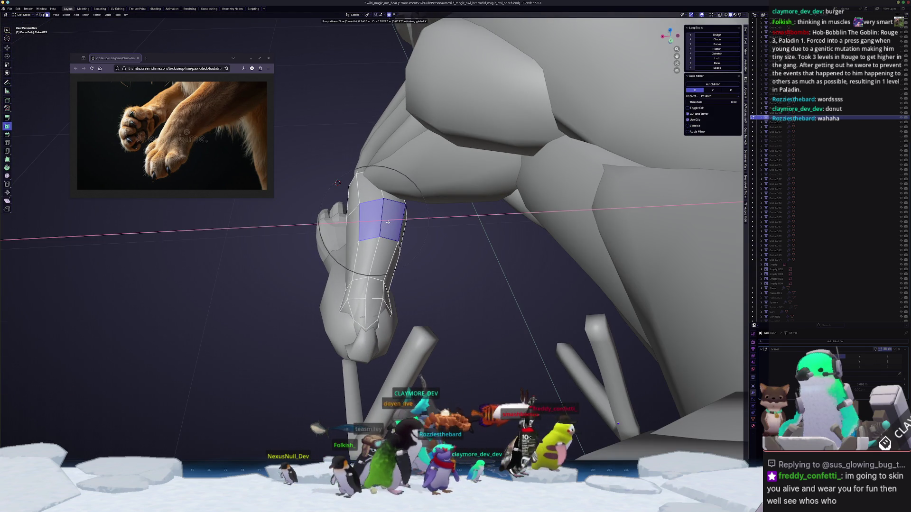
left_click(388, 222)
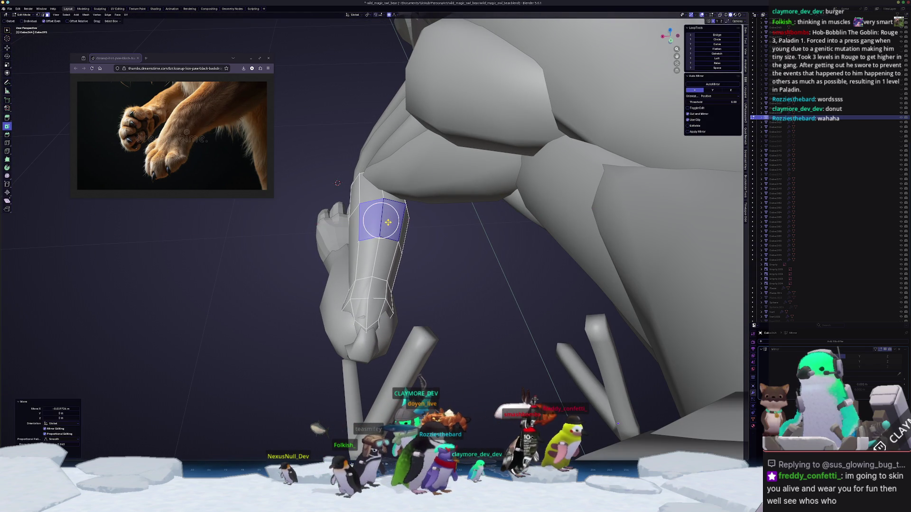
left_click(310, 284)
scroll(379, 237, "down", 8)
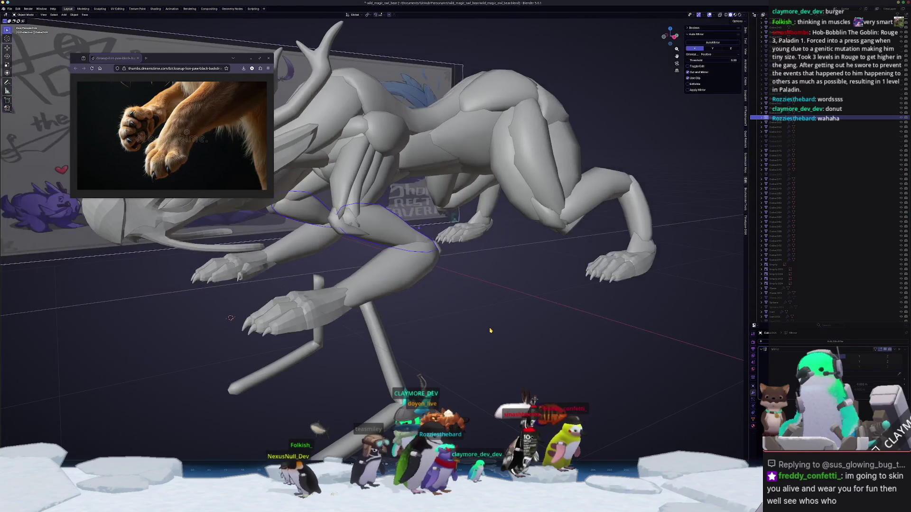
- Select the creature's front arm piece and enter Edit Mode on it
middle_click_drag(513, 323, 427, 238)
scroll(380, 199, "up", 3)
left_click(349, 151)
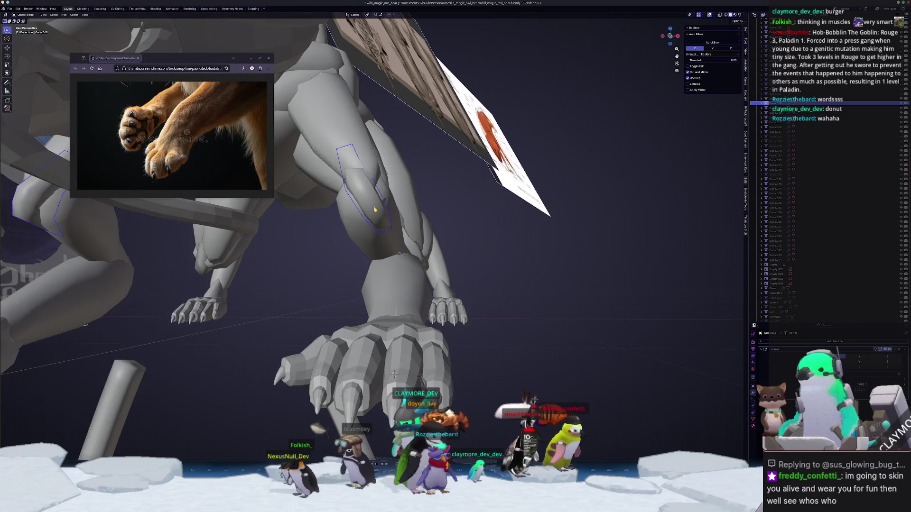
scroll(427, 174, "up", 3)
key("Tab")
- Rotate the arm faces 18.3° about the Z axis, then return to Object Mode
key("r")
left_click(431, 186)
middle_click_drag(431, 186, 435, 249)
key("r")
key("z")
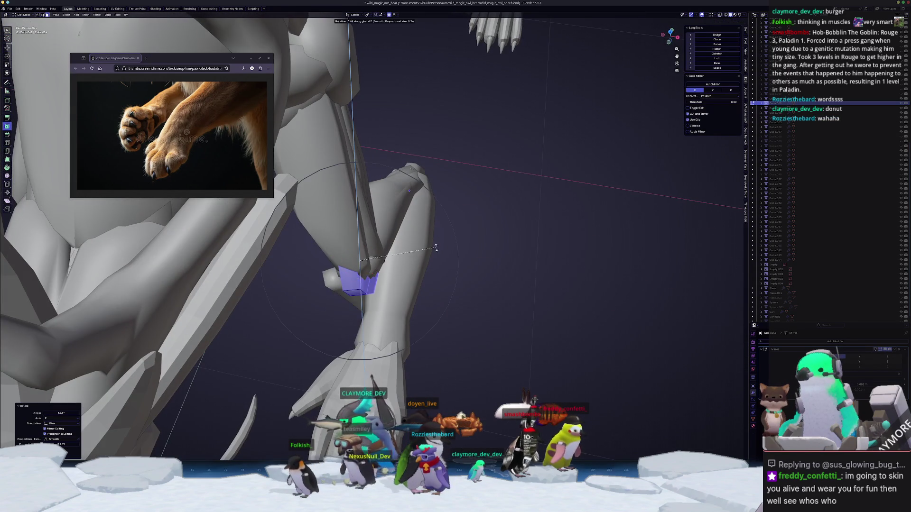
left_click(433, 223)
left_click(442, 272)
scroll(428, 294, "down", 8)
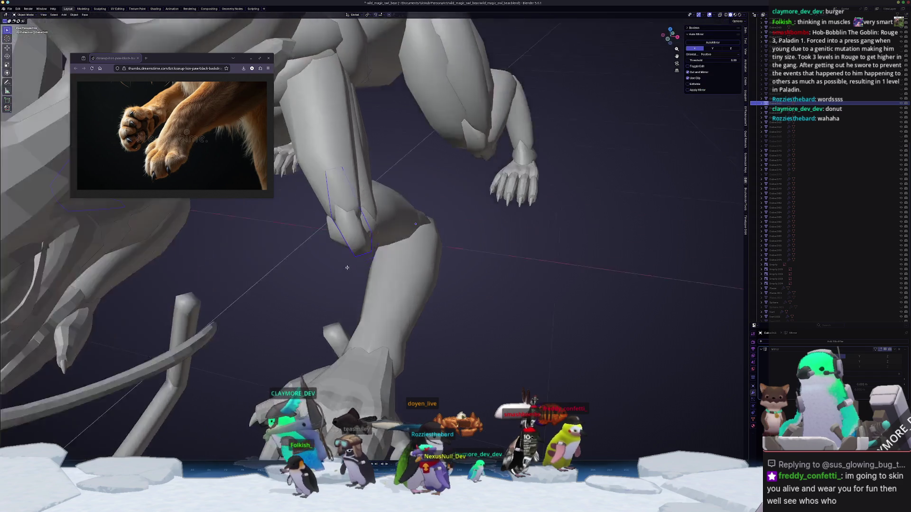
middle_click_drag(420, 318, 383, 323)
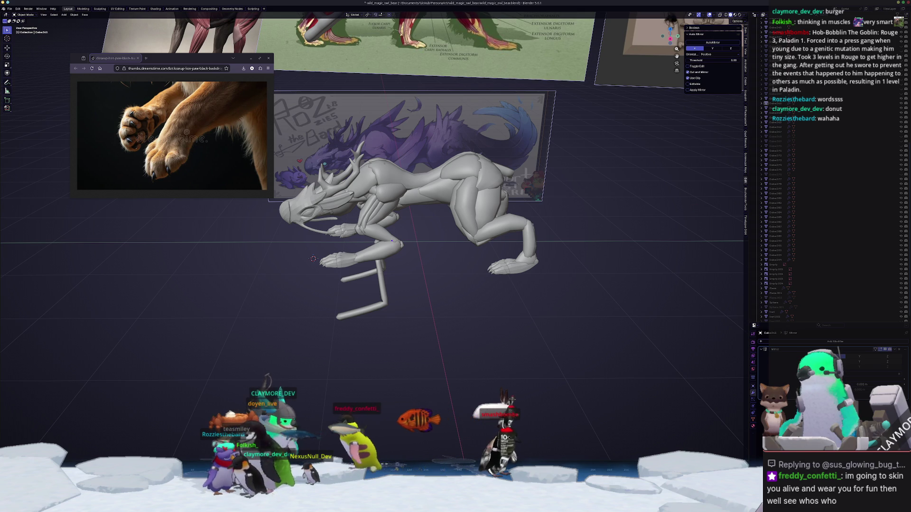
- Delete the selected loose rod pieces under the creature's legs
mouse_move(662, 346)
middle_mouse_down()
mouse_move(471, 339)
mouse_move(440, 288)
mouse_move(343, 377)
mouse_move(444, 327)
middle_mouse_up()
scroll(472, 339, "up", 5)
scroll(343, 377, "down", 5)
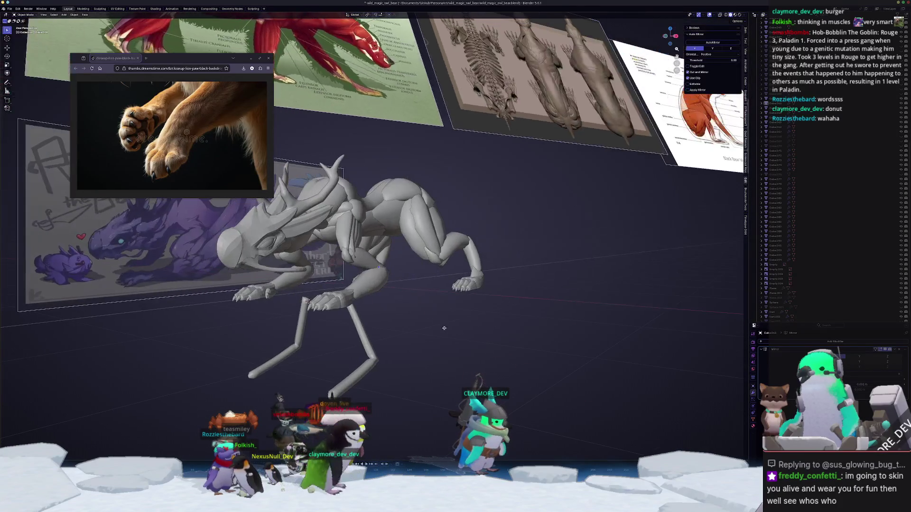
key("Delete")
- Inspect the creature from Right Ortho and angled views, then select the hip armour piece
middle_click_drag(365, 350, 411, 346)
key("KP_3")
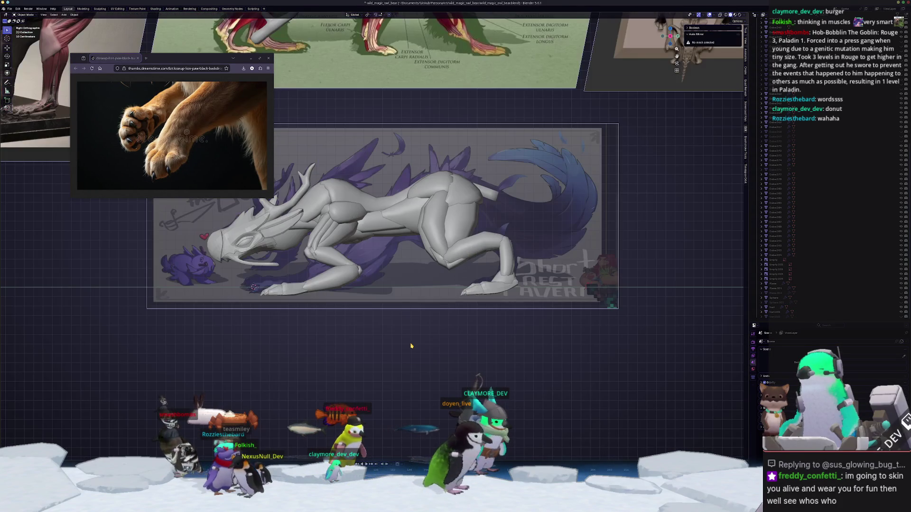
scroll(408, 351, "up", 2)
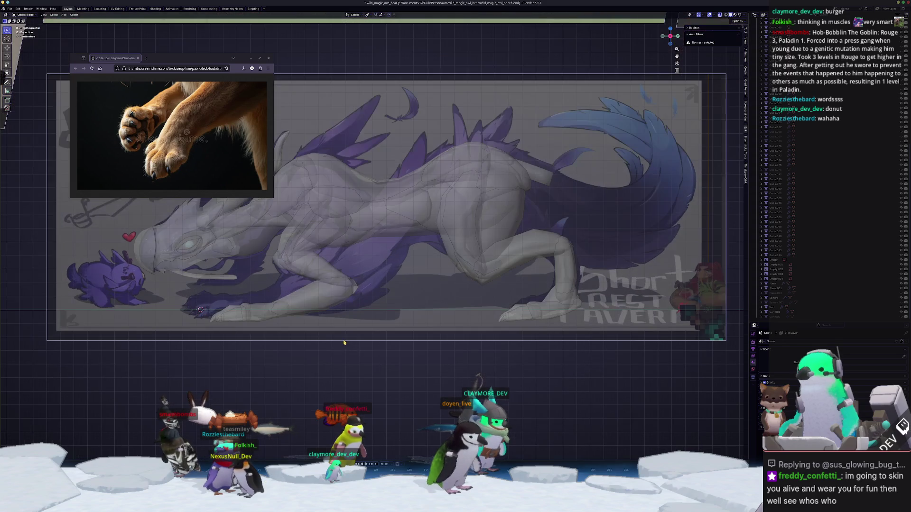
scroll(375, 364, "up", 1)
scroll(375, 363, "down", 2)
mouse_move(375, 364)
middle_mouse_down()
mouse_move(399, 358)
mouse_move(352, 356)
mouse_move(439, 329)
middle_mouse_up()
mouse_move(449, 301)
middle_mouse_down()
mouse_move(409, 348)
mouse_move(355, 286)
mouse_move(404, 222)
middle_mouse_up()
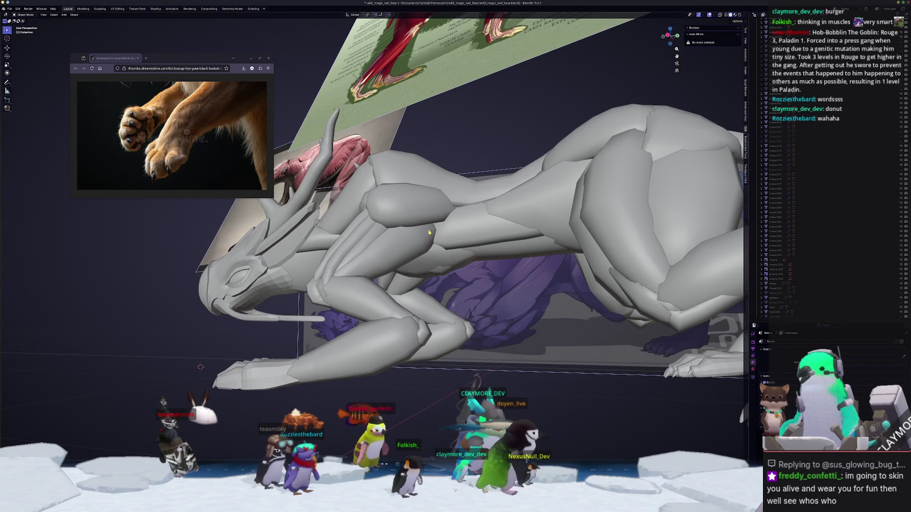
middle_click_drag(407, 249, 406, 261)
left_click(646, 178)
middle_click_drag(647, 179, 636, 189)
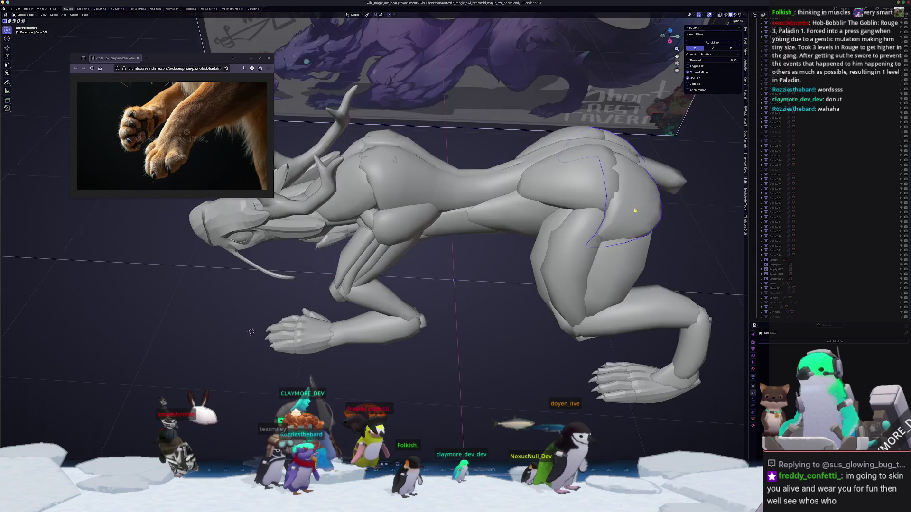
- Duplicate the hip armour plate along Y and lower the copy along Z
key("shift+d")
key("y")
left_click(496, 241)
middle_click_drag(497, 241, 497, 201)
key("g")
key("z")
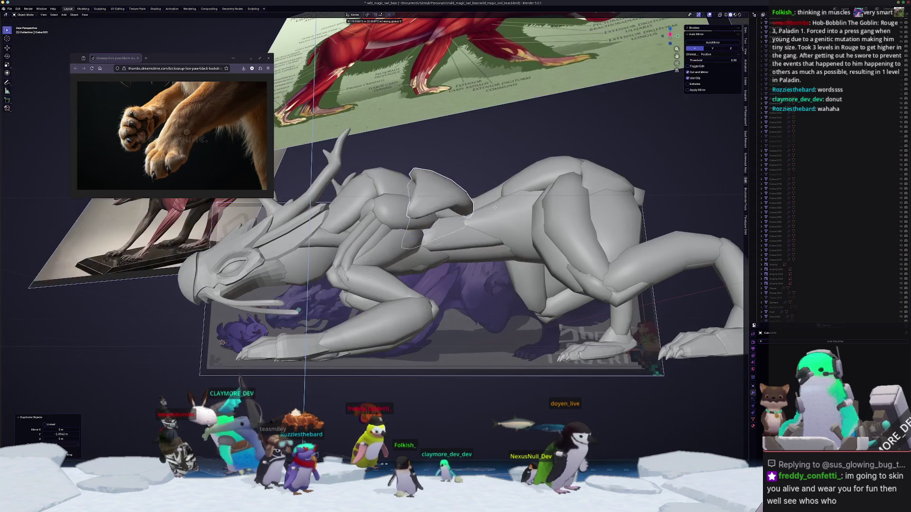
left_click(503, 243)
key("Escape")
- In Edit Mode, scale the copy to 0.618, rotate it 22.4° about Z, and shift it along X
key("Tab")
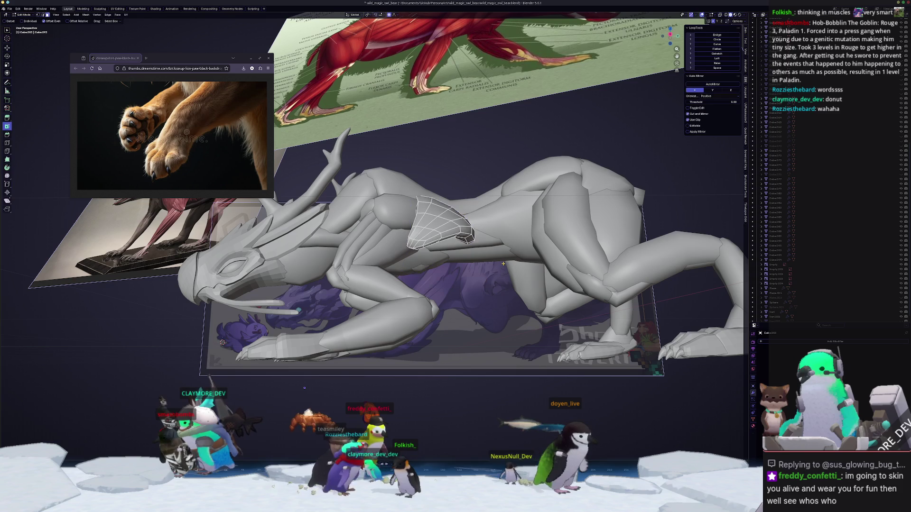
key("KP_3")
key("s")
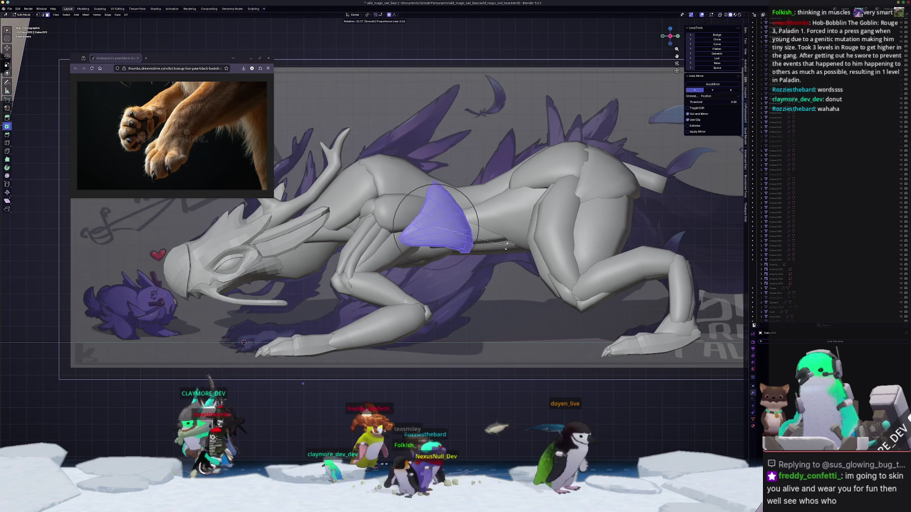
left_click(483, 235)
key("r")
left_click(477, 247)
key("r")
left_click(471, 259)
mouse_move(471, 259)
middle_mouse_down()
mouse_move(425, 237)
mouse_move(442, 242)
middle_mouse_up()
key("g")
key("x")
left_click(415, 235)
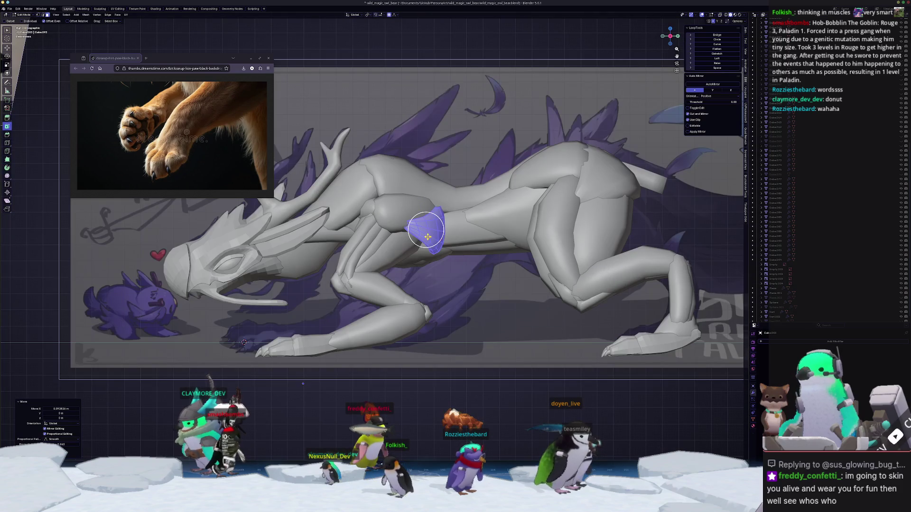
- Switch to Sculpt Mode with a larger brush, turn X-ray off, then return to Object Mode
left_click(382, 272)
scroll(394, 275, "up", 5)
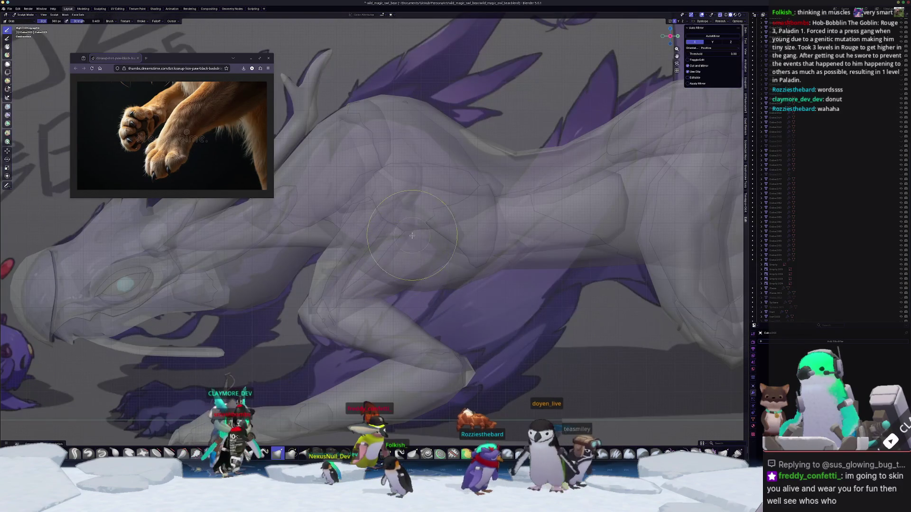
key("f")
left_click(319, 261)
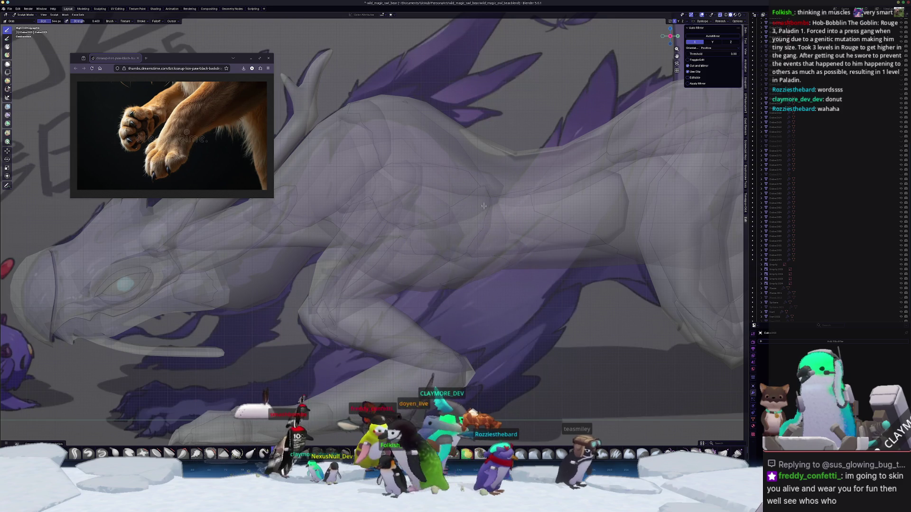
key("alt+z")
middle_click_drag(481, 207, 449, 257)
mouse_move(405, 223)
middle_mouse_down()
mouse_move(423, 245)
mouse_move(403, 188)
mouse_move(432, 294)
mouse_move(419, 387)
mouse_move(455, 385)
mouse_move(412, 252)
mouse_move(365, 270)
middle_mouse_up()
scroll(444, 205, "down", 5)
key("ctrl+Tab")
- Reshape arm piece Cube.012 with an edge slide and a proportional move of its edges
left_click(364, 270)
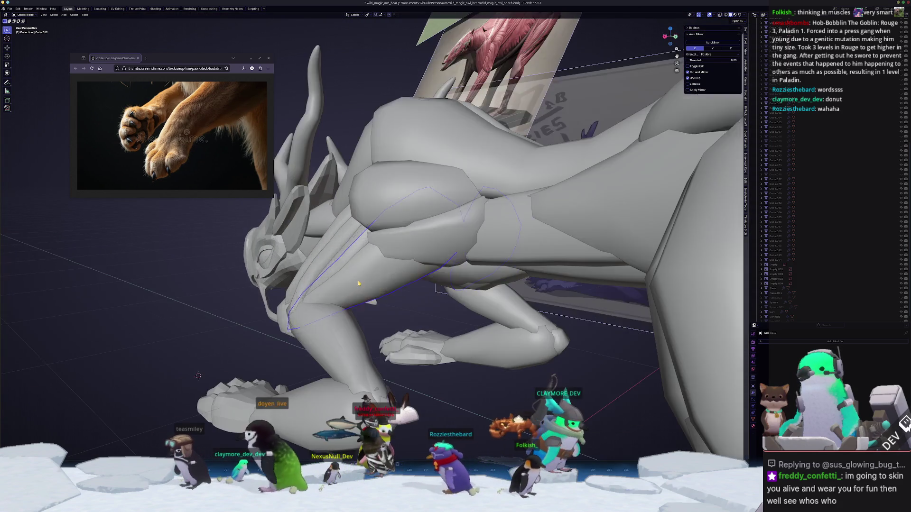
key("Tab")
scroll(370, 287, "up", 3)
left_click_drag(390, 289, 391, 289)
left_click(393, 287)
mouse_move(394, 287)
middle_mouse_down()
mouse_move(347, 284)
mouse_move(403, 287)
mouse_move(446, 304)
middle_mouse_up()
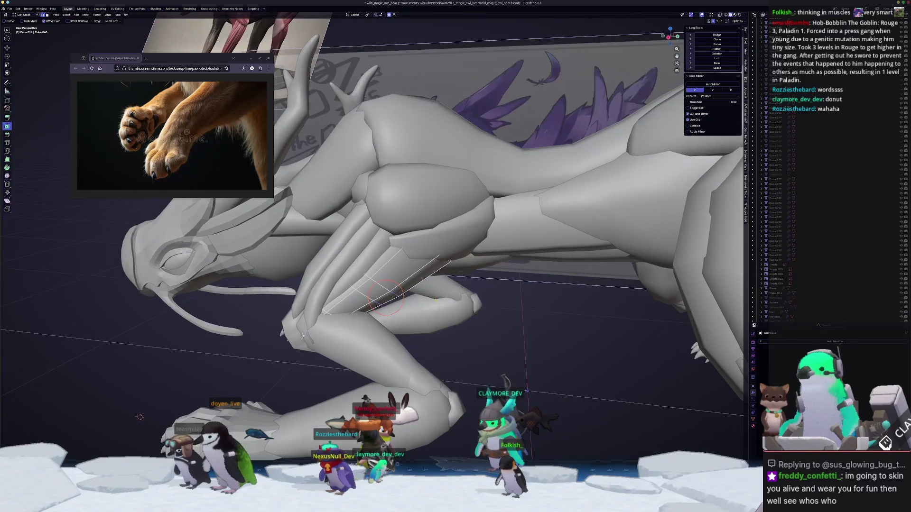
key("g")
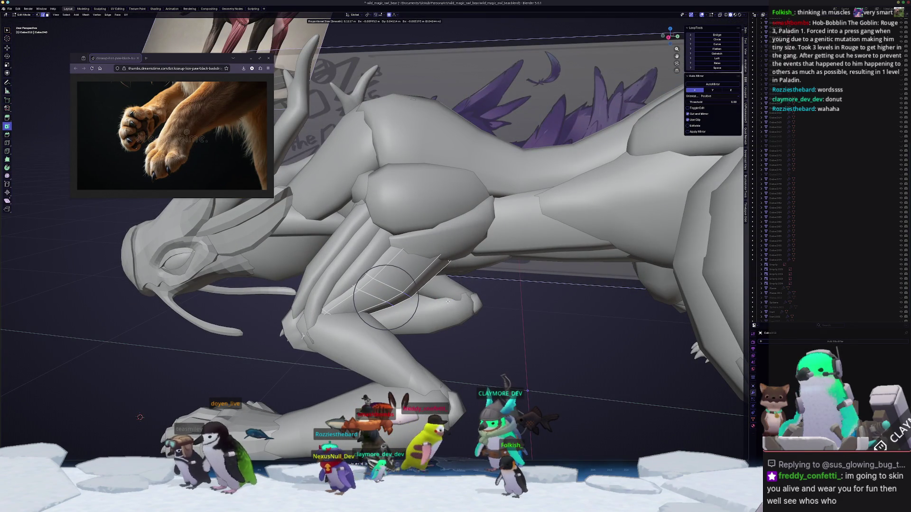
left_click(450, 302)
middle_click_drag(450, 302, 511, 302)
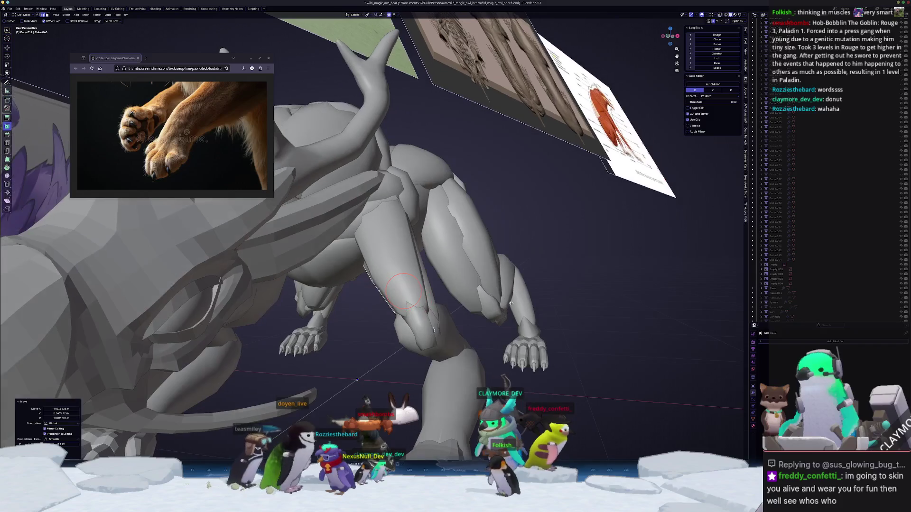
left_click(382, 327)
- Duplicate the forearm piece and place the copy along the X axis
middle_click_drag(382, 326, 379, 289)
key("g")
key("x")
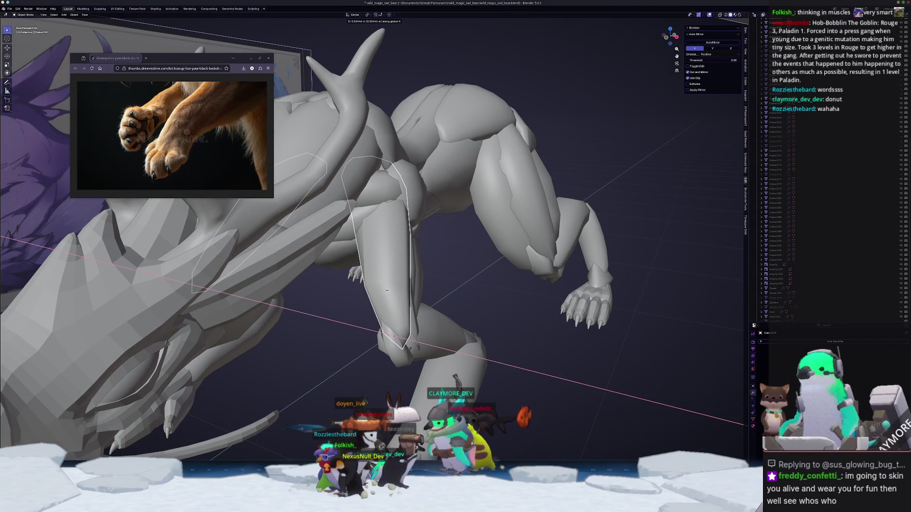
left_click(389, 292)
mouse_move(388, 291)
middle_mouse_down()
mouse_move(371, 286)
mouse_move(378, 234)
middle_mouse_up()
- In see-through Edit Mode, soft-pull the front piece's vertices, including a vertical Z move
key("Tab")
key("alt+z")
key("alt+z")
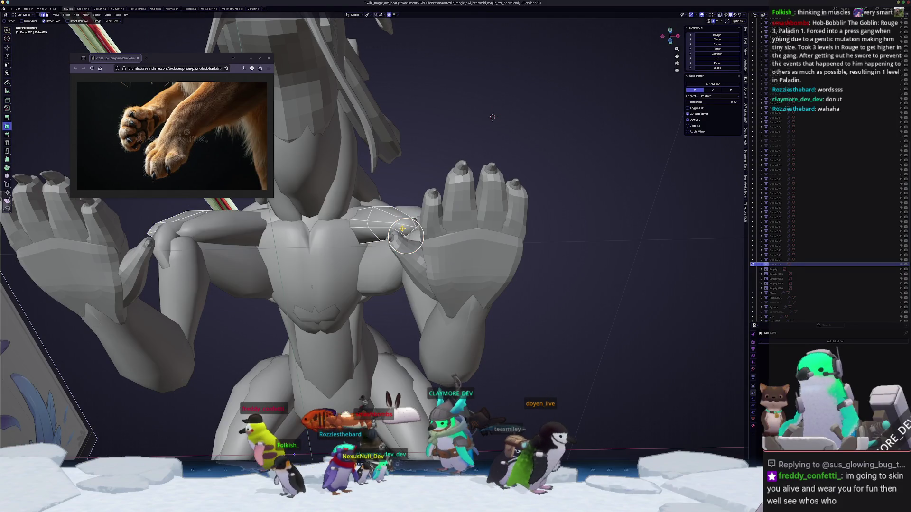
middle_click_drag(399, 231, 425, 238)
key("g")
key("z")
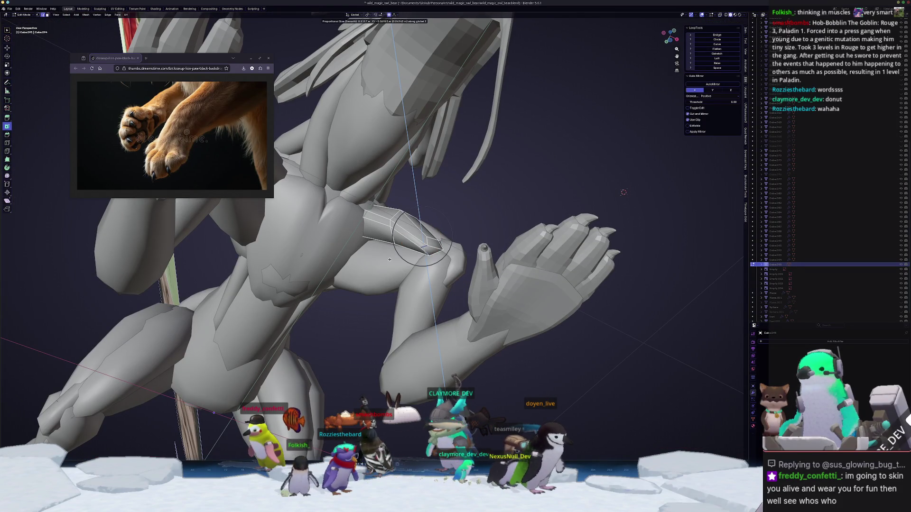
left_click(390, 257)
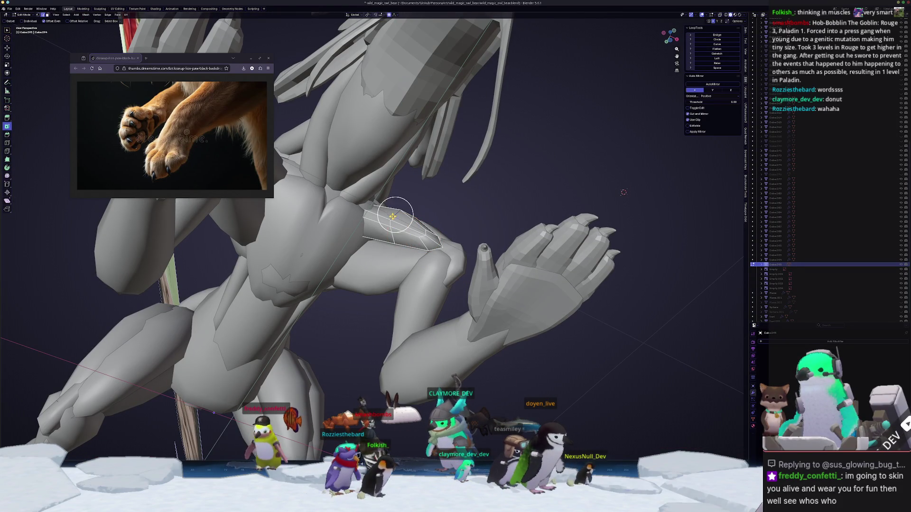
middle_click_drag(389, 223, 360, 226)
key("g")
scroll(363, 236, "down", 5)
left_click(366, 237)
mouse_move(366, 237)
middle_mouse_down()
mouse_move(524, 208)
mouse_move(374, 259)
mouse_move(391, 235)
mouse_move(420, 266)
mouse_move(375, 261)
middle_mouse_up()
key("Tab")
- Reposition the crystal shoulder piece and start pulling its vertices with proportional editing
scroll(375, 259, "up", 3)
left_click(398, 238)
key("g")
left_click(404, 237)
key("g")
left_click(420, 266)
key("Tab")
key("alt+z")
key("g")
middle_click_drag(428, 195, 429, 217)
scroll(431, 219, "up", 14)
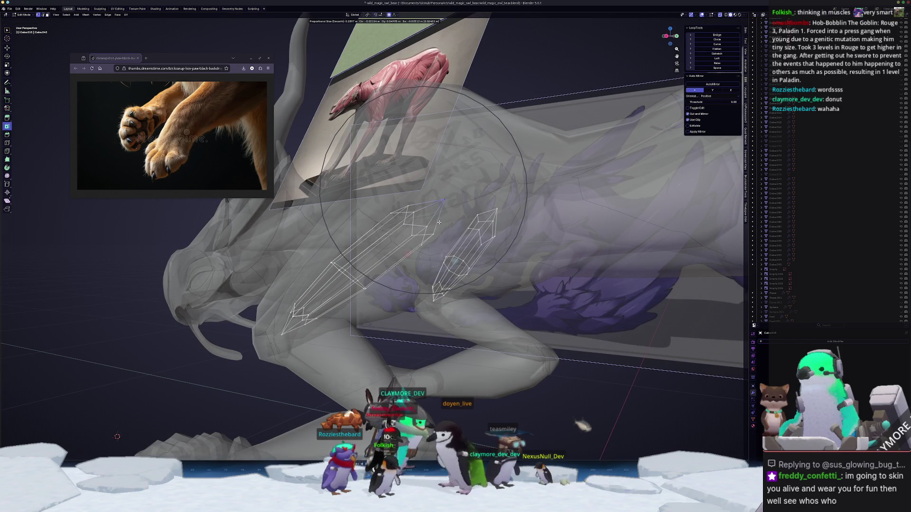
- Finish the crystal reshaping, turn X-ray off, and return to Object Mode
left_click(358, 266)
key("alt+z")
mouse_move(357, 268)
middle_mouse_down()
mouse_move(346, 255)
mouse_move(381, 248)
middle_mouse_up()
key("Tab")
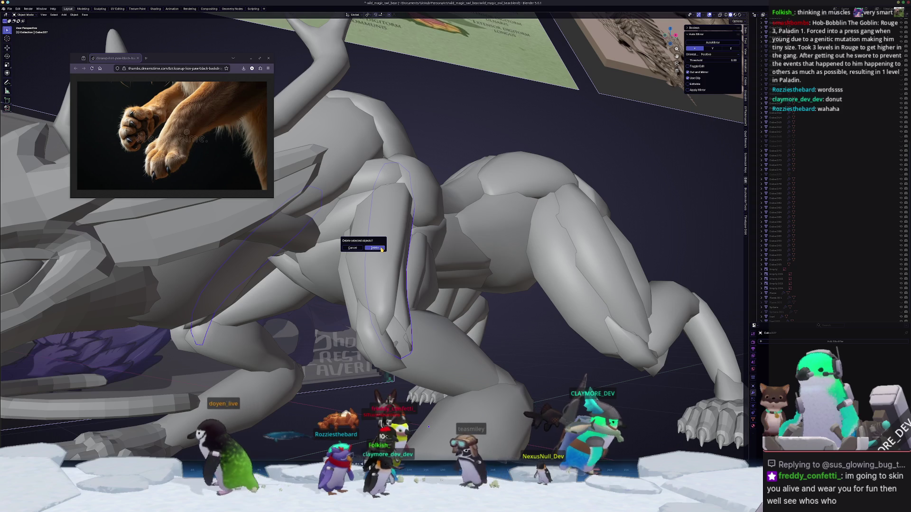
- Reshape the upper foreleg with a wide-falloff proportional pull in Edit Mode
key("Tab")
middle_click_drag(383, 334, 308, 295)
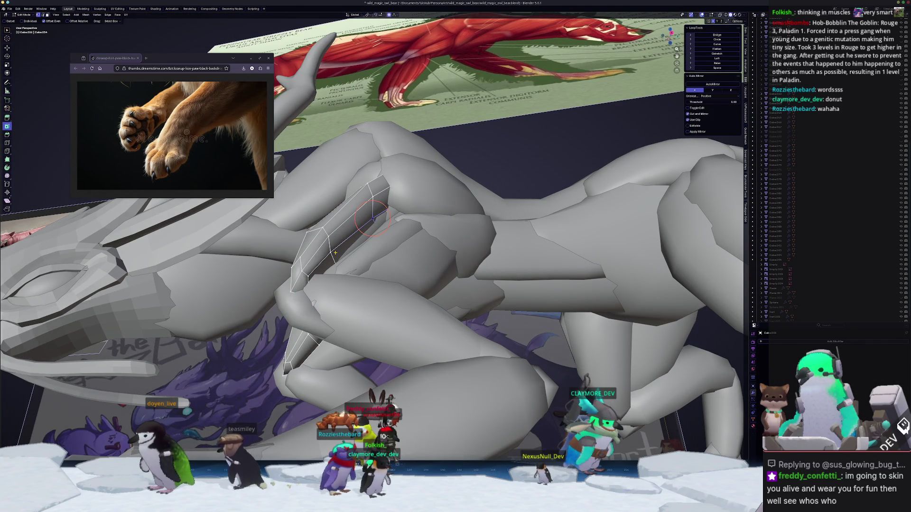
middle_click_drag(374, 223, 418, 257)
key("g")
scroll(426, 260, "up", 5)
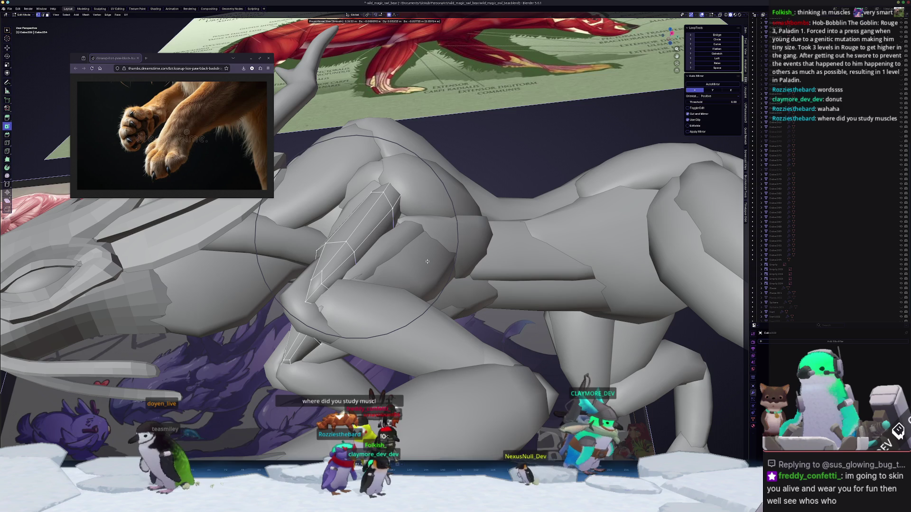
scroll(428, 262, "up", 10)
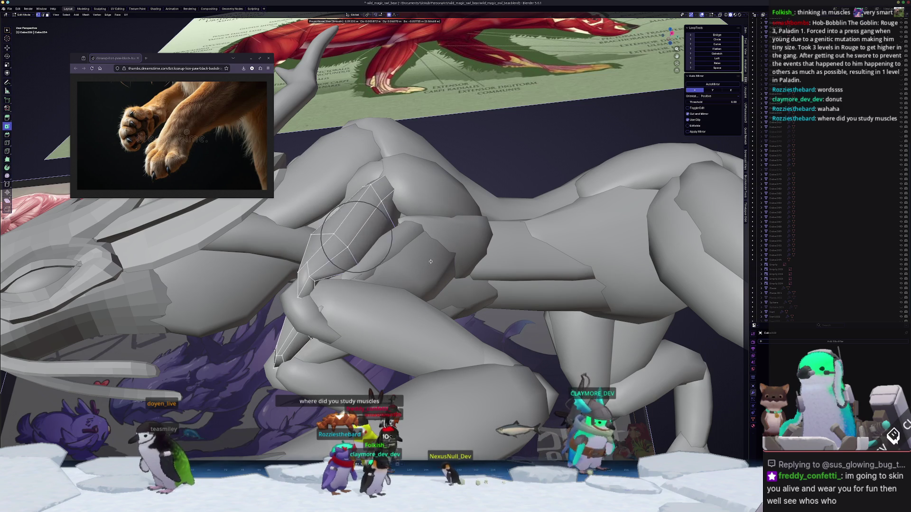
left_click(328, 280)
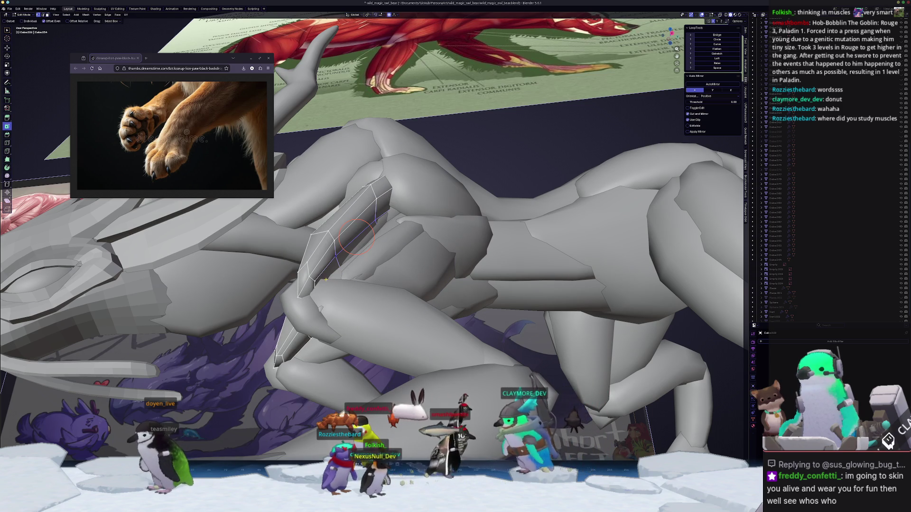
- Make further soft proportional pulls on the foreleg in see-through view
key("g")
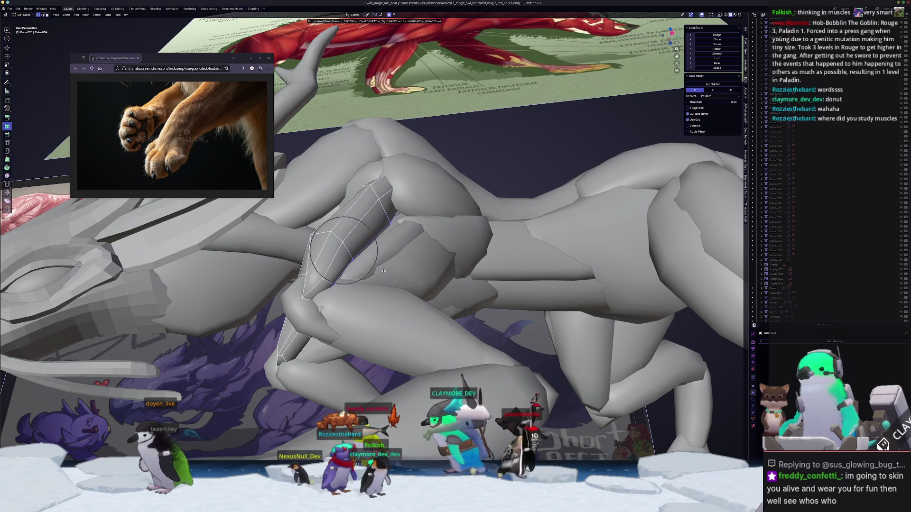
left_click(383, 271)
mouse_move(384, 271)
middle_mouse_down()
mouse_move(407, 273)
mouse_move(414, 192)
mouse_move(452, 196)
mouse_move(452, 233)
mouse_move(446, 215)
mouse_move(410, 218)
middle_mouse_up()
key("alt+z")
key("alt+z")
key("g")
left_click(465, 196)
- Soft-pull the paw vertices to better match the lion-paw reference
left_click(447, 211)
key("g")
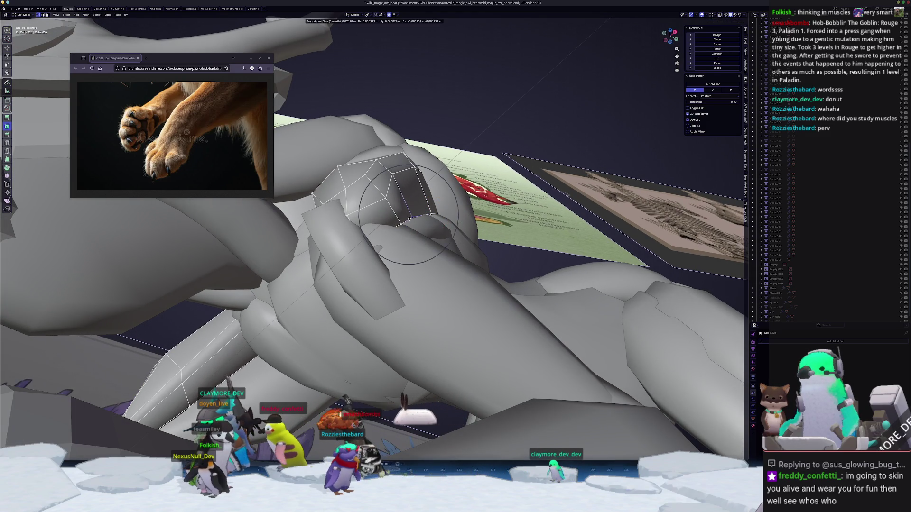
left_click(407, 224)
key("g")
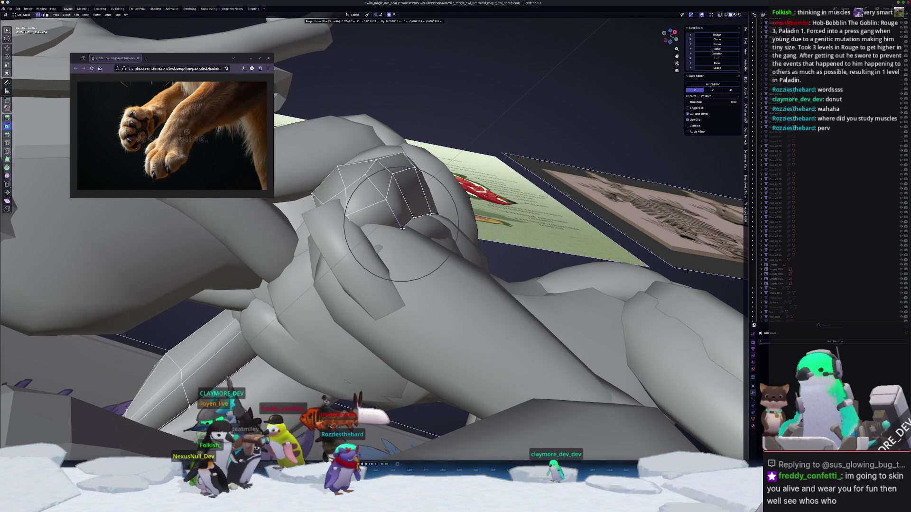
left_click(410, 219)
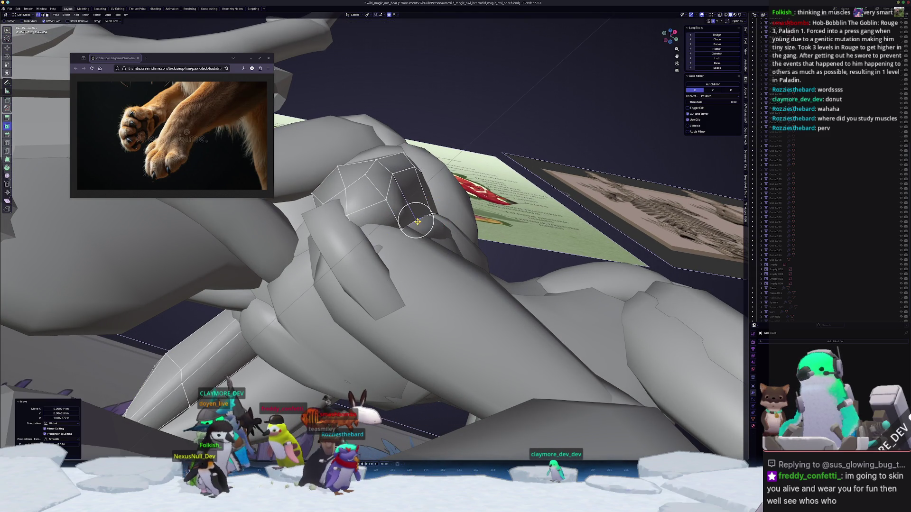
left_click(431, 213)
- Even out the foreleg's selected edge loop with LoopTools Relax
key("alt+z")
mouse_move(431, 214)
middle_mouse_down()
mouse_move(432, 247)
mouse_move(401, 233)
mouse_move(510, 182)
mouse_move(435, 196)
mouse_move(393, 221)
mouse_move(409, 223)
mouse_move(411, 214)
mouse_move(434, 240)
mouse_move(411, 301)
middle_mouse_up()
key("alt+z")
key("shift+r")
- Widen the paw to 1.134 along X and flatten it to 0.857 along Z
key("s")
key("x")
left_click(420, 232)
key("s")
left_click(495, 187)
- Round the paw's edge loop and nudge the leg vertices with a smooth move
key("alt+r")
key("g")
left_click(416, 215)
key("Tab")
middle_click_drag(329, 384, 388, 344)
mouse_move(425, 317)
middle_mouse_down()
mouse_move(498, 327)
mouse_move(488, 293)
mouse_move(414, 315)
mouse_move(451, 308)
mouse_move(458, 319)
mouse_move(447, 324)
middle_mouse_up()
- Tilt the claw by -2.7° and clear the claw face selection
key("Tab")
key("r")
left_click(504, 346)
key("r")
left_click(485, 296)
key("alt+z")
left_click(404, 317)
key("alt+z")
- Widen the vertices to 1.285 along X and edge-slide the loops by 0.195
key("s")
key("x")
left_click(467, 316)
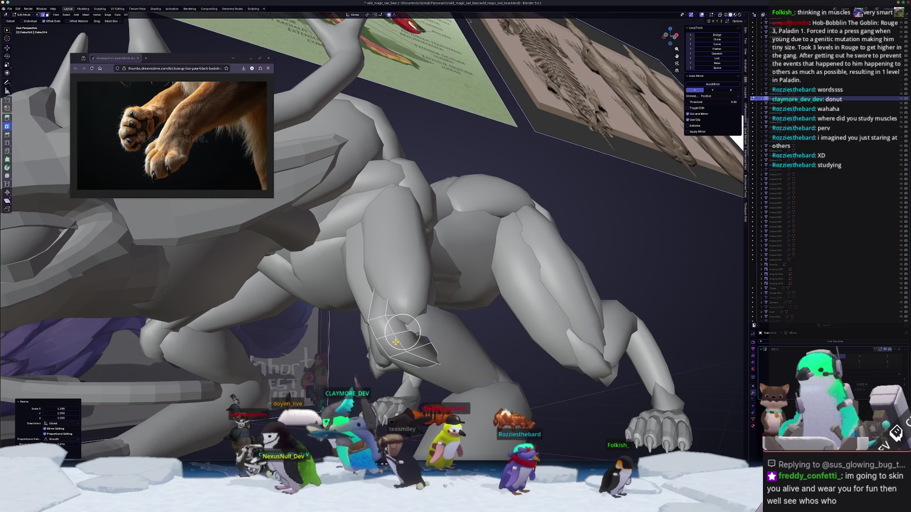
key("s")
middle_click_drag(495, 382, 425, 408)
left_click(493, 382)
key("g")
key("g")
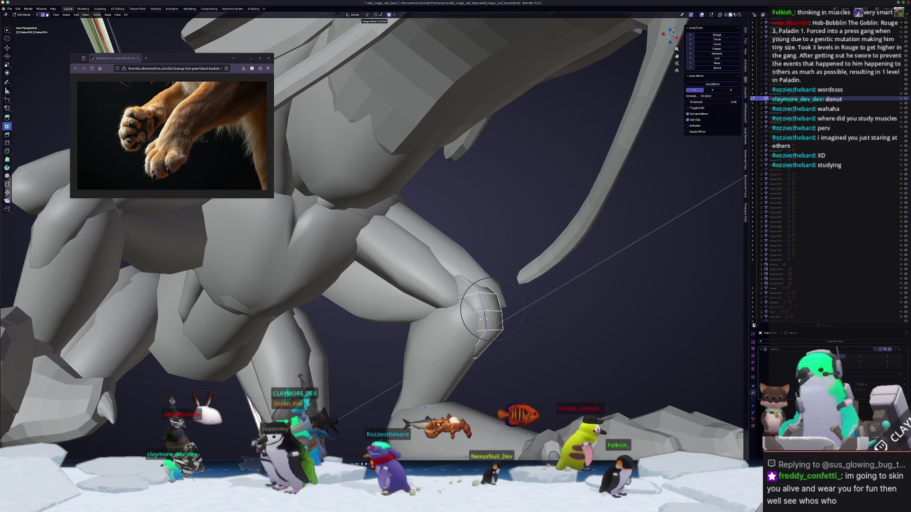
left_click(485, 319)
- Reshape the upper arm with a proportional-falloff move
middle_click_drag(485, 319, 398, 418)
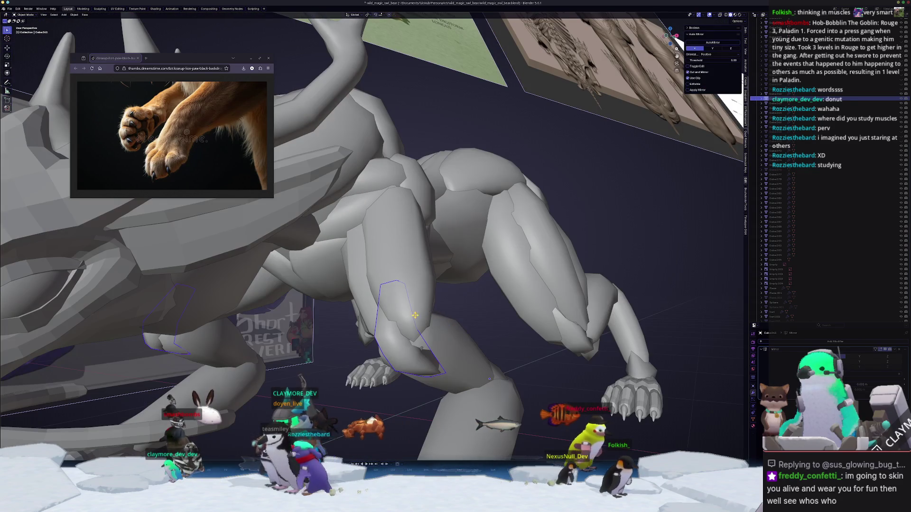
mouse_move(410, 282)
middle_mouse_down()
mouse_move(387, 219)
mouse_move(393, 339)
middle_mouse_up()
key("alt+q")
key("g")
scroll(405, 343, "down", 7)
left_click(405, 347)
mouse_move(404, 347)
middle_mouse_down()
mouse_move(408, 330)
mouse_move(418, 332)
middle_mouse_up()
- Refine the upper arm further with smooth moves, one locked to the X axis
key("g")
left_click(408, 330)
key("g")
key("x")
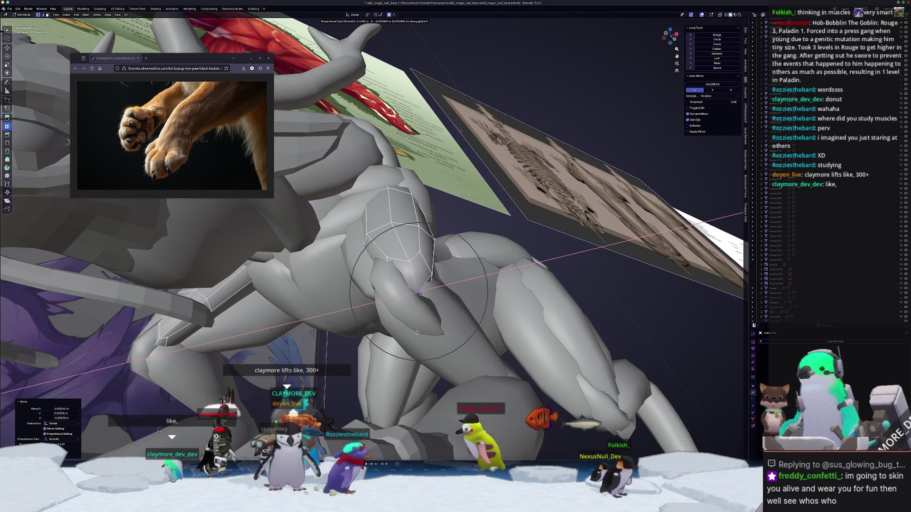
left_click(415, 334)
middle_click_drag(414, 334, 415, 333)
middle_click_drag(428, 320, 426, 323)
mouse_move(485, 351)
middle_mouse_down()
mouse_move(385, 332)
mouse_move(349, 302)
mouse_move(374, 300)
middle_mouse_up()
- Pull the claw's surface into shape with the Grab brush, using a smaller brush size
key("ctrl+Tab")
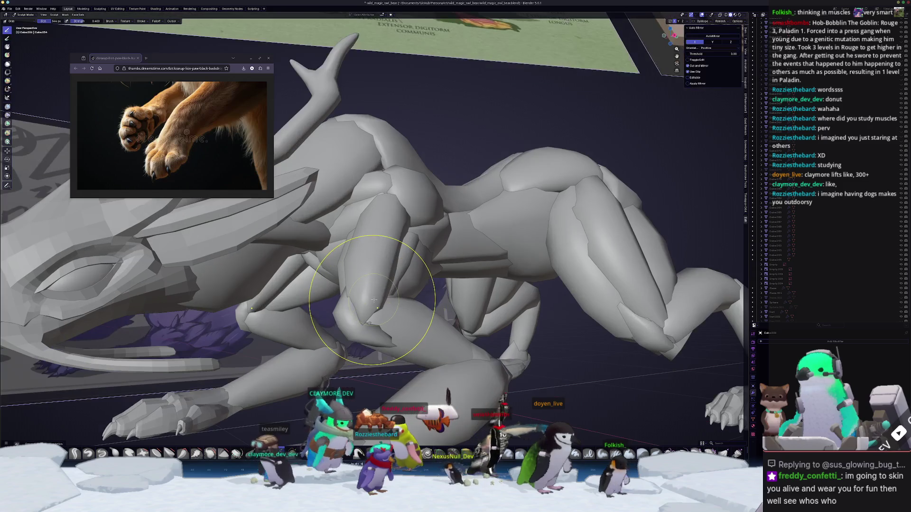
left_click_drag(374, 300, 374, 299)
key("f")
left_click(367, 295)
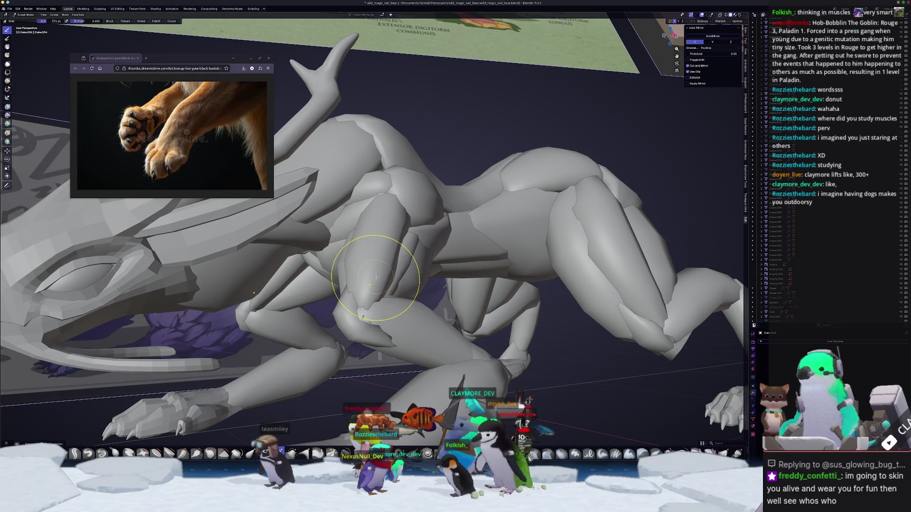
- Box-select the front leg pieces in Object Mode and apply their Location transform
key("ctrl+Tab")
scroll(378, 274, "down", 5)
mouse_move(378, 274)
middle_mouse_down()
mouse_move(451, 292)
mouse_move(387, 347)
mouse_move(429, 288)
mouse_move(396, 291)
middle_mouse_up()
mouse_move(396, 290)
left_mouse_down()
mouse_move(388, 254)
mouse_move(366, 310)
left_mouse_up()
mouse_move(435, 320)
middle_mouse_down()
mouse_move(312, 251)
mouse_move(355, 321)
mouse_move(343, 298)
mouse_move(439, 373)
middle_mouse_up()
key("ctrl+a")
left_click(314, 266)
left_click_drag(442, 373, 292, 193)
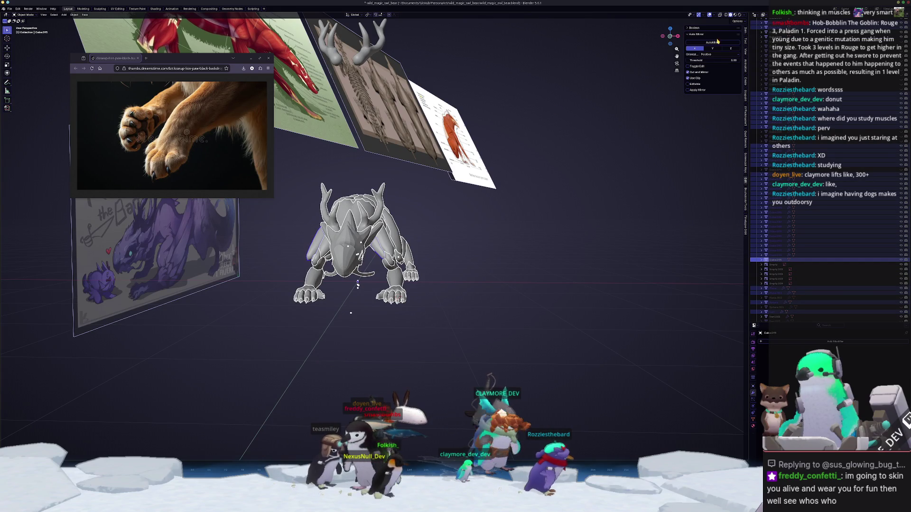
- Clear the selection and isolate one limb piece, briefly entering and leaving Sculpt Mode
left_click(579, 177)
middle_click_drag(579, 177, 550, 262)
key("ctrl+z")
key("ctrl+z")
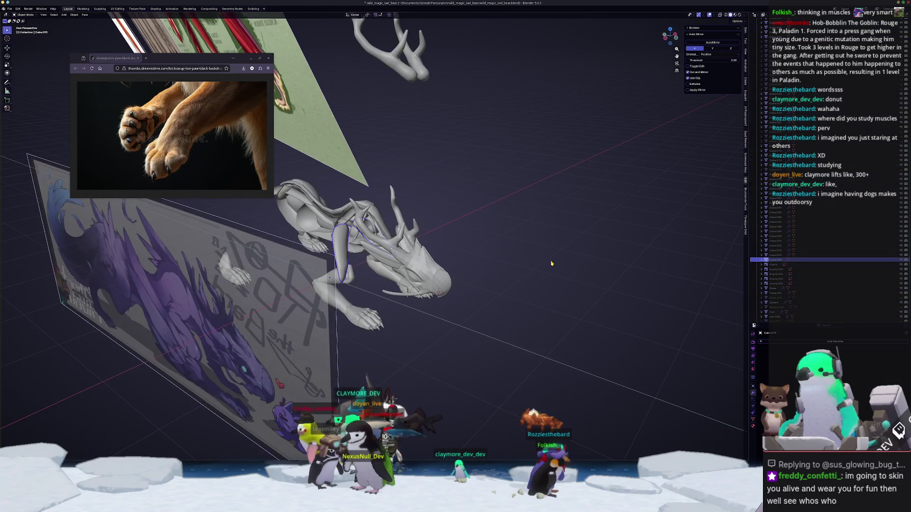
key("ctrl+z")
key("ctrl+Tab")
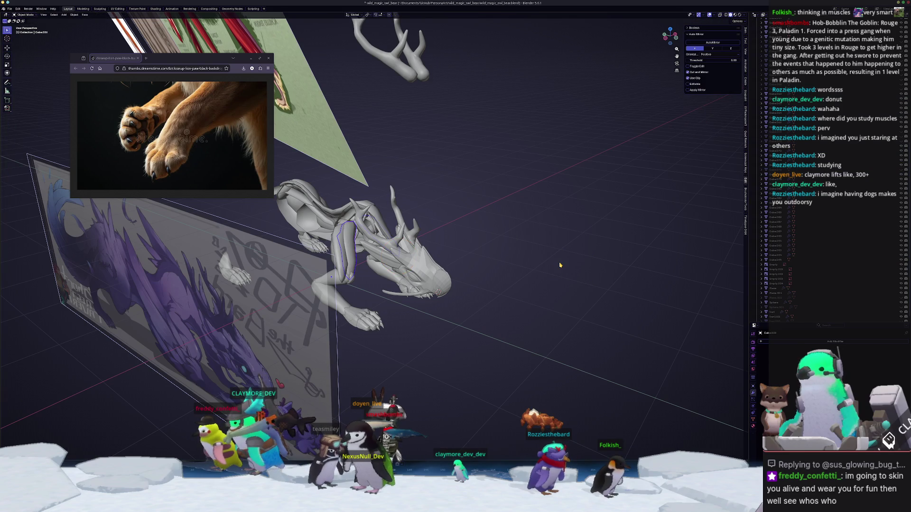
key("ctrl+z")
middle_click_drag(552, 264, 541, 262)
middle_click_drag(462, 268, 468, 260)
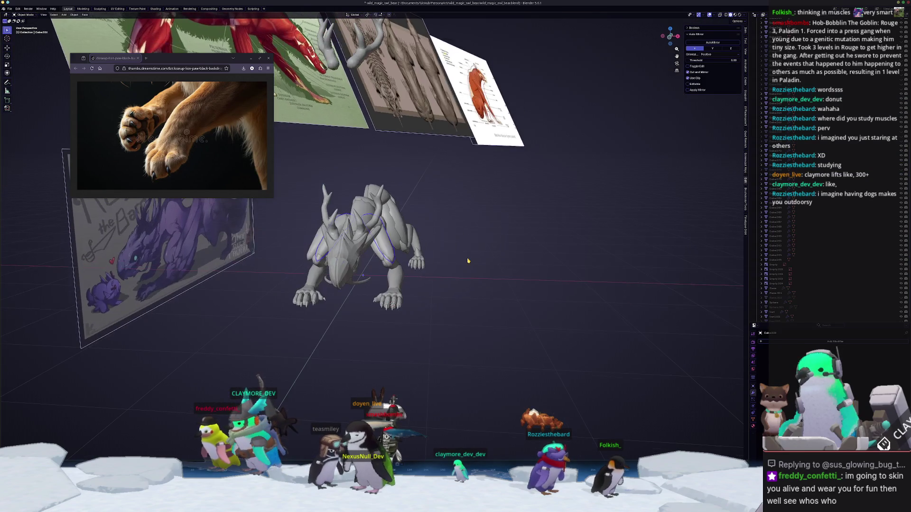
- Select the whole creature in front view, apply its Location transform, and save the file
key("KP_1")
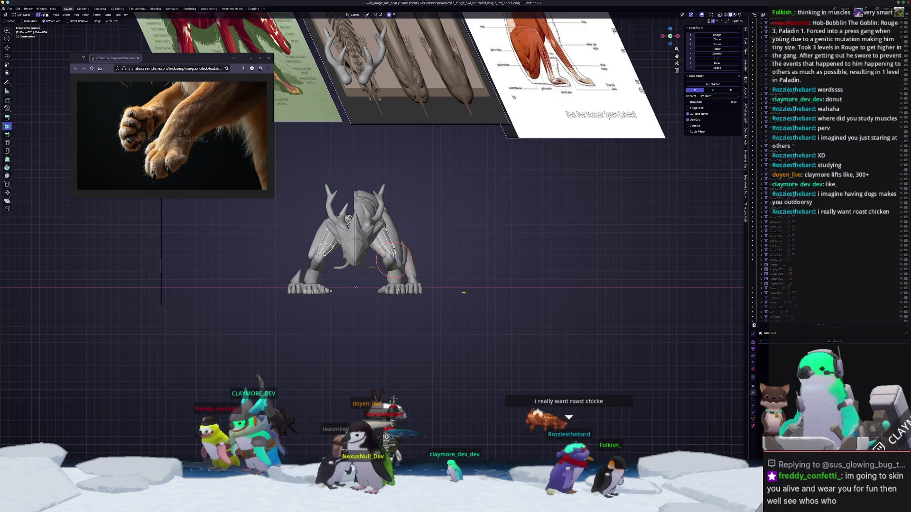
key("a")
left_click_drag(496, 340, 285, 170)
key("ctrl+a")
left_click(289, 171)
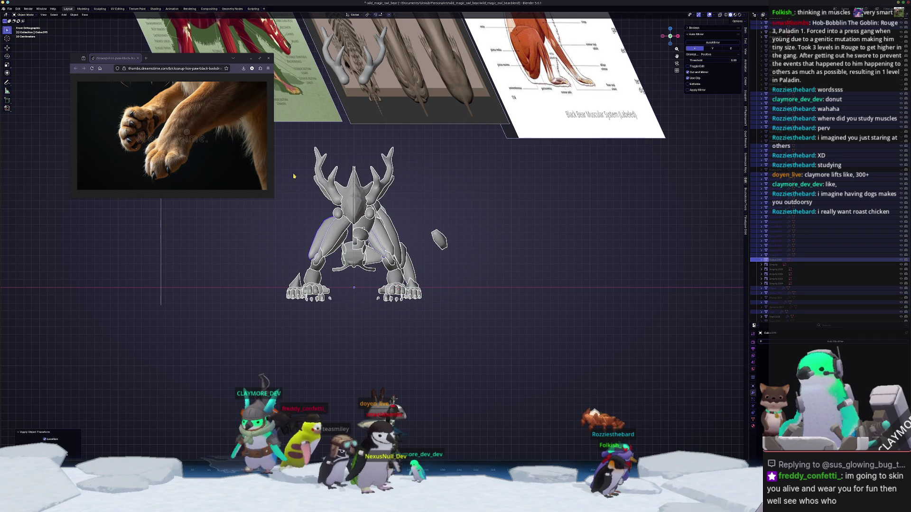
key("ctrl+z")
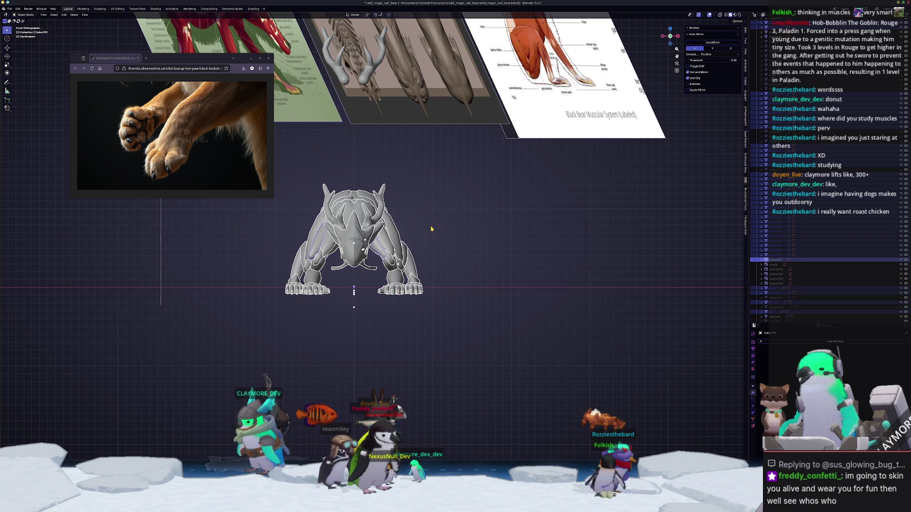
mouse_move(476, 221)
middle_mouse_down()
mouse_move(450, 242)
mouse_move(440, 266)
middle_mouse_up()
key("ctrl+a")
left_click(446, 266)
key("ctrl+s")
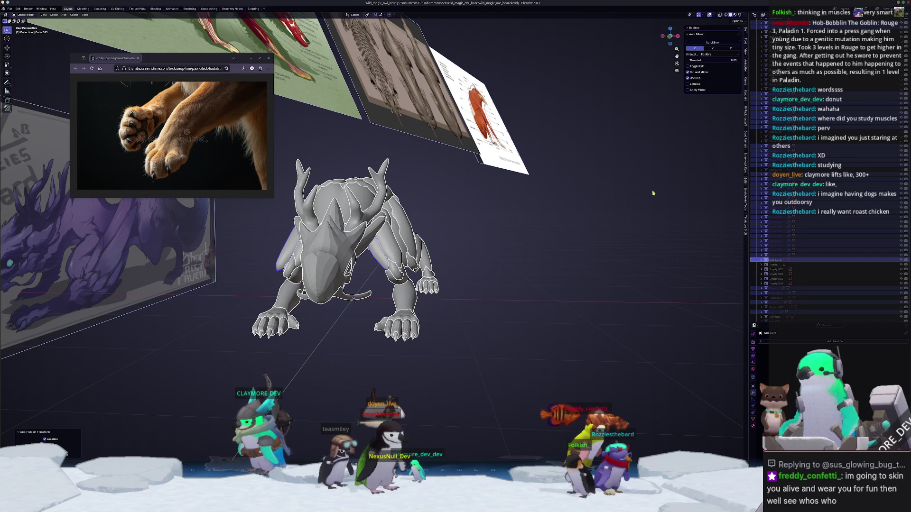
- Test AutoMirror, undo it, and apply All Transforms to the creature before retrying
left_click(713, 43)
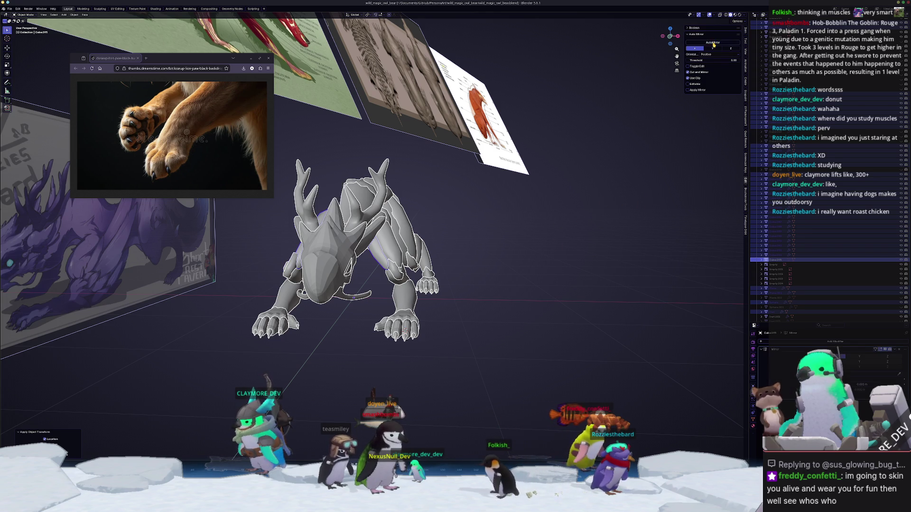
middle_click_drag(598, 157, 553, 172)
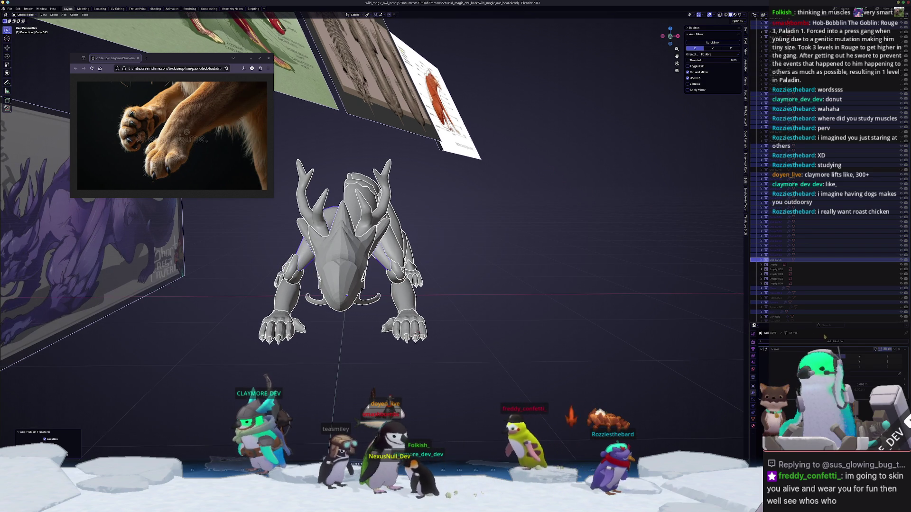
key("ctrl+x")
mouse_move(546, 332)
middle_mouse_down()
mouse_move(593, 335)
mouse_move(568, 346)
middle_mouse_up()
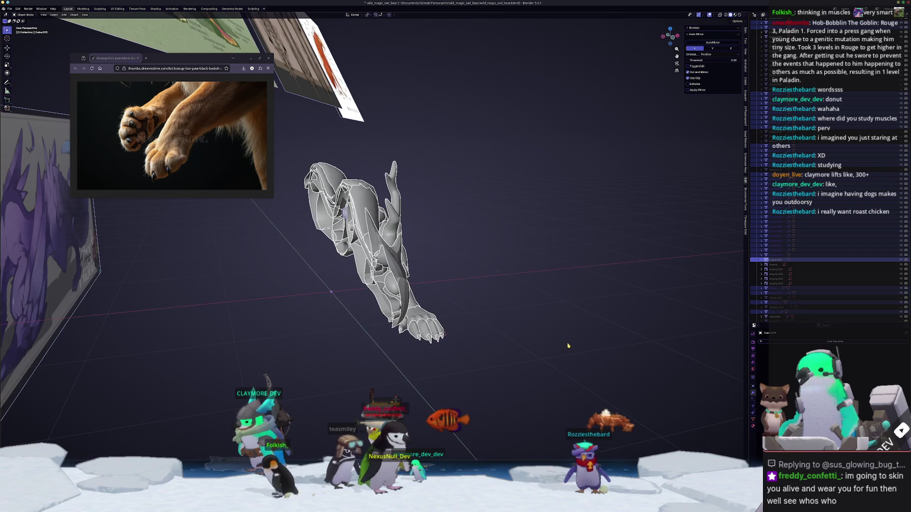
key("KP_1")
key("ctrl+a")
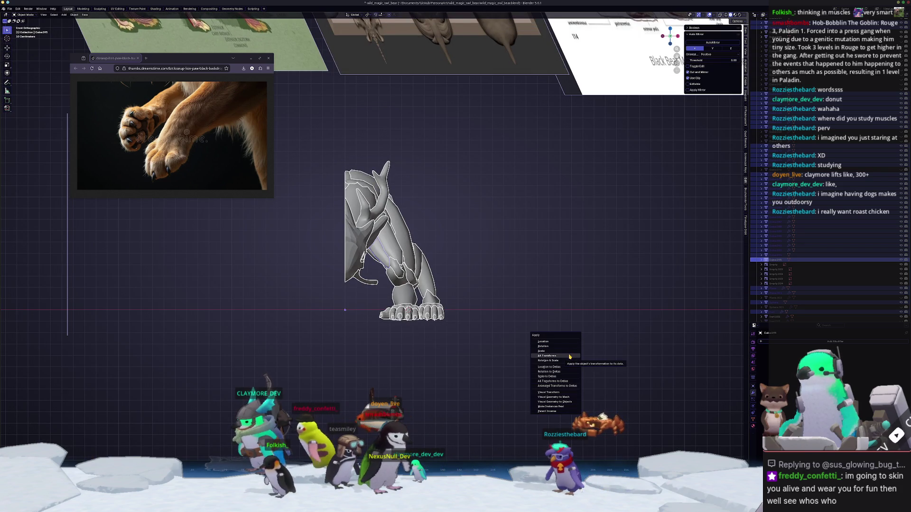
left_click(569, 357)
left_click(714, 43)
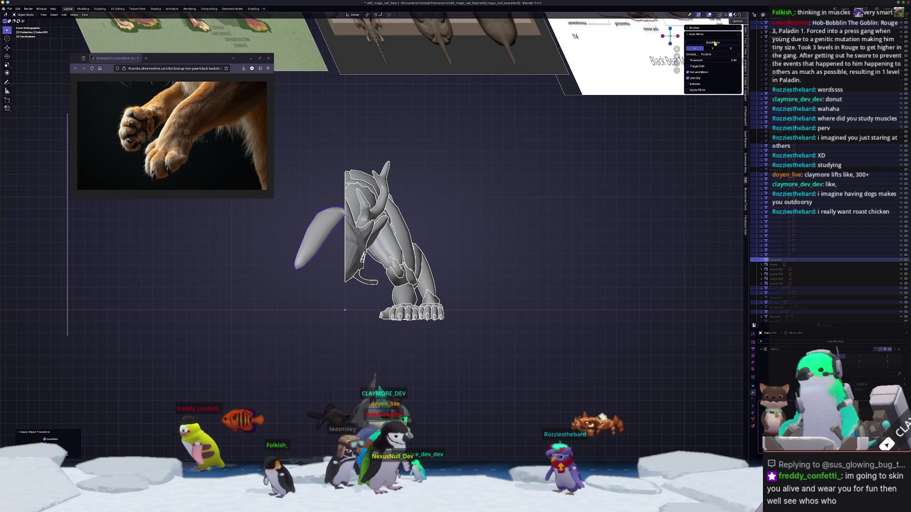
key("ctrl+z")
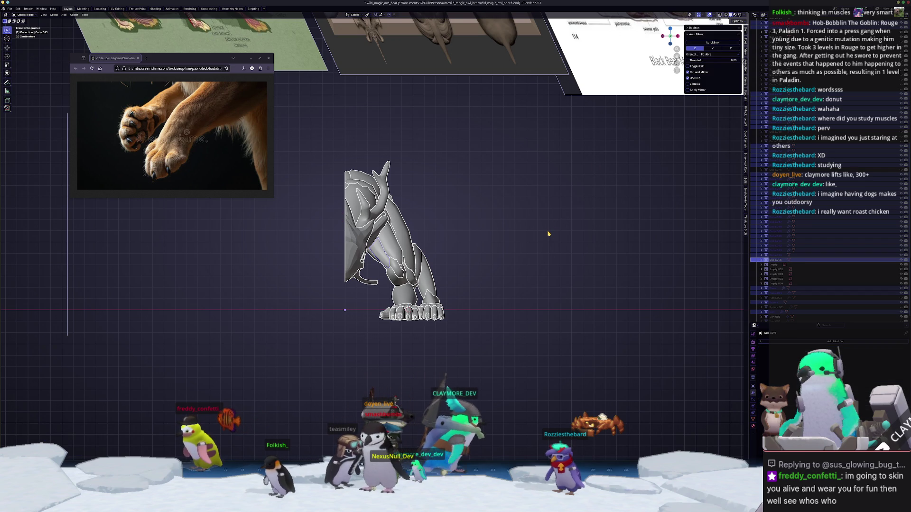
- Convert the half body to a mesh and mirror it with AutoMirror
right_click(548, 234)
left_click(574, 244)
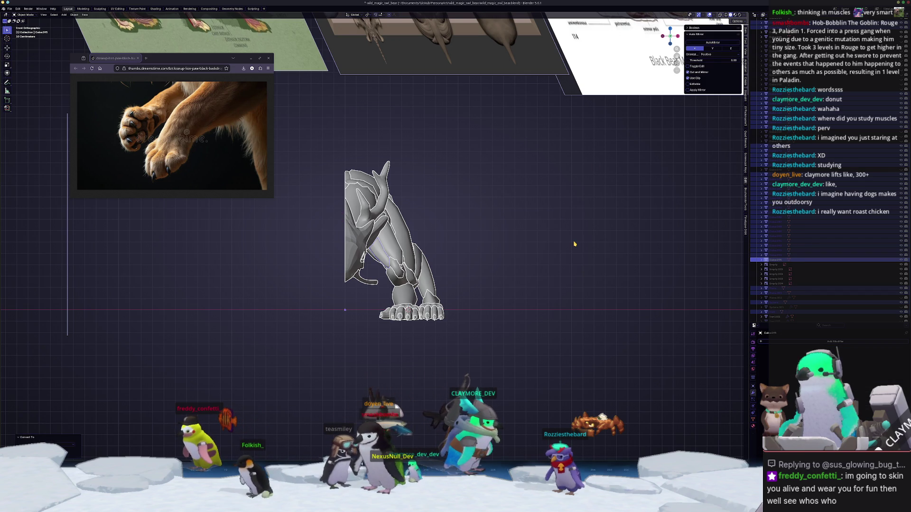
left_click(713, 43)
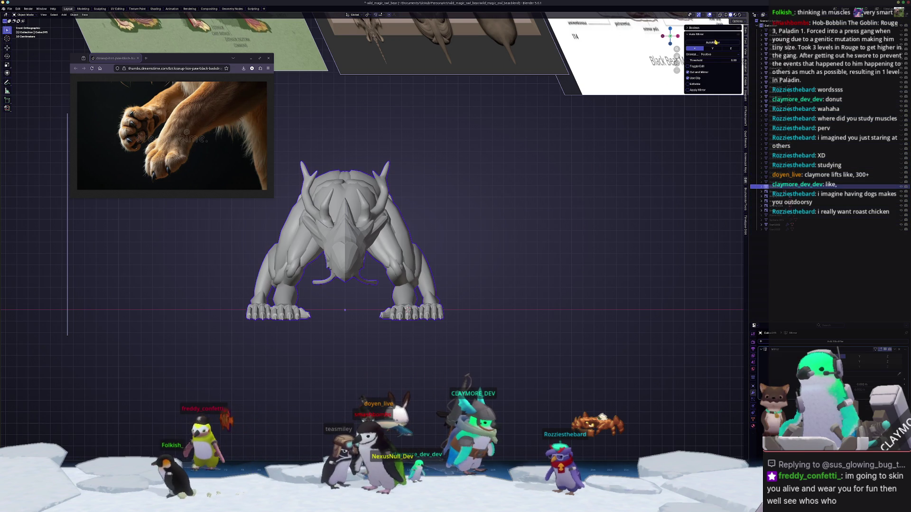
mouse_move(490, 232)
middle_mouse_down()
mouse_move(489, 250)
mouse_move(545, 190)
mouse_move(532, 182)
mouse_move(553, 186)
mouse_move(508, 177)
mouse_move(498, 187)
middle_mouse_up()
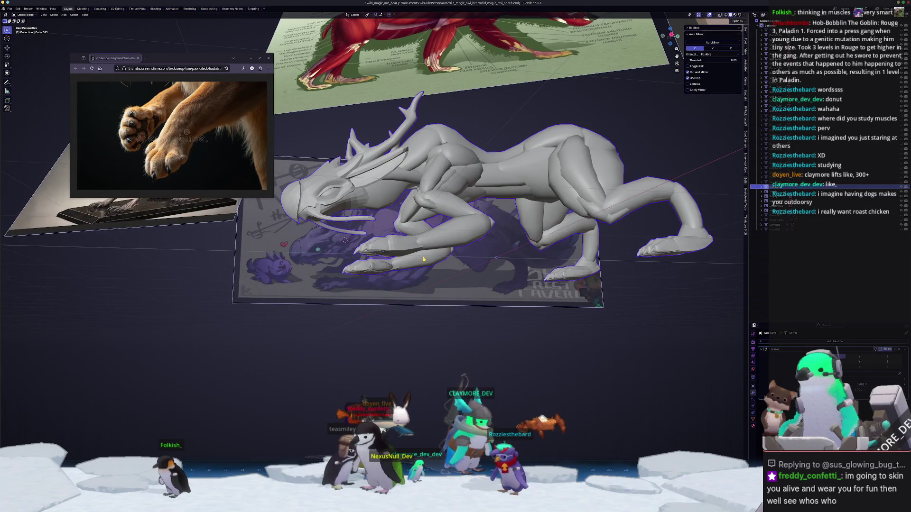
- Inspect the mirrored creature in Sculpt Mode from the side, above and underneath
key("KP_3")
scroll(417, 242, "up", 3)
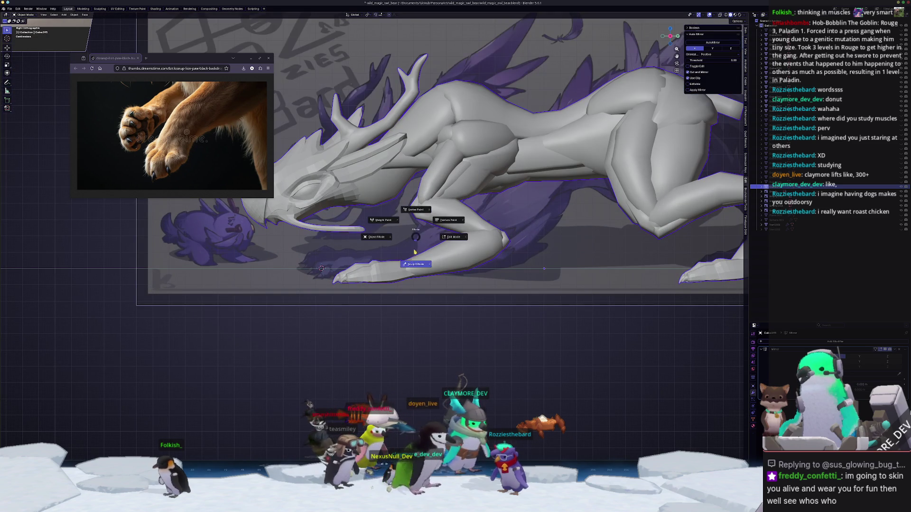
left_click(414, 262)
mouse_move(408, 266)
middle_mouse_down()
mouse_move(415, 274)
mouse_move(395, 280)
mouse_move(465, 239)
mouse_move(479, 252)
mouse_move(457, 265)
mouse_move(420, 208)
mouse_move(460, 233)
mouse_move(420, 255)
mouse_move(384, 227)
mouse_move(428, 218)
mouse_move(420, 233)
middle_mouse_up()
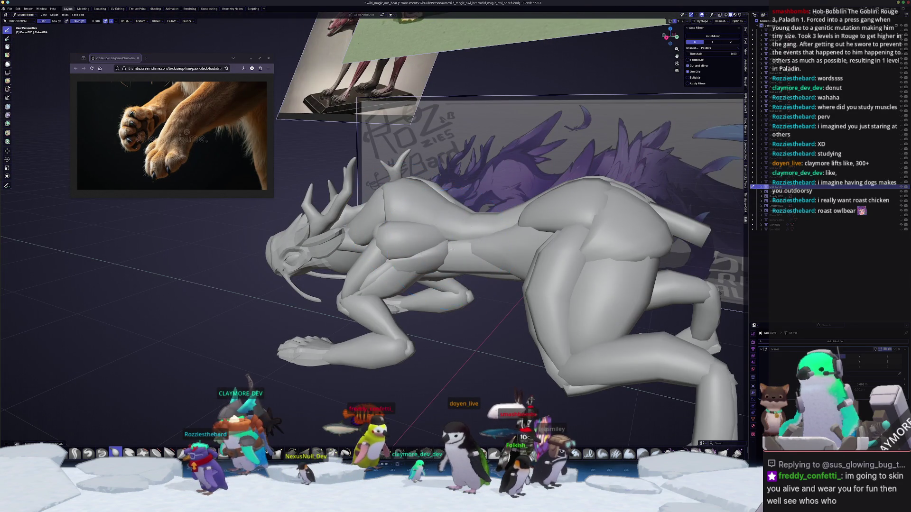
middle_click_drag(470, 252, 464, 249)
mouse_move(518, 244)
middle_mouse_down()
mouse_move(377, 173)
mouse_move(430, 191)
middle_mouse_up()
scroll(349, 148, "down", 5)
- Return to Object Mode, toggle Edit Mode in and out, and bring up the Shift+A add menu
key("ctrl+Tab")
key("Tab")
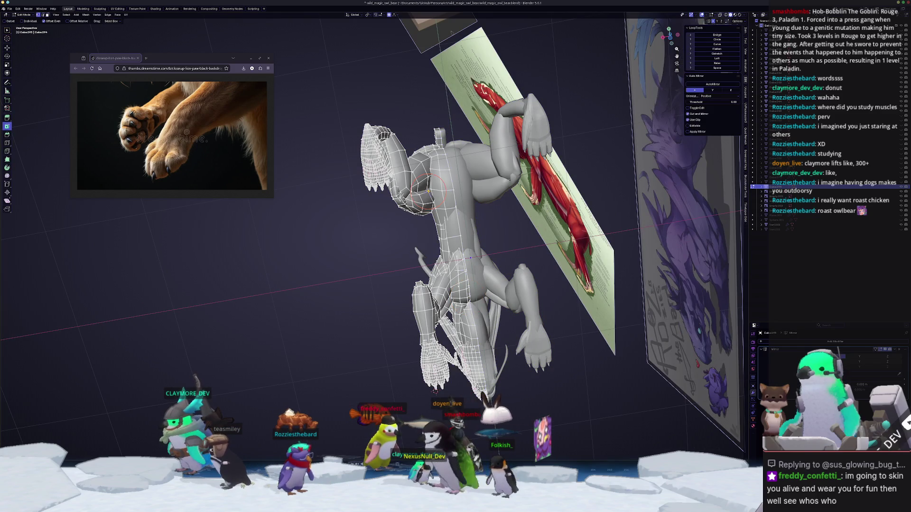
key("Tab")
key("shift+a")
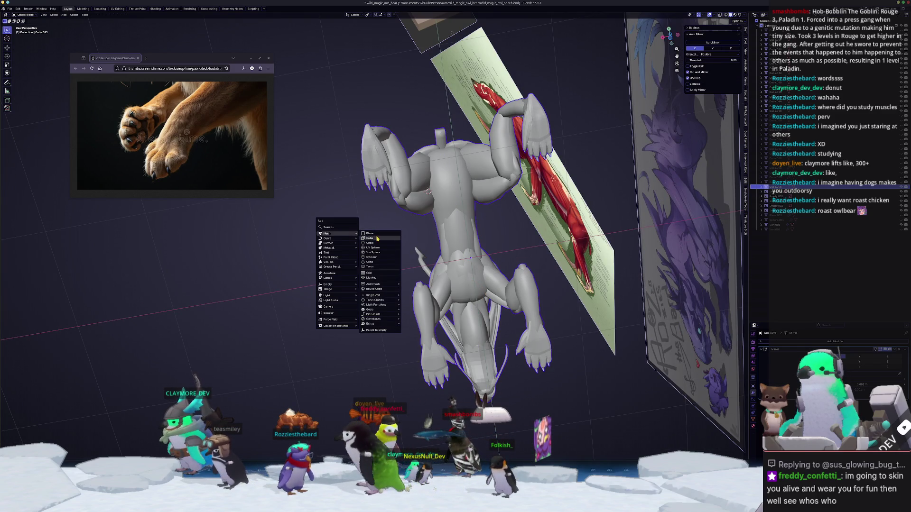
- Add a cube, shrink it, round it with subdivision, and switch to the back view
left_click(377, 238)
key("s")
left_click(445, 214)
key("ctrl+2")
key("ctrl+q")
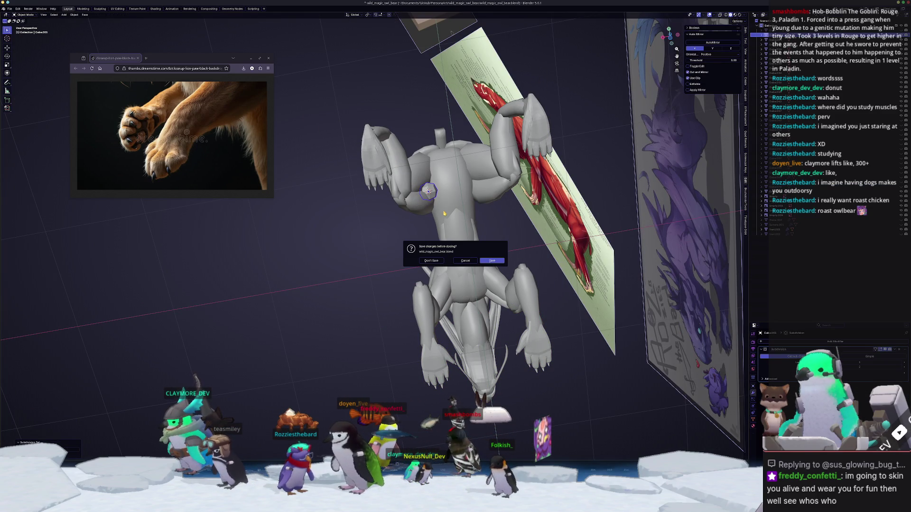
key("Escape")
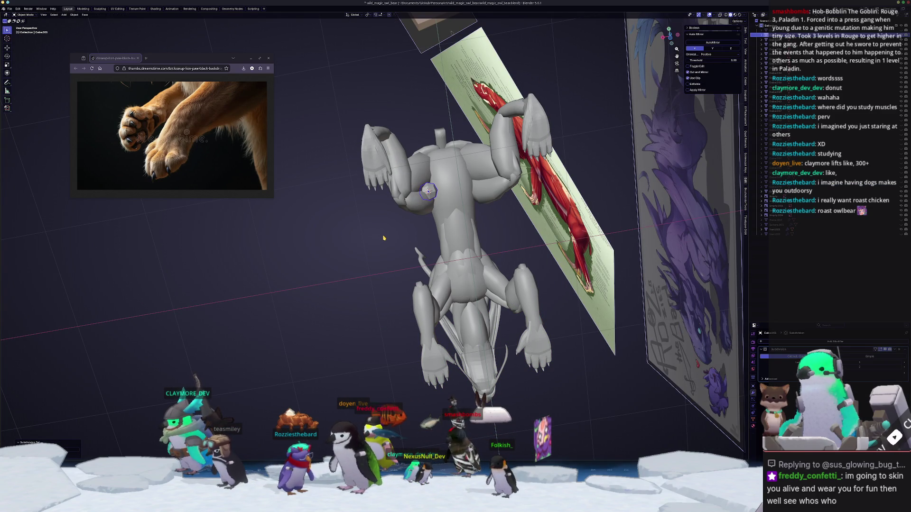
key("KP_1")
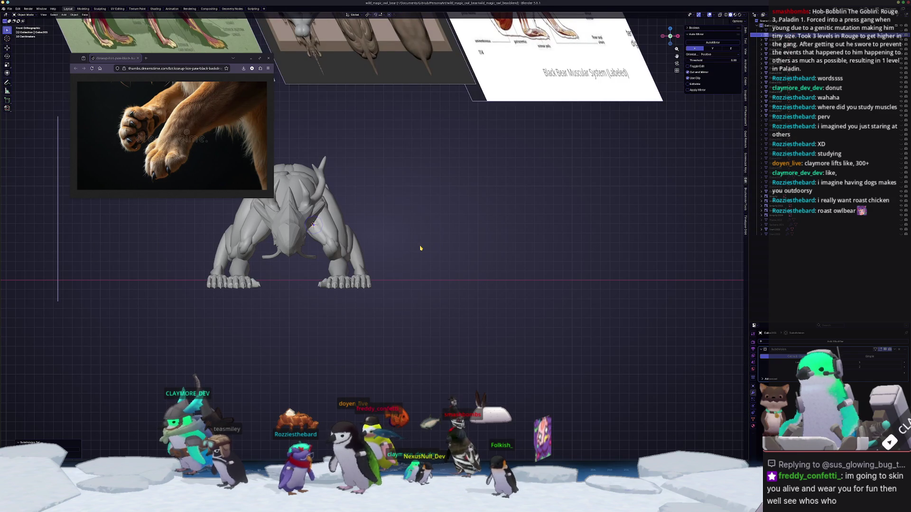
key("ctrl+KP_1")
scroll(420, 248, "up", 5)
- Rotate the piece 54.2° and resize it to sit on the creature's rear near the hip
key("r")
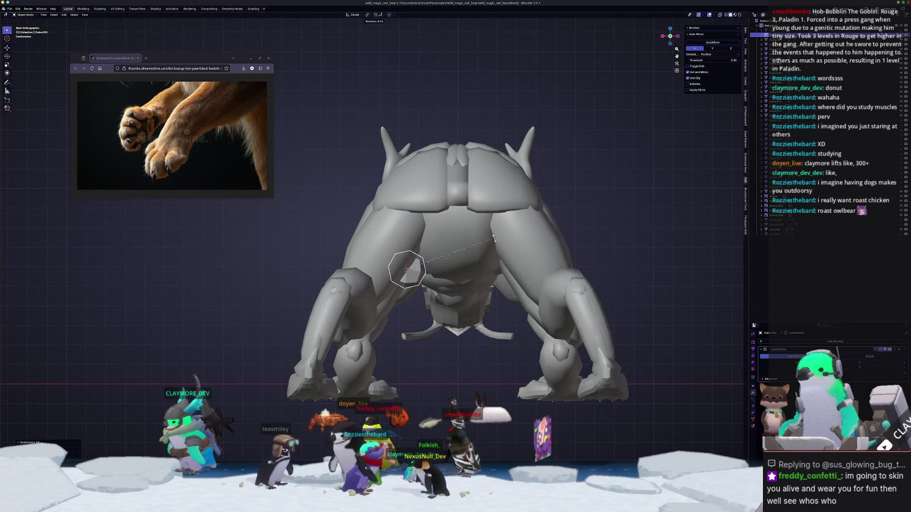
left_click(480, 280)
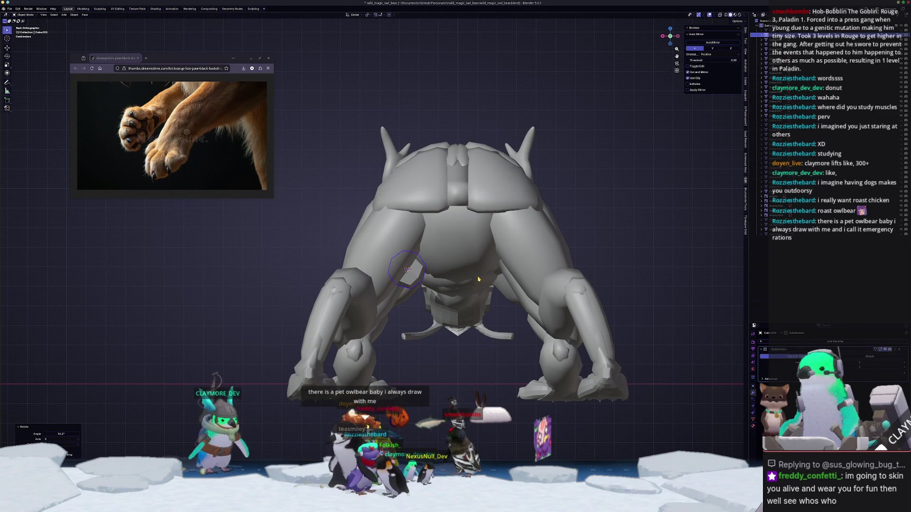
left_click(558, 268)
key("ctrl+1")
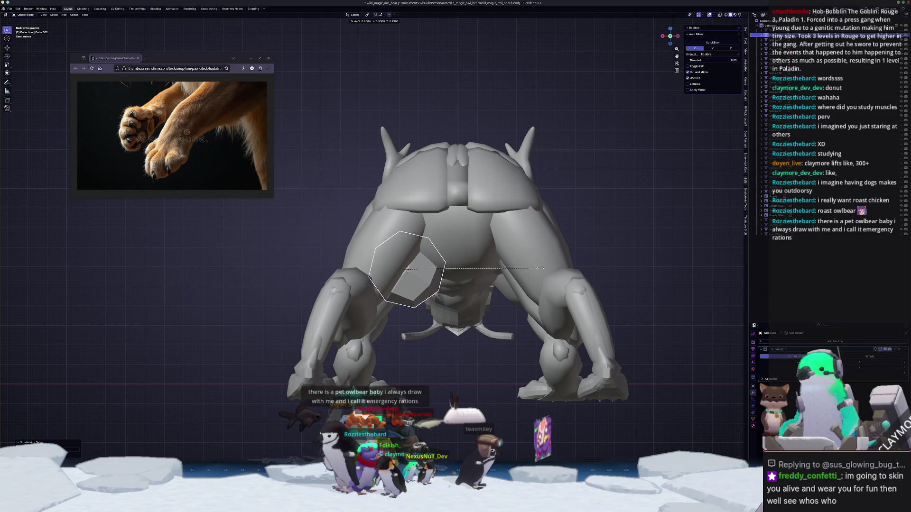
left_click(484, 280)
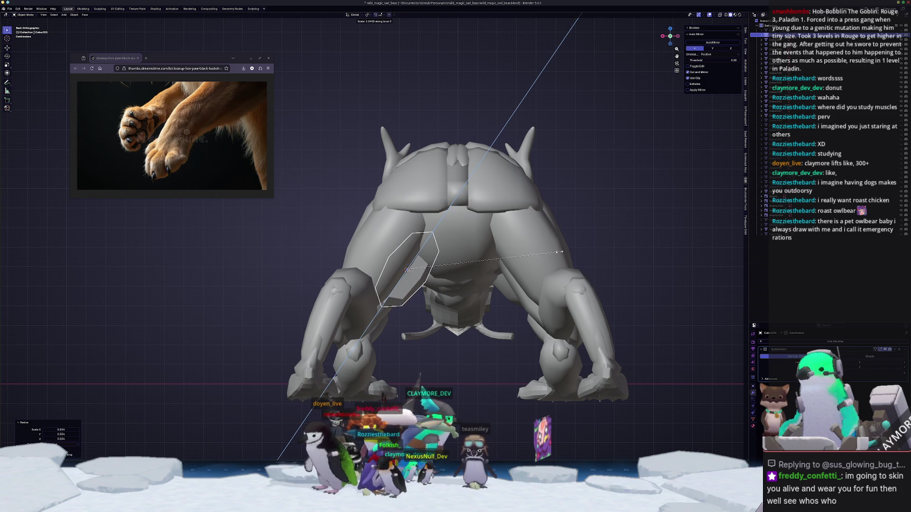
left_click(539, 258)
key("alt+z")
key("alt+z")
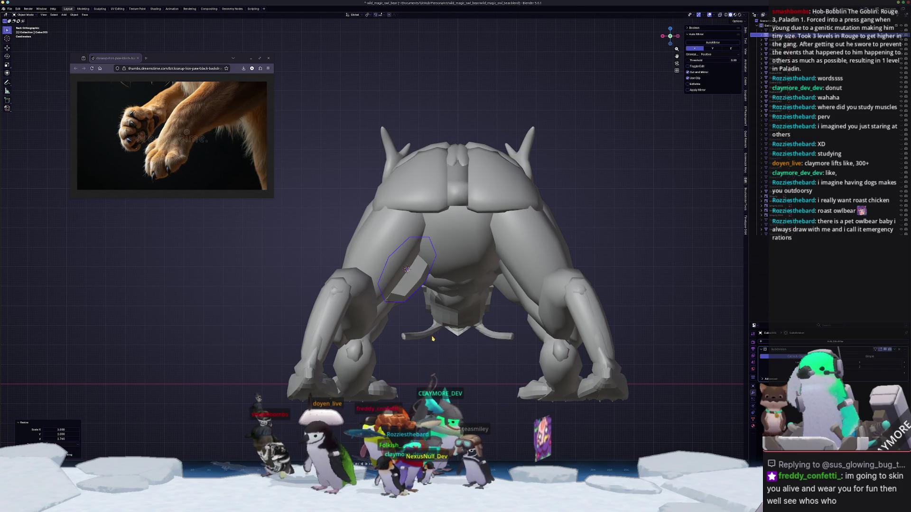
key("Tab")
key("alt+z")
left_click_drag(432, 352, 419, 348)
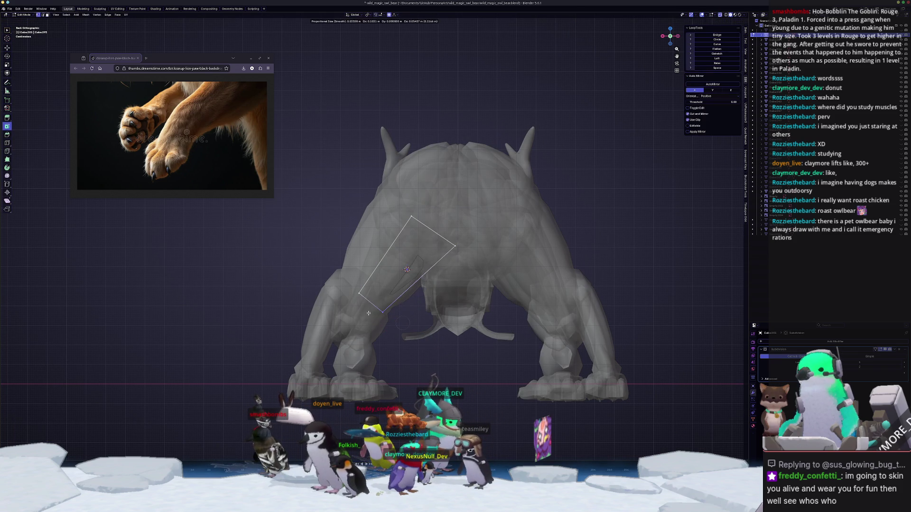
- Raise the new piece's top vertex higher up onto the creature's back
left_click(370, 313)
key("alt+z")
key("alt+z")
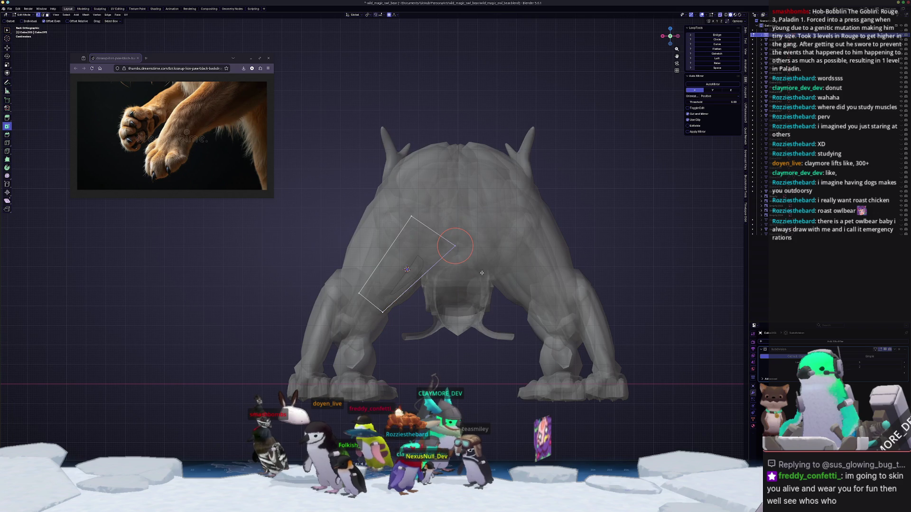
left_click_drag(426, 206, 426, 207)
key("g")
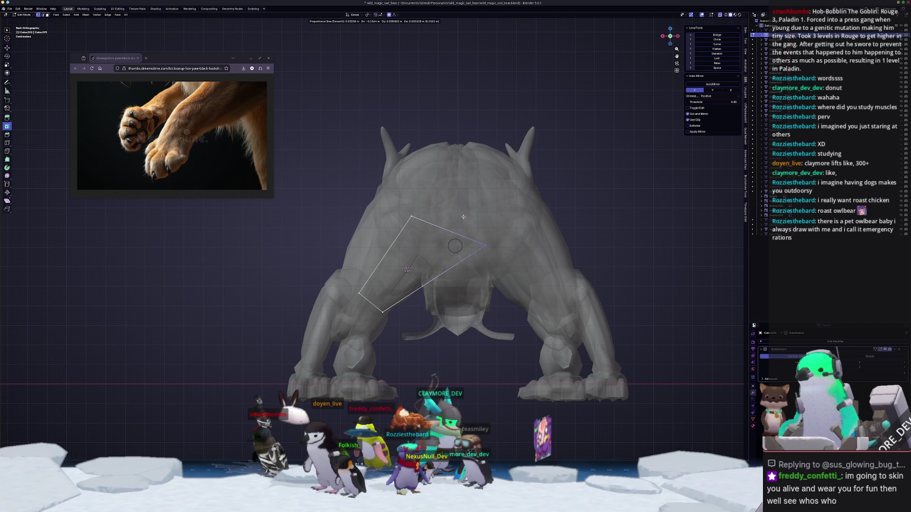
left_click(460, 215)
key("g")
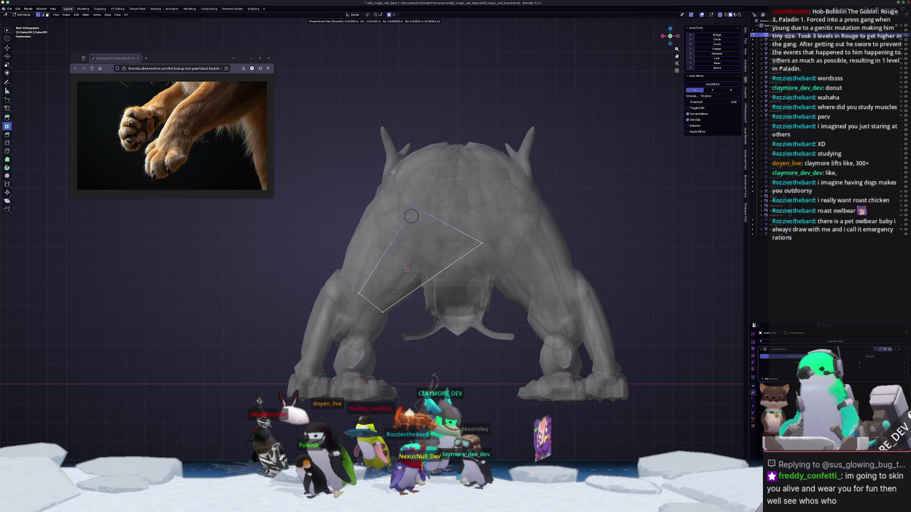
left_click(401, 179)
key("alt+z")
mouse_move(400, 180)
middle_mouse_down()
mouse_move(344, 281)
mouse_move(392, 277)
mouse_move(375, 290)
mouse_move(401, 286)
mouse_move(433, 247)
mouse_move(427, 259)
mouse_move(446, 247)
mouse_move(415, 244)
mouse_move(407, 264)
mouse_move(405, 242)
mouse_move(360, 232)
middle_mouse_up()
- Slide edge loops and vertices along the piece so it follows the upper leg
key("g")
key("g")
left_click(368, 290)
key("g")
key("g")
left_click(459, 243)
key("g")
left_click(413, 240)
key("g")
key("g")
left_click(407, 251)
key("g")
key("g")
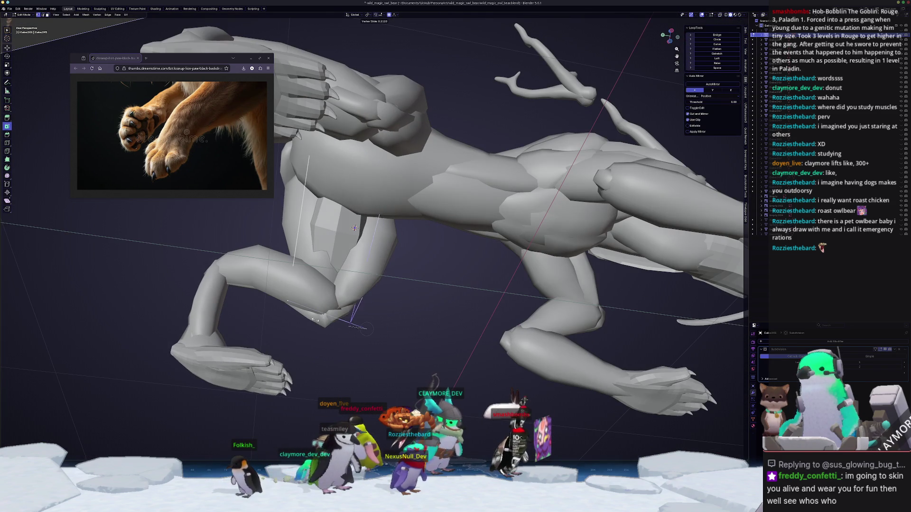
left_click(308, 317)
- Add a centred loop cut, scale it along Y and move the selection along Z
key("ctrl+r")
left_click(337, 228)
right_click(337, 228)
key("s")
key("y")
left_click(424, 260)
mouse_move(424, 260)
middle_mouse_down()
mouse_move(417, 275)
mouse_move(452, 252)
mouse_move(426, 209)
mouse_move(458, 281)
middle_mouse_up()
key("g")
key("z")
left_click(462, 265)
- Back in Object Mode with X-ray on, nudge the muscle piece into place
mouse_move(394, 342)
middle_mouse_down()
mouse_move(461, 348)
mouse_move(414, 338)
mouse_move(364, 349)
mouse_move(375, 295)
mouse_move(350, 293)
mouse_move(380, 306)
mouse_move(390, 295)
mouse_move(378, 321)
middle_mouse_up()
key("Tab")
key("Tab")
key("alt+z")
key("alt+z")
key("g")
left_click(386, 301)
mouse_move(300, 334)
middle_mouse_down()
mouse_move(318, 294)
mouse_move(366, 256)
middle_mouse_up()
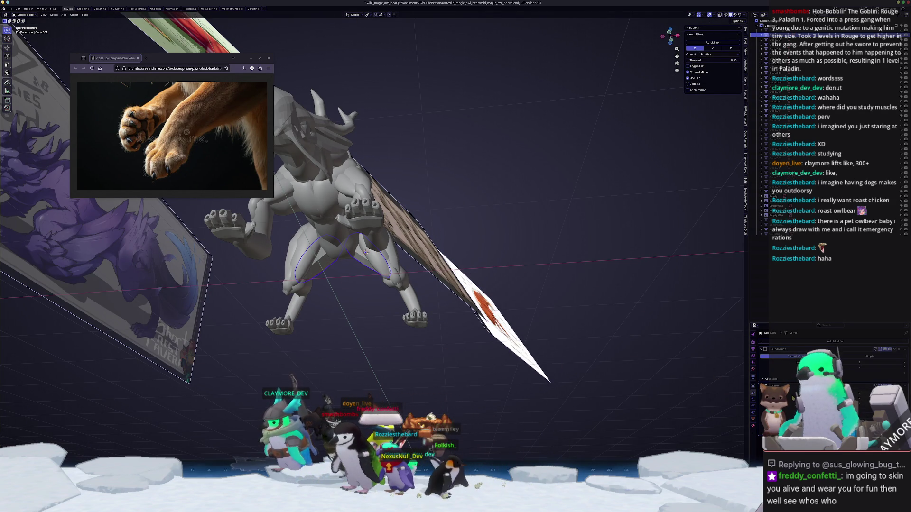
- Convert the new muscle piece to a mesh and shade it smooth
right_click(601, 375)
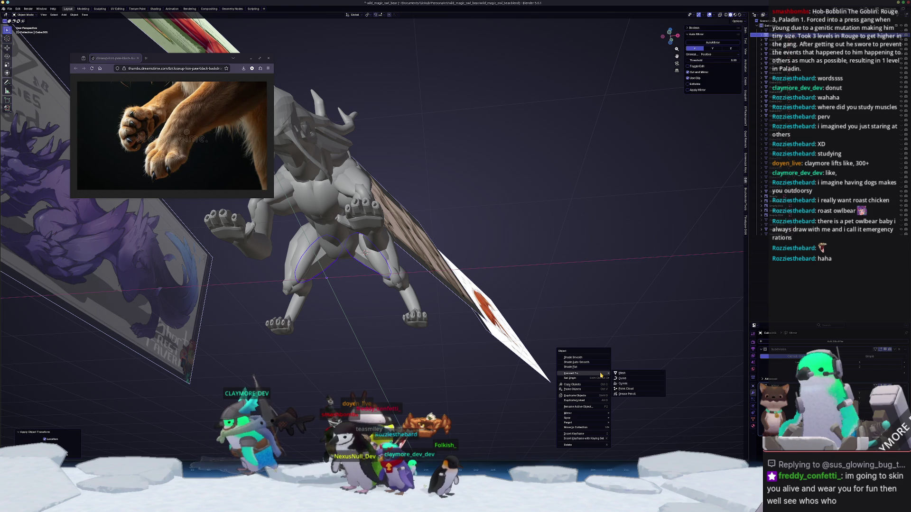
left_click(627, 376)
mouse_move(627, 376)
middle_mouse_down()
mouse_move(410, 283)
mouse_move(403, 227)
mouse_move(406, 242)
mouse_move(398, 235)
mouse_move(388, 245)
mouse_move(425, 255)
mouse_move(413, 260)
mouse_move(425, 246)
mouse_move(428, 262)
middle_mouse_up()
right_click(406, 242)
left_click(405, 226)
scroll(394, 239, "up", 4)
- In Sculpt Mode, inspect the creature from the side, rear, front and above
key("ctrl+Tab")
left_click(438, 251)
mouse_move(347, 298)
middle_mouse_down()
mouse_move(415, 342)
mouse_move(465, 313)
middle_mouse_up()
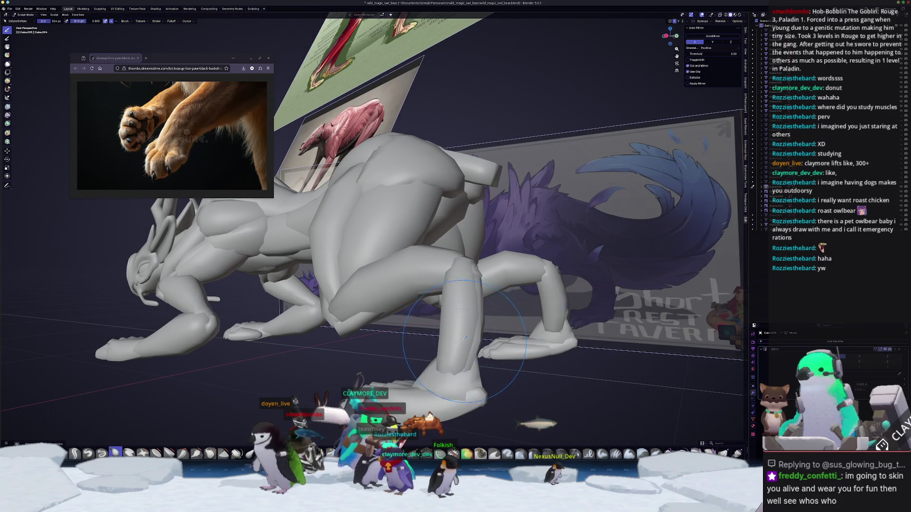
mouse_move(454, 369)
middle_mouse_down()
mouse_move(424, 341)
mouse_move(327, 293)
middle_mouse_up()
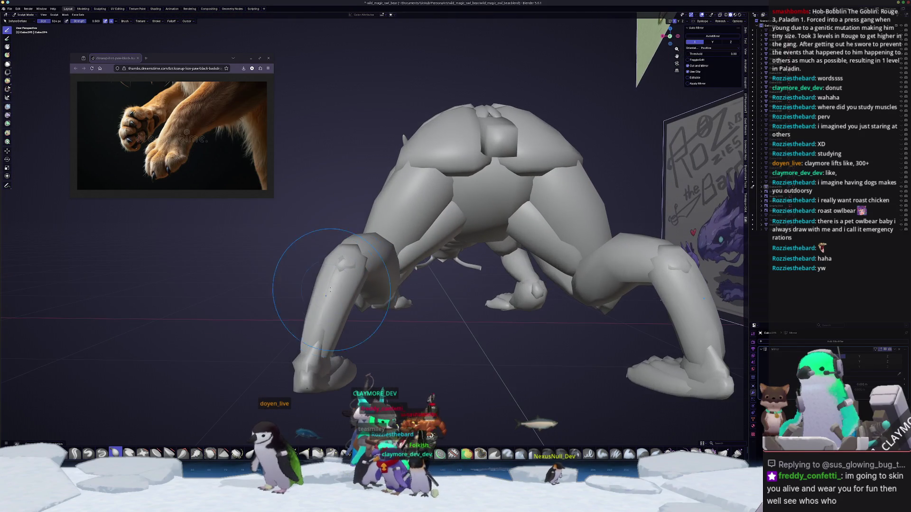
mouse_move(372, 265)
middle_mouse_down()
mouse_move(312, 253)
mouse_move(360, 285)
mouse_move(417, 287)
middle_mouse_up()
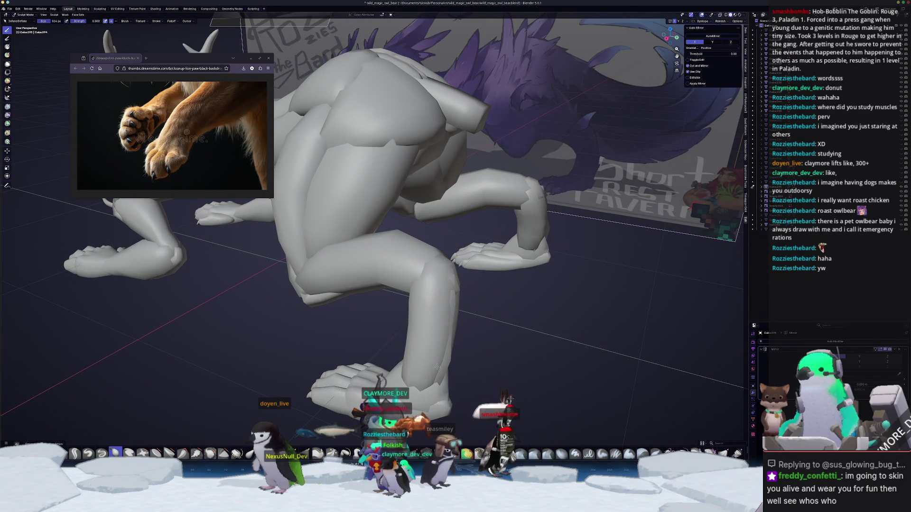
mouse_move(441, 384)
middle_mouse_down()
mouse_move(330, 324)
mouse_move(334, 342)
middle_mouse_up()
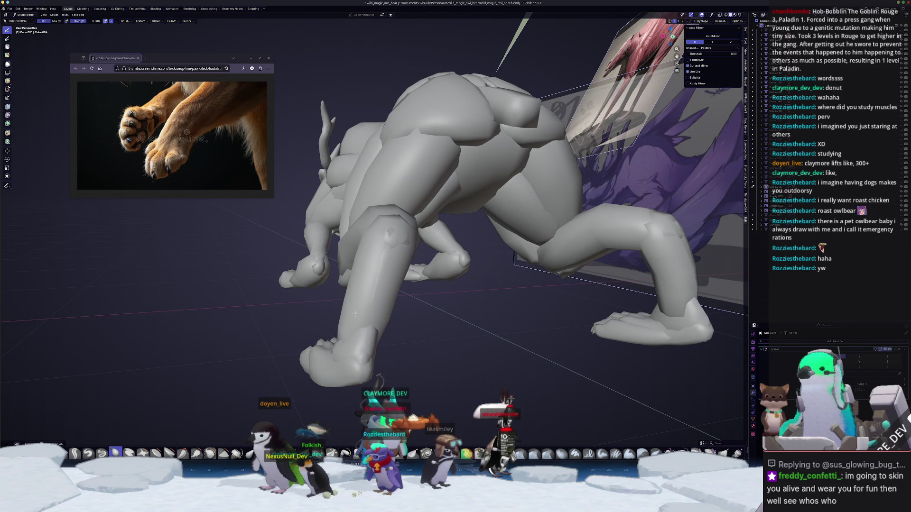
middle_click_drag(358, 359, 359, 294)
mouse_move(379, 254)
middle_mouse_down()
mouse_move(444, 332)
mouse_move(391, 305)
mouse_move(364, 350)
mouse_move(373, 330)
middle_mouse_up()
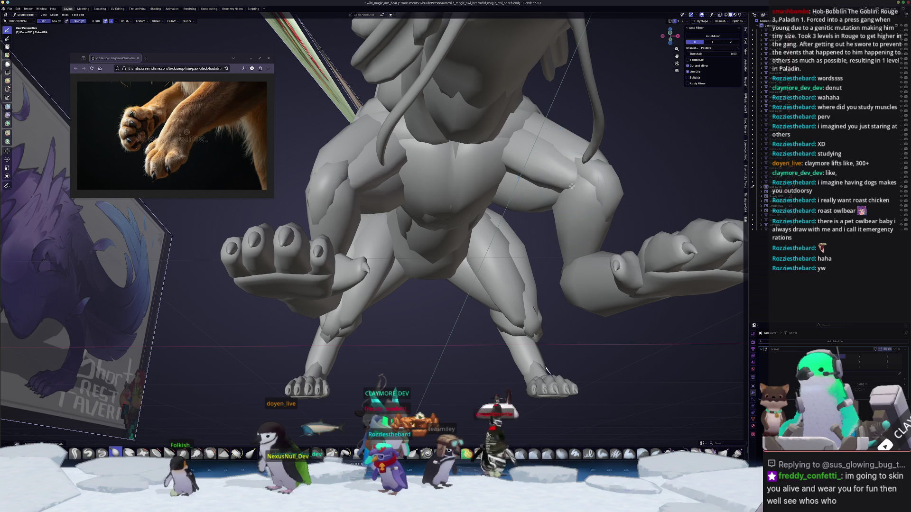
scroll(492, 167, "down", 4)
mouse_move(492, 167)
middle_mouse_down()
mouse_move(483, 269)
mouse_move(394, 333)
mouse_move(409, 339)
mouse_move(373, 343)
mouse_move(424, 303)
mouse_move(422, 327)
middle_mouse_up()
key("ctrl+Tab")
- Enter Edit Mode and orbit to a clear view of the horned head
scroll(403, 245, "up", 3)
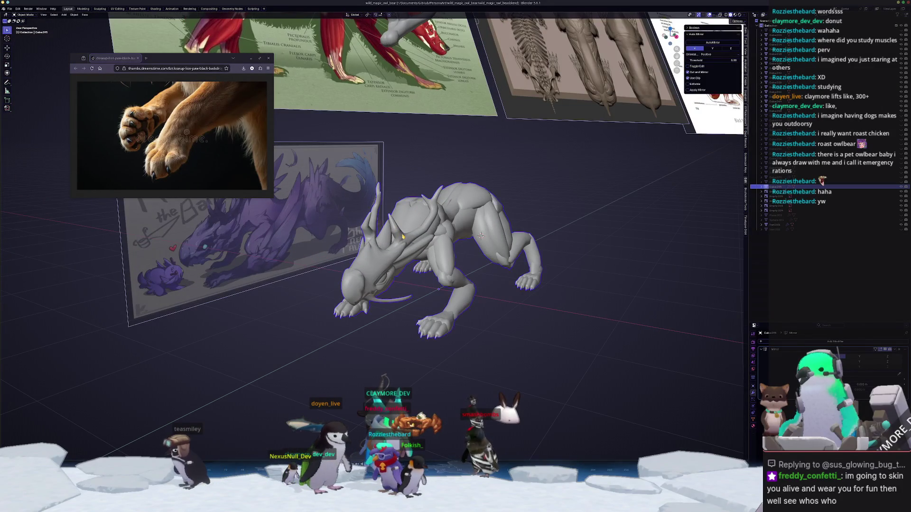
key("Tab")
scroll(423, 239, "up", 1)
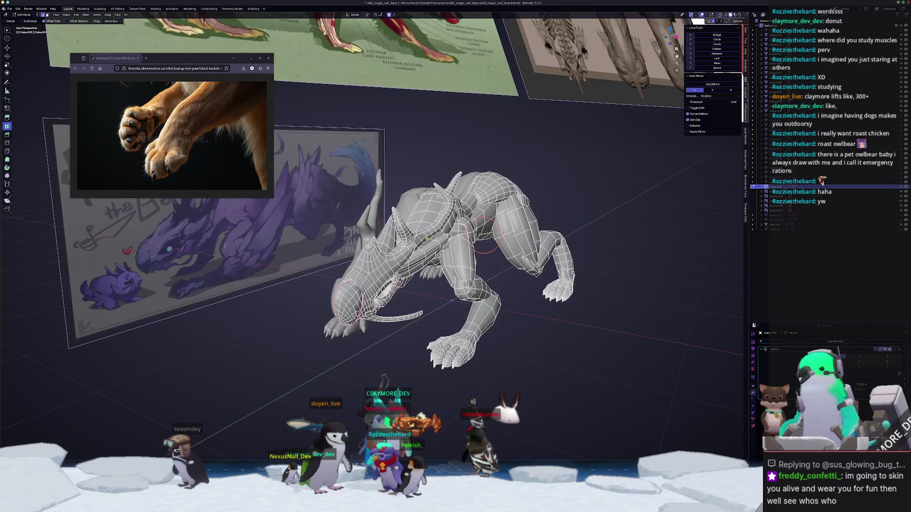
scroll(484, 235, "up", 2)
middle_click_drag(484, 234, 453, 151)
scroll(453, 151, "up", 2)
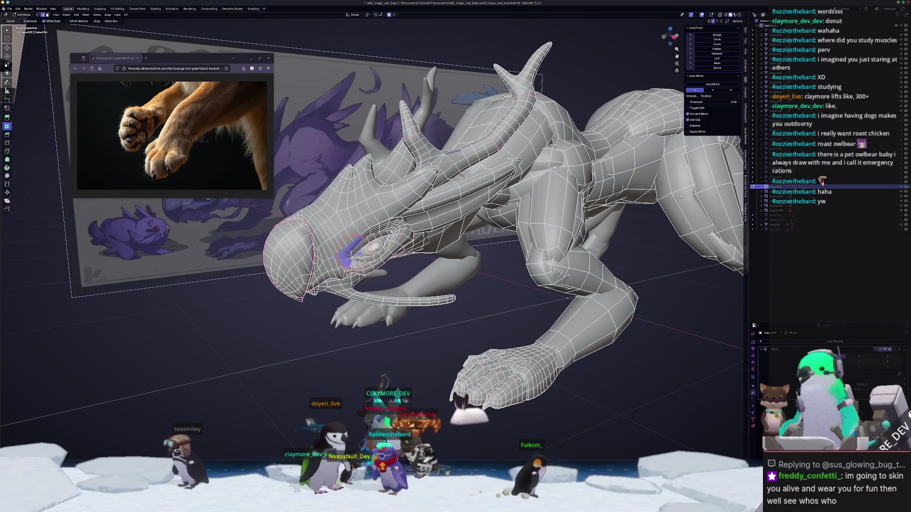
mouse_move(388, 248)
middle_mouse_down()
mouse_move(291, 269)
mouse_move(304, 199)
middle_mouse_up()
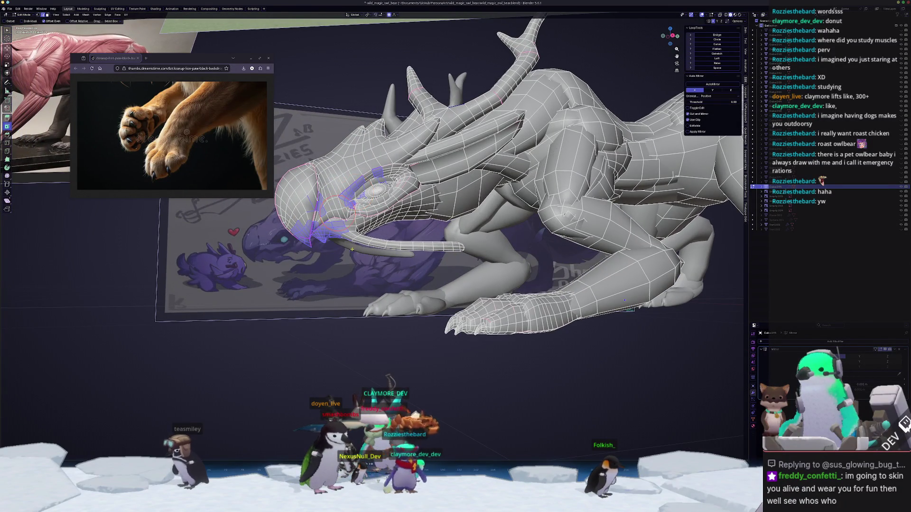
middle_click_drag(352, 249, 335, 233)
mouse_move(327, 177)
middle_mouse_down()
mouse_move(348, 233)
mouse_move(351, 375)
middle_mouse_up()
- Select the head's linked geometry and separate it into its own object
key("ctrl+l")
key("ctrl+e")
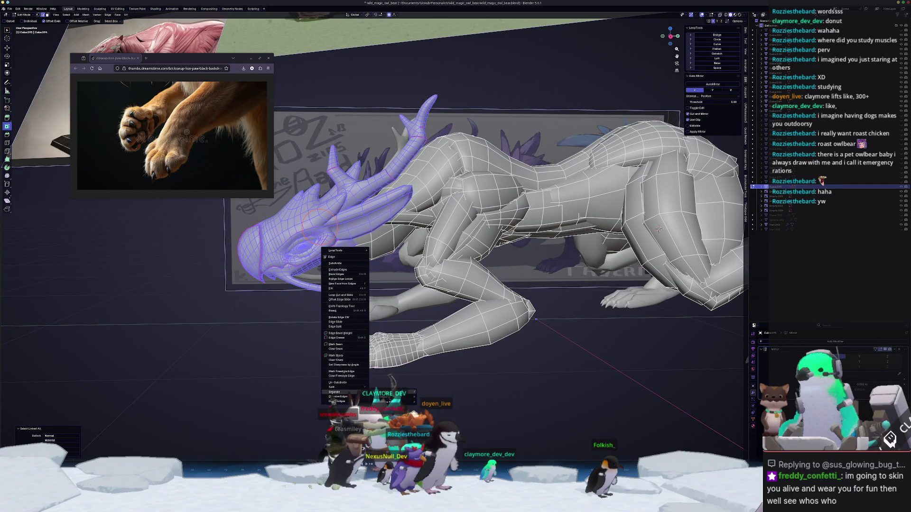
left_click(332, 392)
middle_click_drag(332, 392, 317, 335)
key("Tab")
- Test the separated head by moving it 3 m along Y, then restore its position
key("g")
key("y")
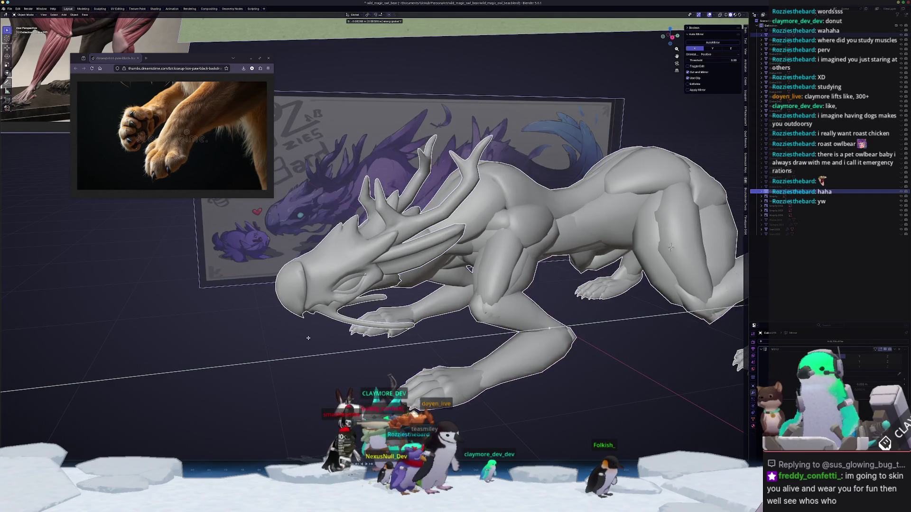
key("Escape")
key("g")
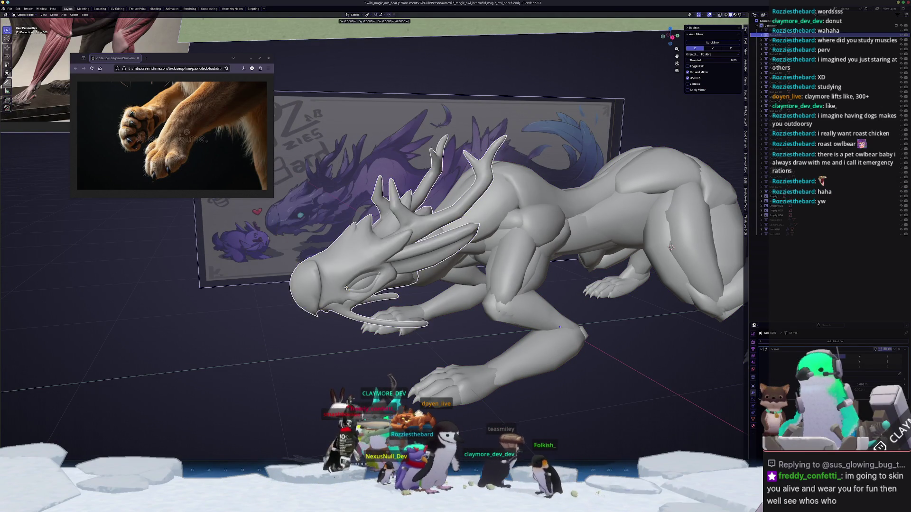
key("y")
key("BackSpace")
key("BackSpace")
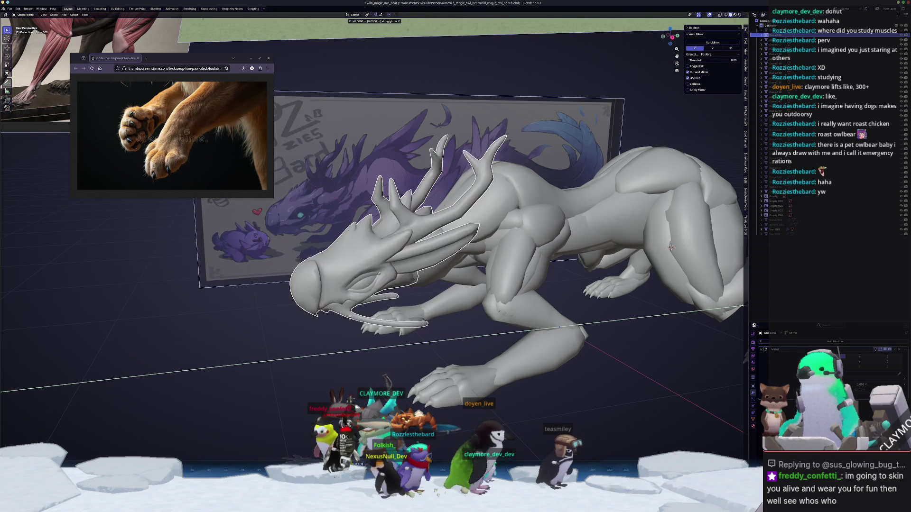
key("Escape")
mouse_move(285, 375)
middle_mouse_down()
mouse_move(322, 385)
mouse_move(372, 348)
mouse_move(436, 325)
middle_mouse_up()
- Select the creature's body and duplicate it in place
left_click(515, 262)
middle_click_drag(515, 263, 469, 287)
key("shift+d")
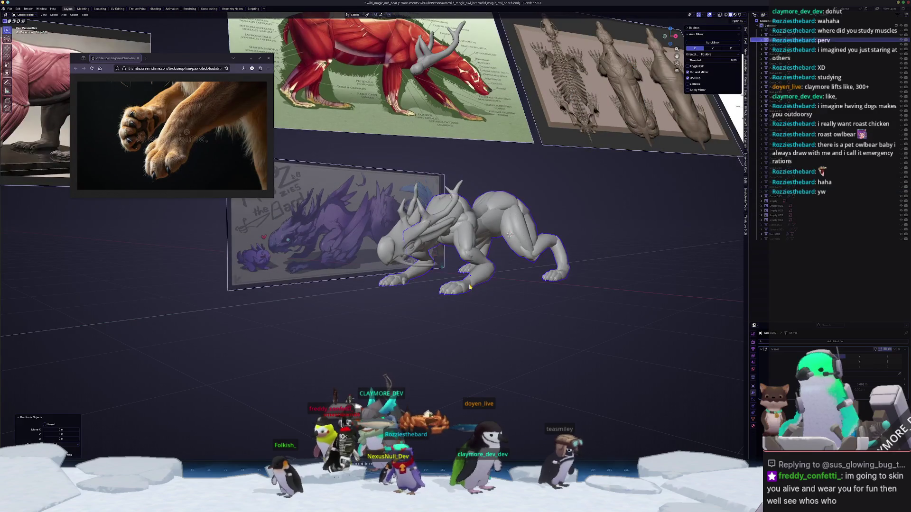
key("Escape")
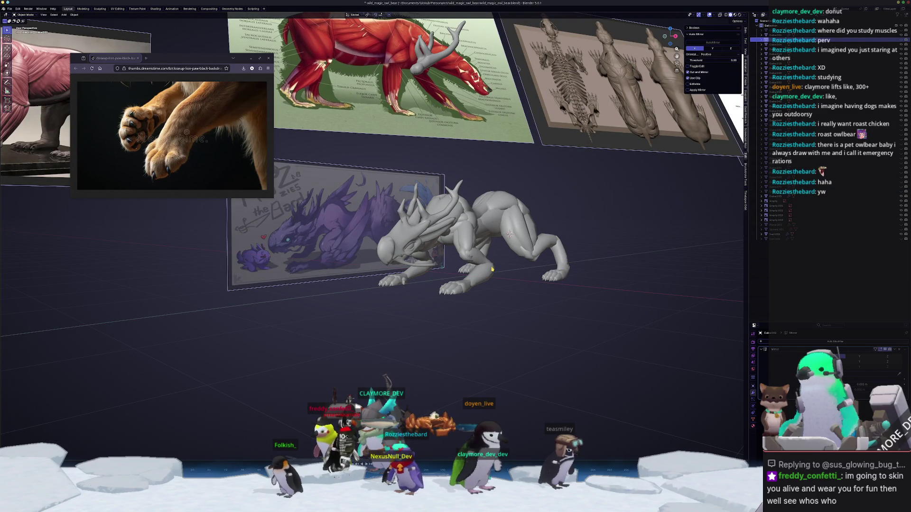
- Inflate the shoulder, foreleg and hip surfaces with sculpt brushes
key("ctrl+Tab")
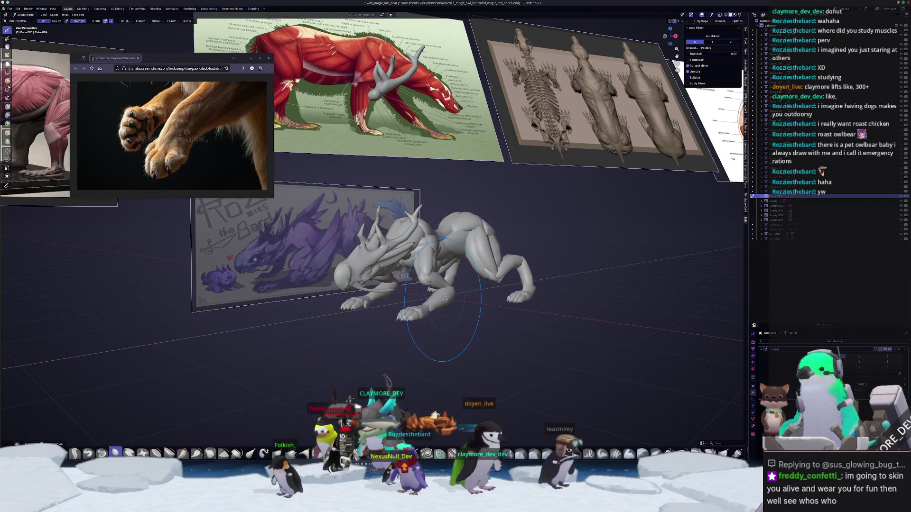
scroll(459, 299, "up", 2)
left_click_drag(459, 299, 469, 307)
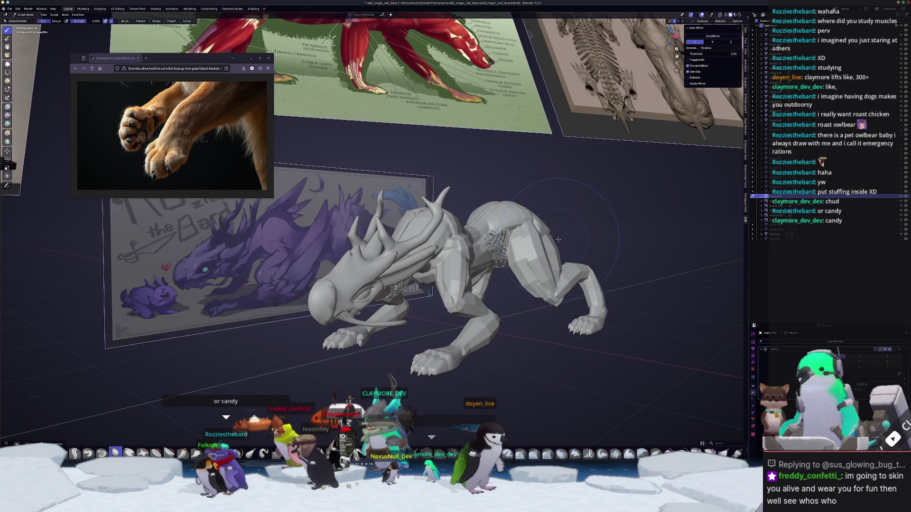
scroll(532, 219, "up", 4)
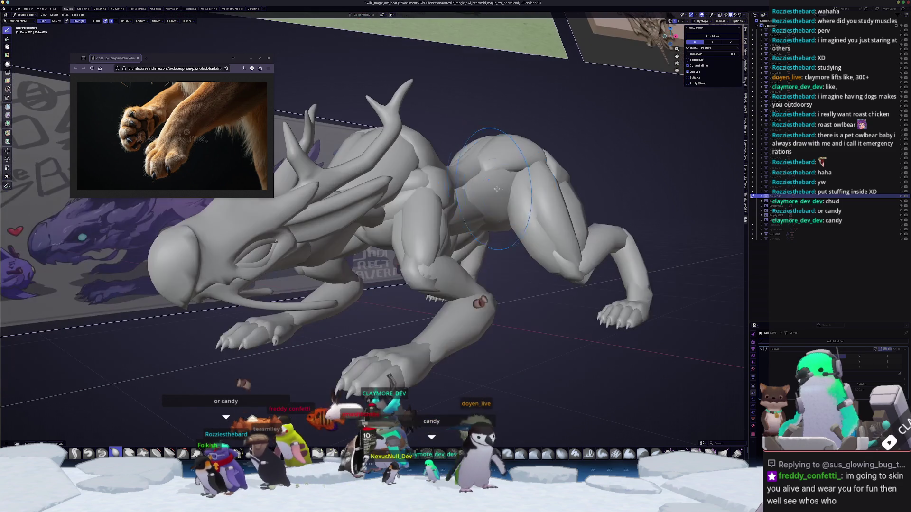
left_click_drag(497, 189, 494, 195)
mouse_move(494, 194)
middle_mouse_down()
mouse_move(512, 285)
mouse_move(481, 275)
mouse_move(481, 247)
mouse_move(707, 32)
middle_mouse_up()
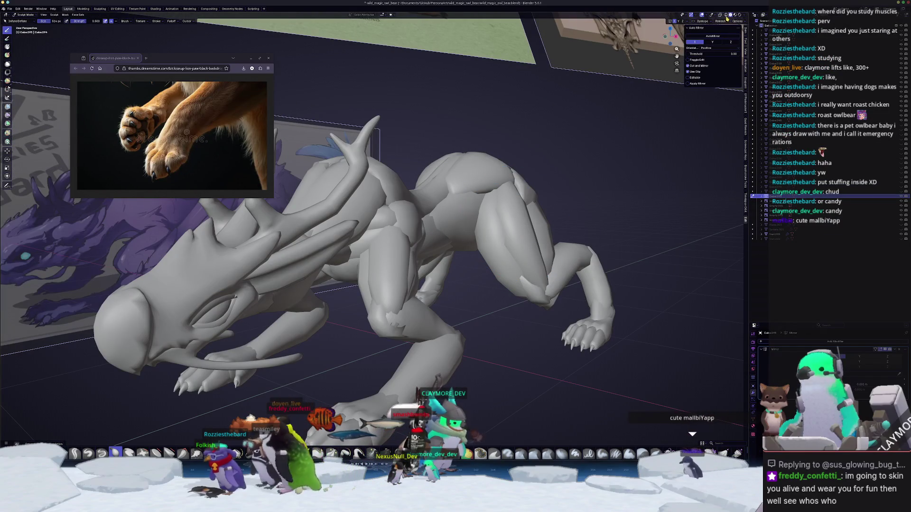
mouse_move(570, 199)
middle_mouse_down()
mouse_move(512, 240)
mouse_move(694, 325)
mouse_move(643, 347)
middle_mouse_up()
key("ctrl+Tab")
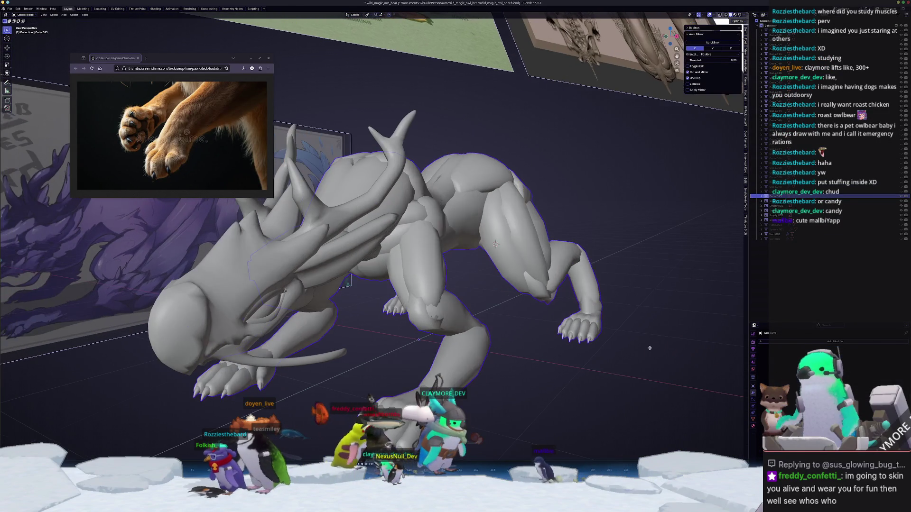
- Enter Edit Mode on the body and select all its vertices
key("Tab")
key("a")
right_click(625, 345)
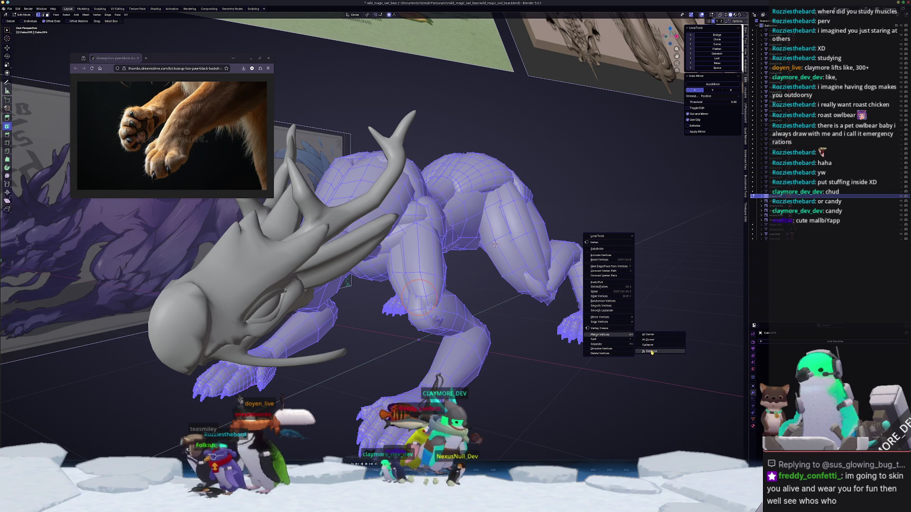
- Merge overlapping vertices by distance, then voxel-remesh the body in Sculpt Mode
left_click(652, 352)
middle_click_drag(651, 351, 618, 194)
key("Tab")
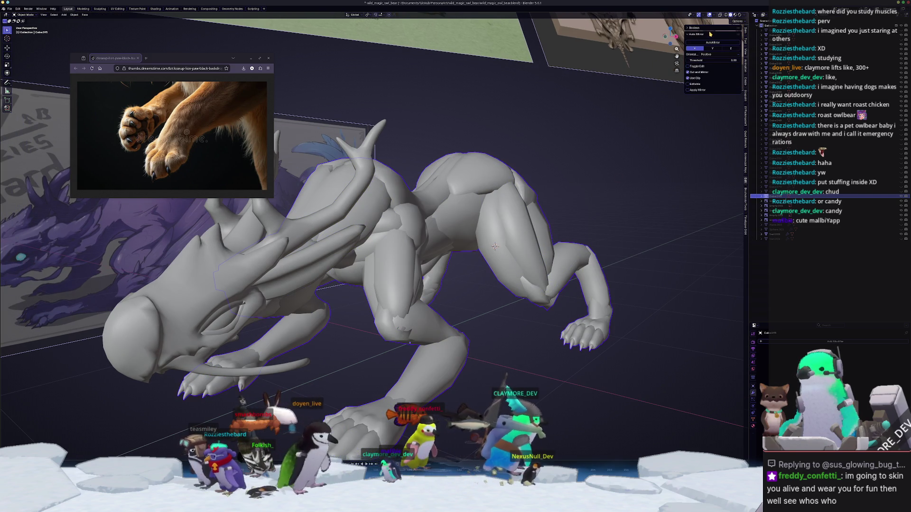
key("ctrl+Tab")
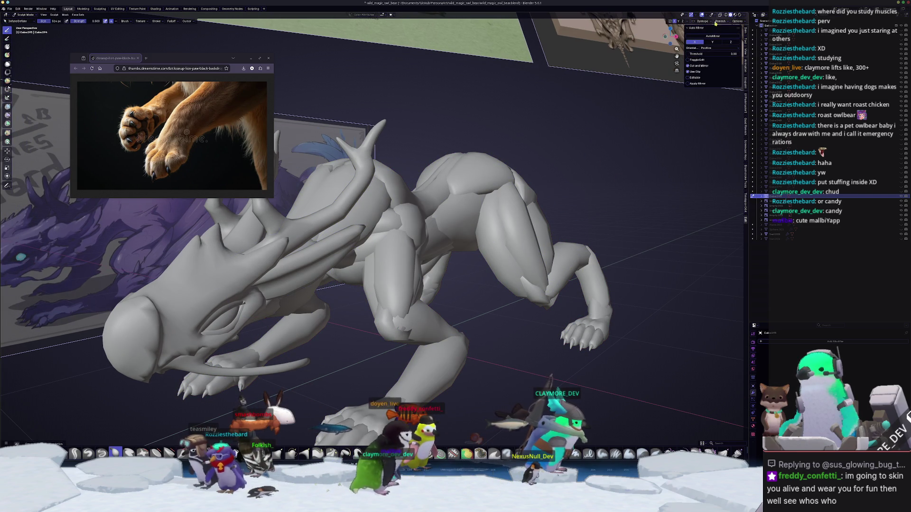
left_click(722, 58)
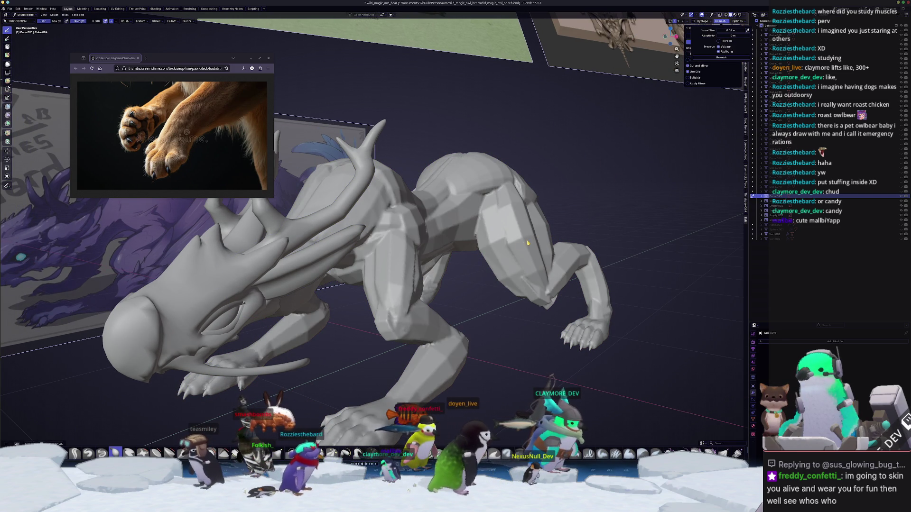
- Inspect the remeshed body from the front, underside and both sides
mouse_move(580, 207)
middle_mouse_down()
mouse_move(471, 229)
mouse_move(423, 271)
mouse_move(403, 320)
mouse_move(533, 265)
mouse_move(443, 256)
mouse_move(486, 286)
middle_mouse_up()
scroll(471, 228, "up", 3)
scroll(403, 321, "up", 3)
scroll(402, 320, "down", 5)
scroll(486, 273, "up", 4)
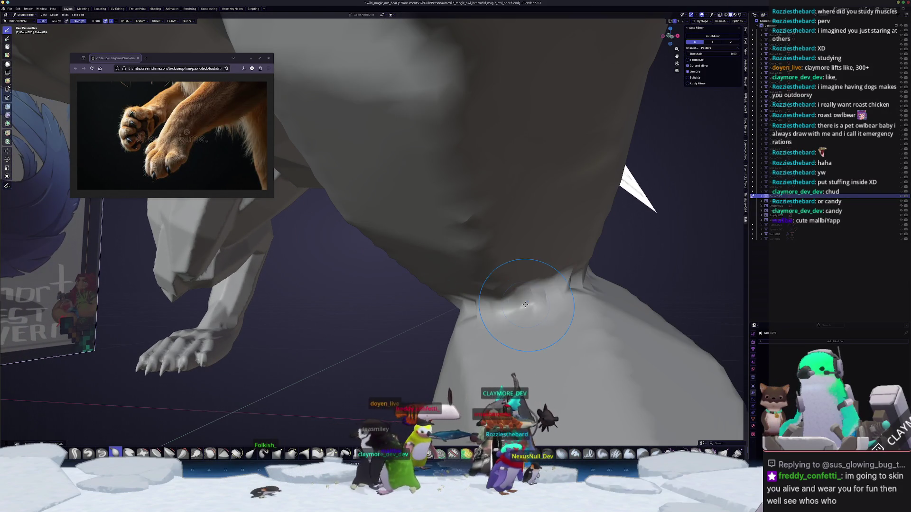
scroll(559, 288, "down", 5)
mouse_move(559, 287)
middle_mouse_down()
mouse_move(408, 297)
mouse_move(330, 375)
middle_mouse_up()
middle_click_drag(404, 327, 395, 304)
middle_click_drag(441, 221, 494, 213)
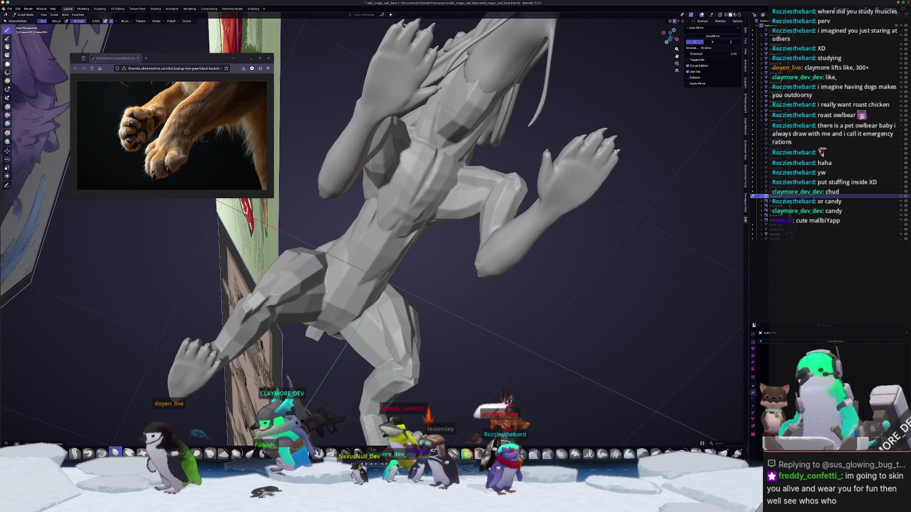
mouse_move(481, 274)
middle_mouse_down()
mouse_move(386, 298)
mouse_move(384, 308)
mouse_move(429, 330)
mouse_move(420, 292)
mouse_move(461, 266)
middle_mouse_up()
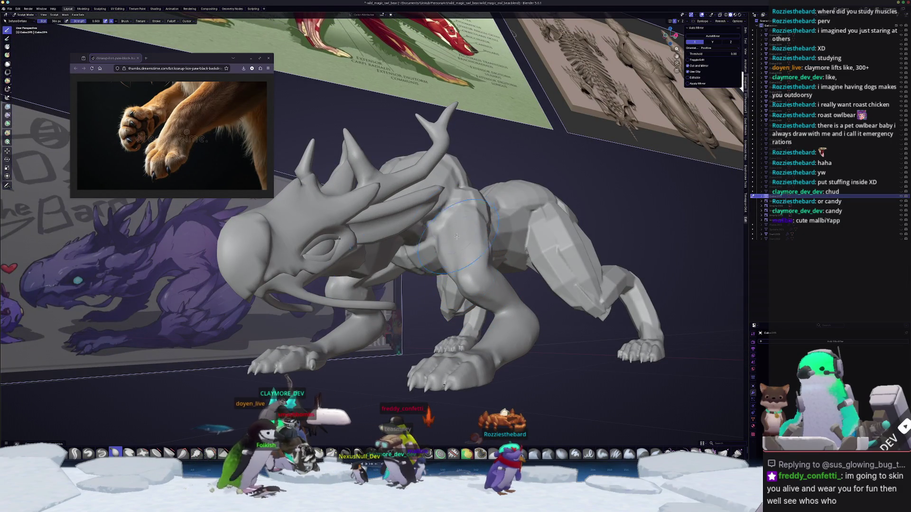
middle_click_drag(464, 227, 417, 272)
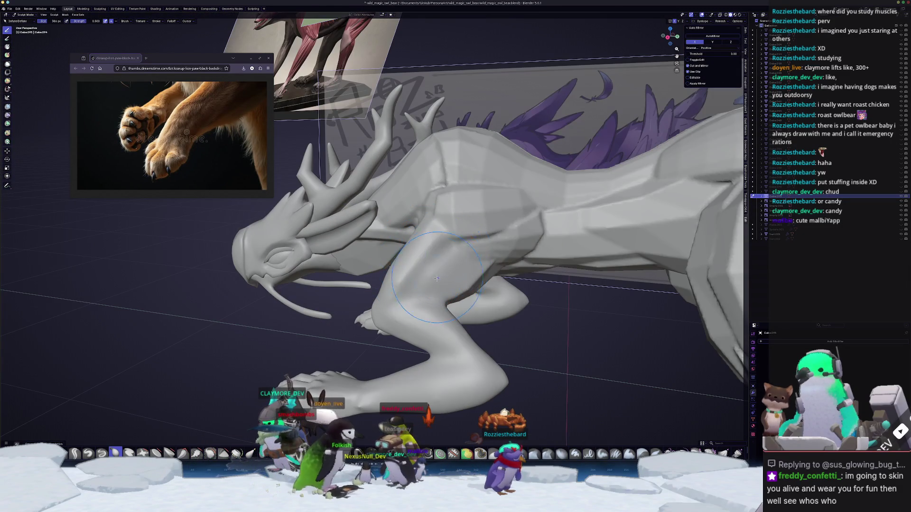
middle_click_drag(485, 237, 409, 205)
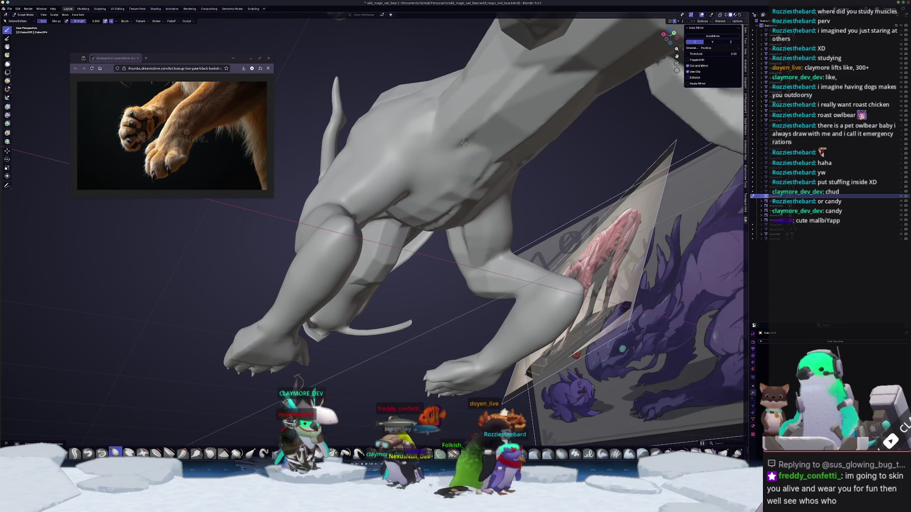
mouse_move(490, 129)
middle_mouse_down()
mouse_move(476, 162)
mouse_move(487, 327)
middle_mouse_up()
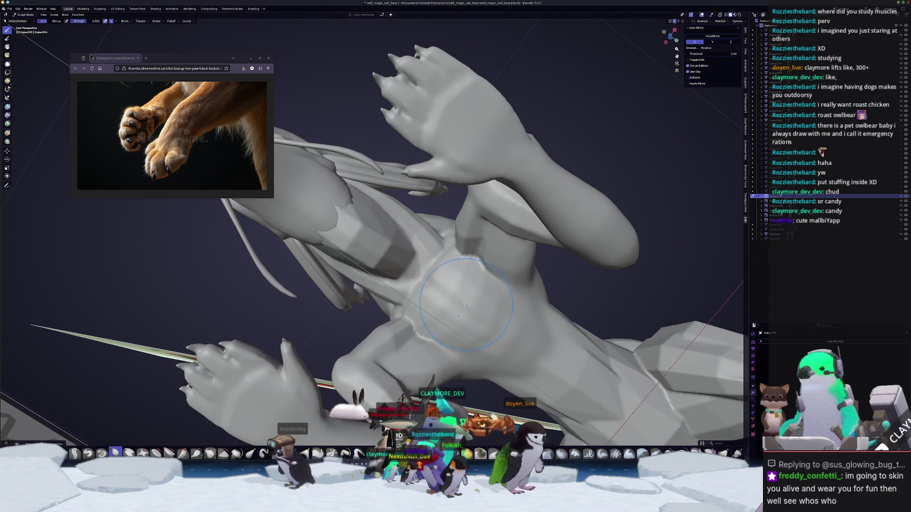
mouse_move(473, 260)
middle_mouse_down()
mouse_move(473, 270)
mouse_move(454, 261)
mouse_move(510, 254)
mouse_move(515, 245)
middle_mouse_up()
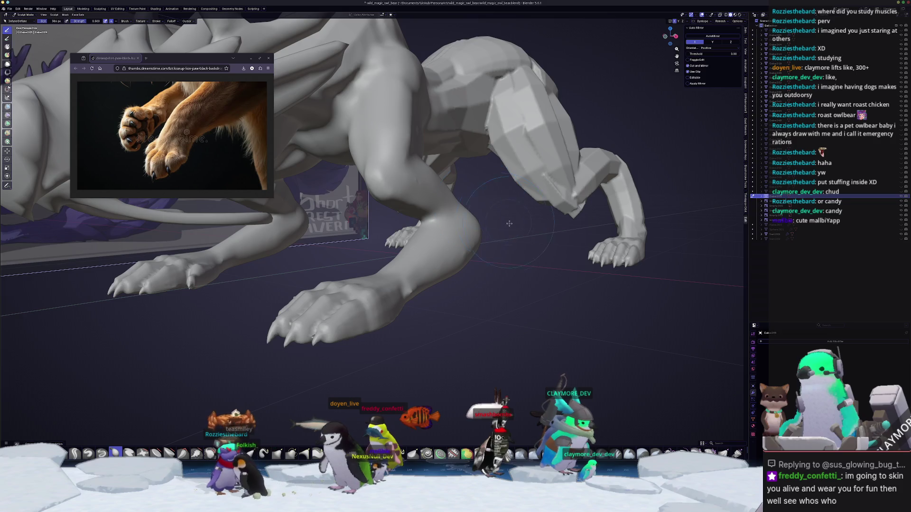
key("ctrl+Tab")
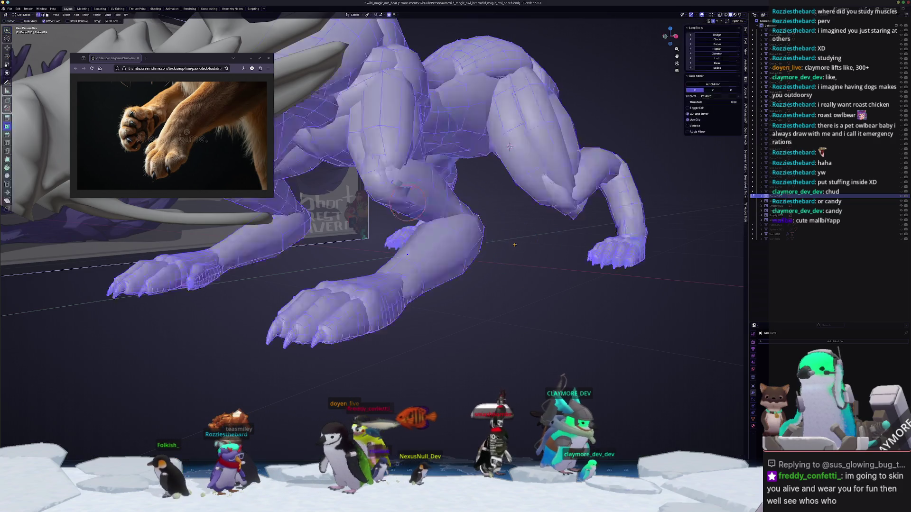
- Look over the leg and paws in Edit Mode, then return to Object Mode
mouse_move(434, 289)
middle_mouse_down()
mouse_move(454, 279)
mouse_move(512, 380)
mouse_move(484, 333)
middle_mouse_up()
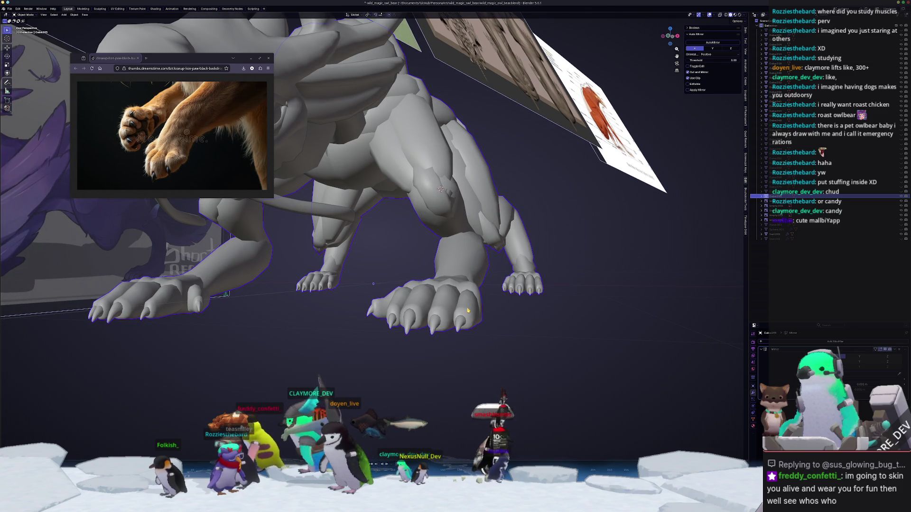
key("Tab")
middle_click_drag(469, 311, 473, 375)
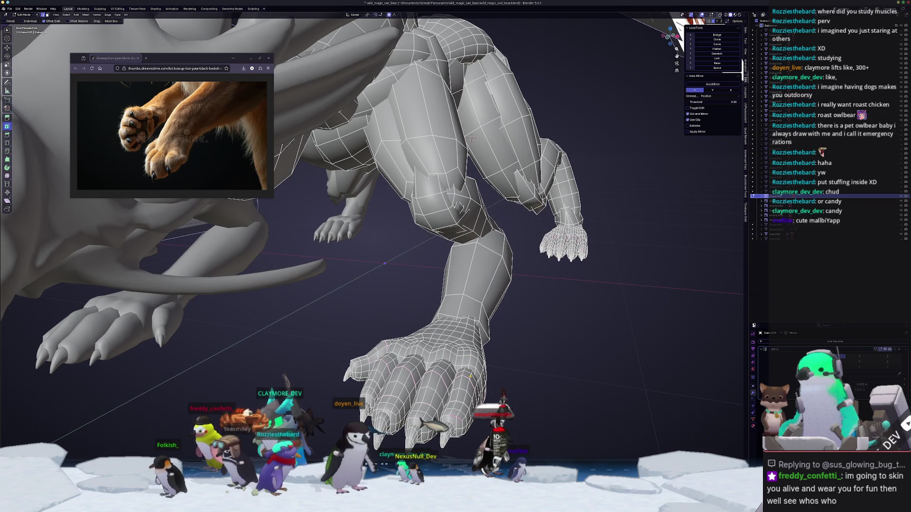
mouse_move(472, 138)
middle_mouse_down()
mouse_move(485, 126)
mouse_move(469, 274)
mouse_move(494, 266)
mouse_move(479, 275)
middle_mouse_up()
key("Tab")
scroll(479, 157, "down", 5)
- Duplicate the whole creature, cancelling the move so the copy stays in place
key("shift+d")
key("x")
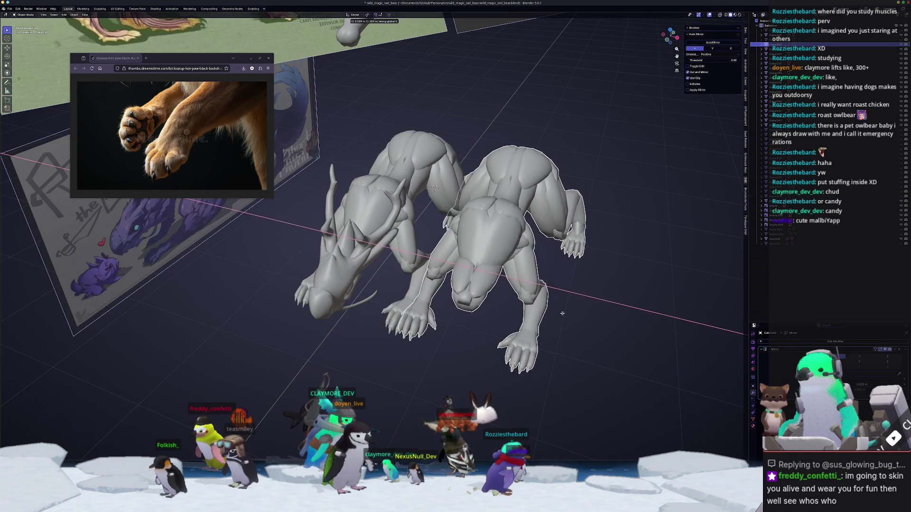
right_click(563, 313)
middle_click_drag(562, 314, 535, 230)
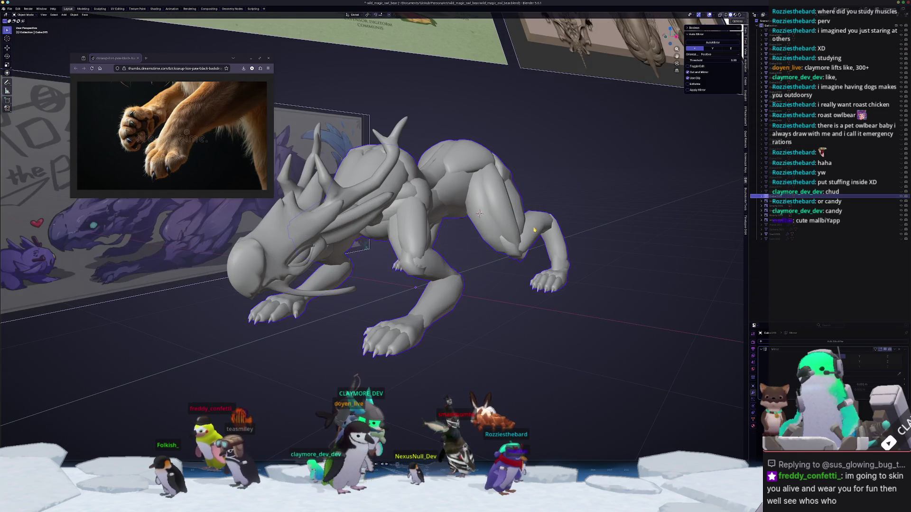
- Enter Edit Mode and orbit close to the front paw's claws
key("Tab")
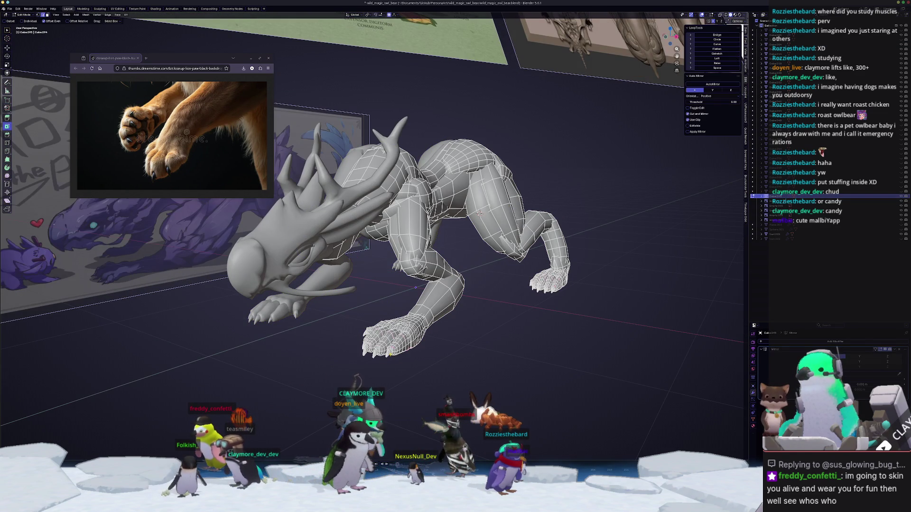
scroll(406, 356, "up", 6)
middle_click_drag(453, 269, 452, 322)
scroll(471, 374, "up", 2)
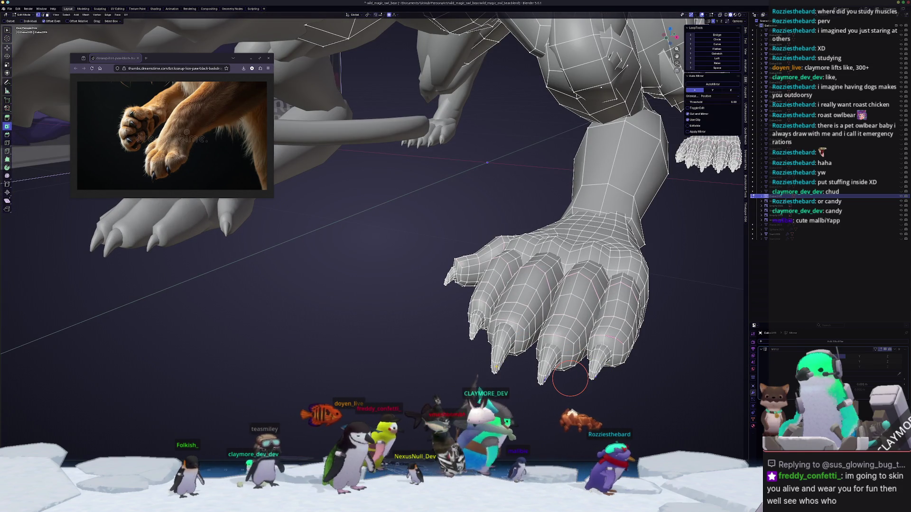
scroll(447, 294, "down", 3)
middle_click_drag(447, 295, 370, 332)
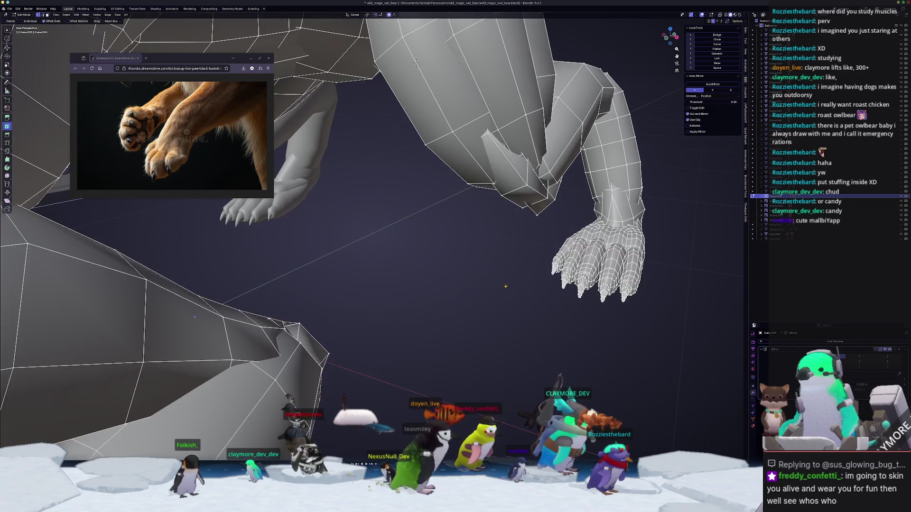
middle_click_drag(526, 283, 609, 265)
middle_click_drag(361, 78, 322, 106)
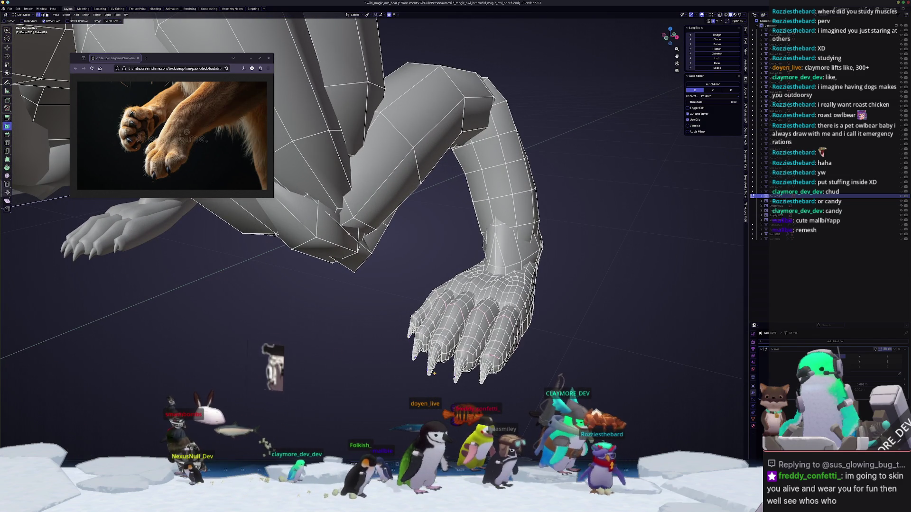
- Select the linked claw geometry and separate it into a new object
key("ctrl+l")
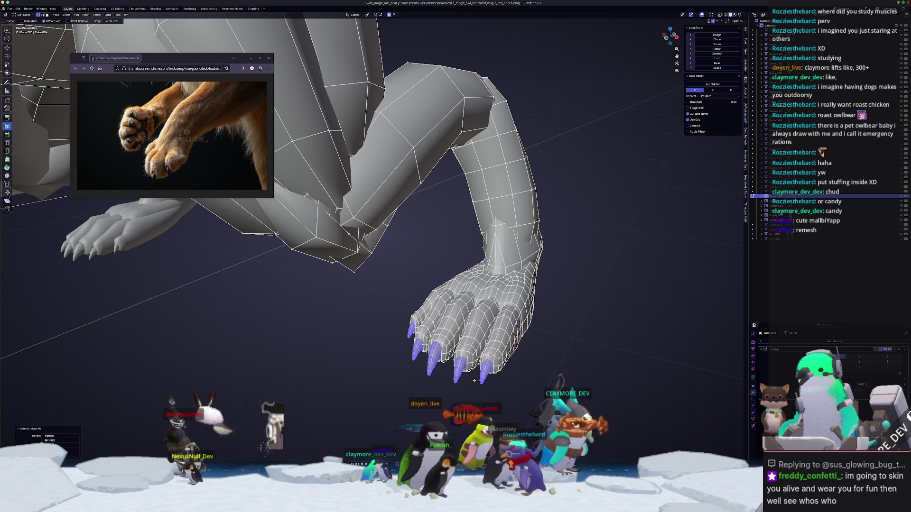
scroll(361, 285, "down", 3)
middle_click_drag(360, 285, 360, 344)
right_click(361, 344)
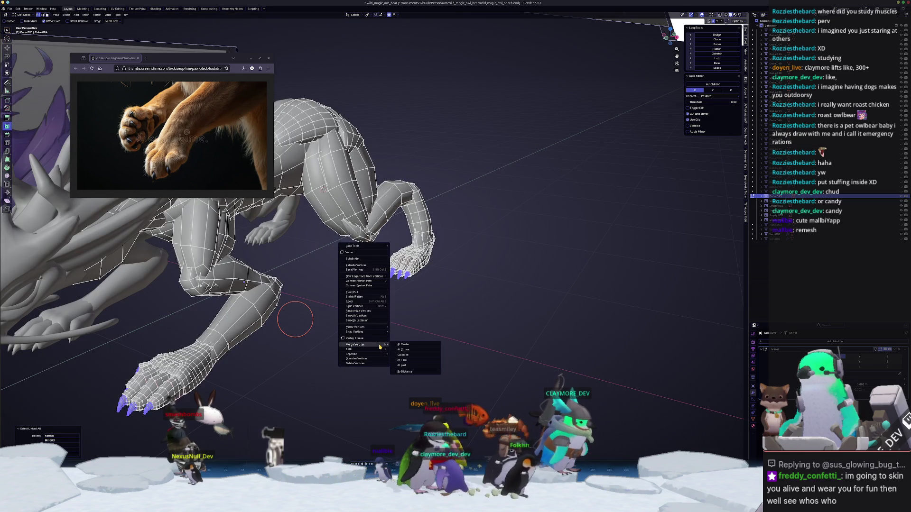
left_click(406, 347)
key("ctrl+z")
right_click(399, 347)
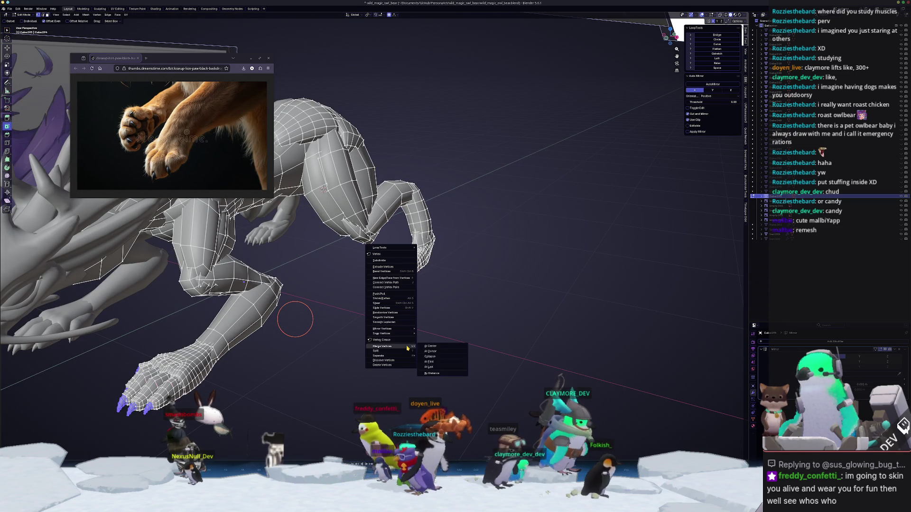
left_click(429, 355)
key("Tab")
scroll(407, 320, "up", 2)
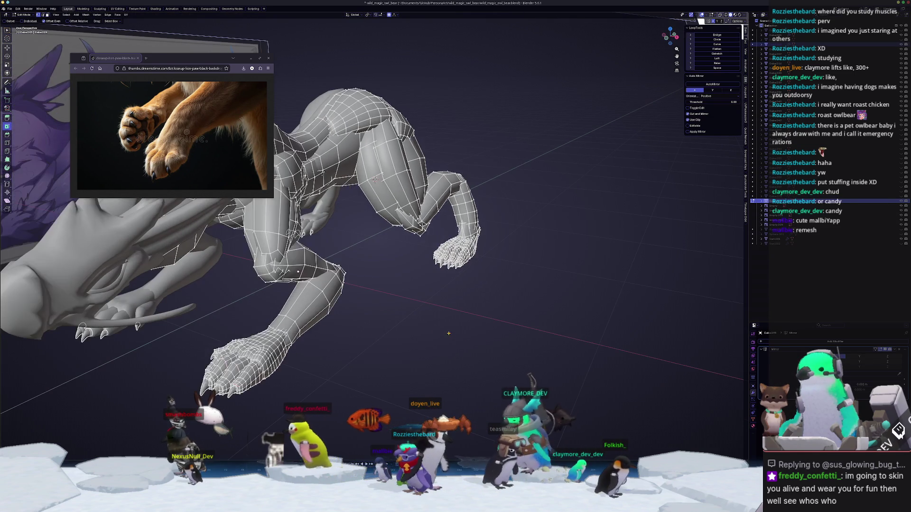
left_click(458, 248)
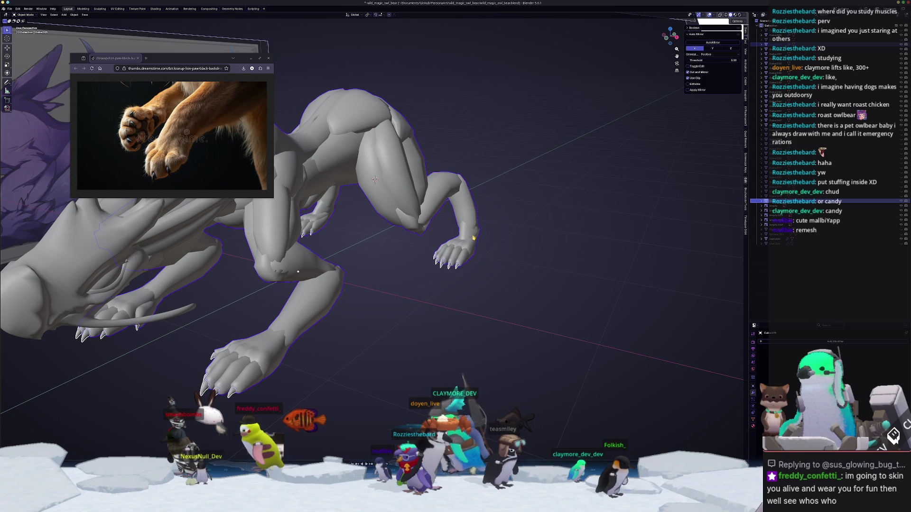
- Bring up the Quad Remesher sidebar settings for the creature, then switch to the Kdenlive desktop
mouse_move(459, 248)
middle_mouse_down()
mouse_move(389, 245)
mouse_move(471, 204)
mouse_move(546, 230)
middle_mouse_up()
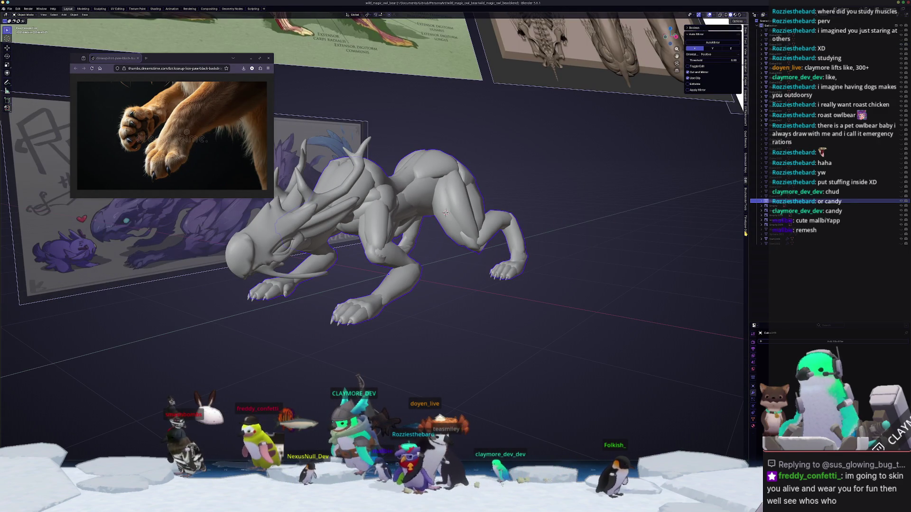
left_click(746, 201)
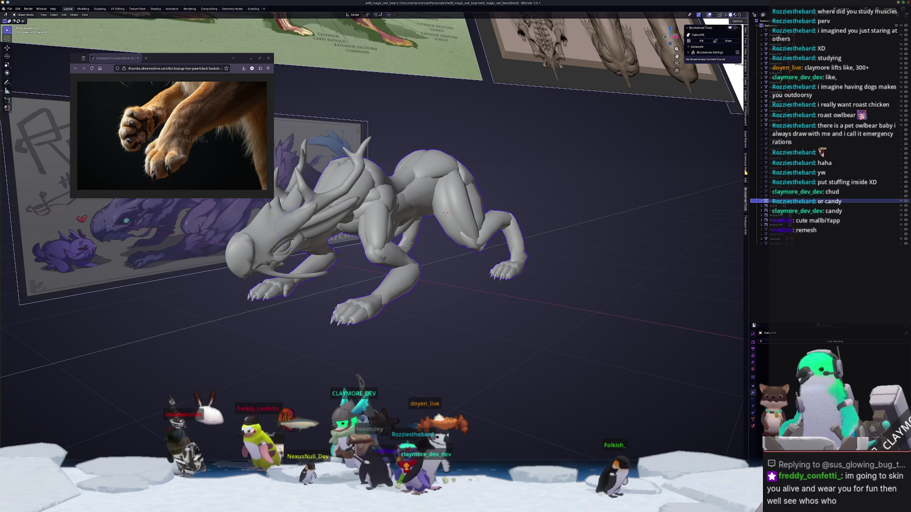
left_click(747, 143)
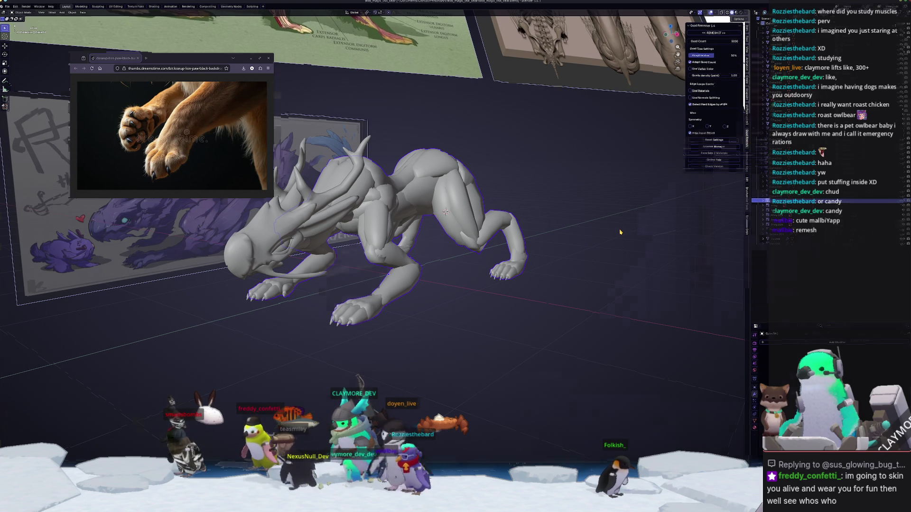
key("ctrl+F2")
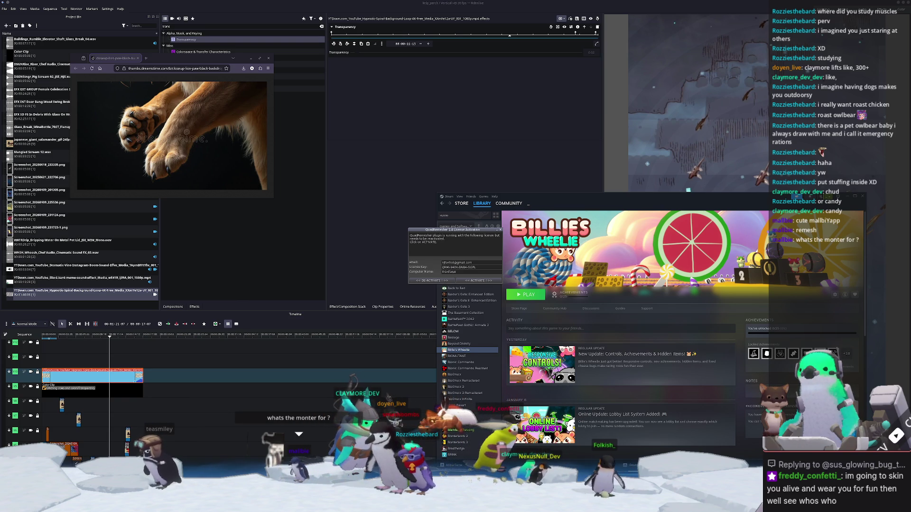
- Bring the Blender window with the dragon sculpt back into view over the other window
key("alt+Tab")
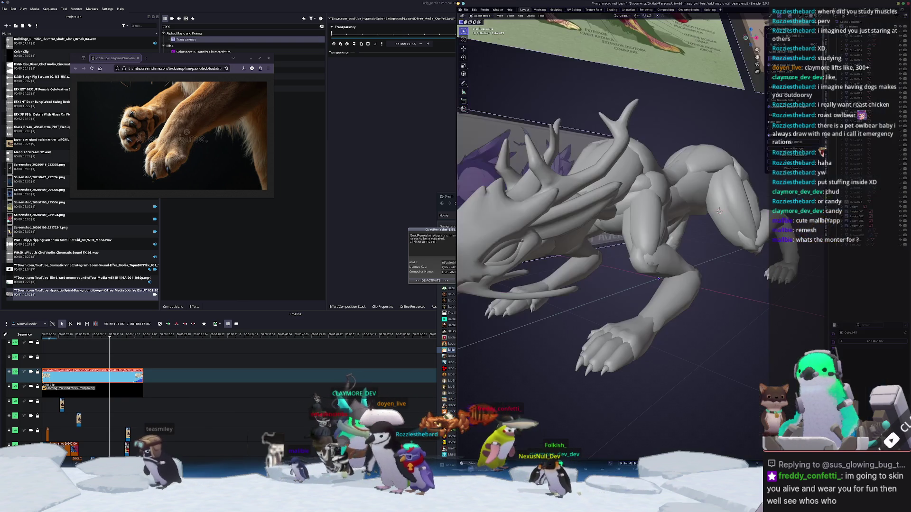
- Maximise Blender, then select and frame the creature's body object
key("super+Up")
left_click(797, 202)
key("KP_Decimal")
mouse_move(601, 243)
middle_mouse_down()
mouse_move(568, 276)
mouse_move(568, 240)
mouse_move(532, 227)
mouse_move(516, 245)
mouse_move(534, 292)
middle_mouse_up()
- In Edit Mode, slim part of the underbody along X using smooth proportional falloff
key("Tab")
scroll(526, 223, "up", 4)
key("s")
key("x")
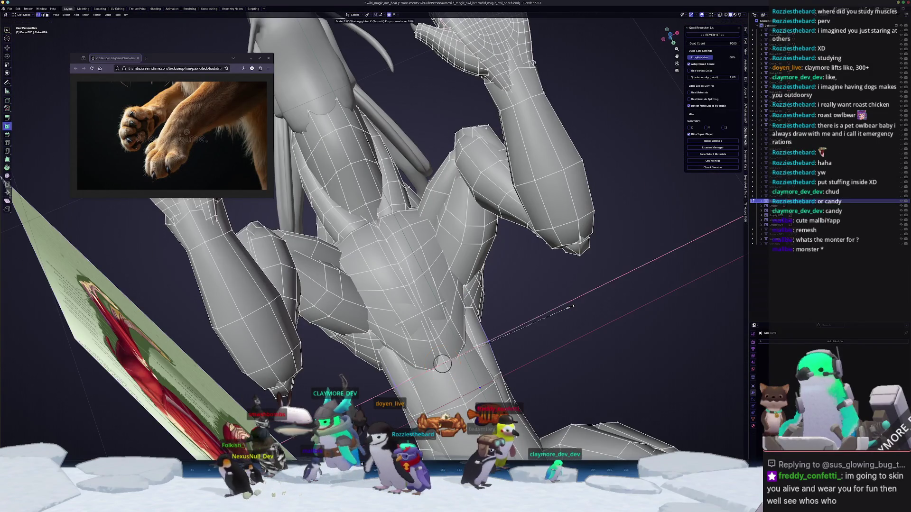
scroll(548, 308, "down", 5)
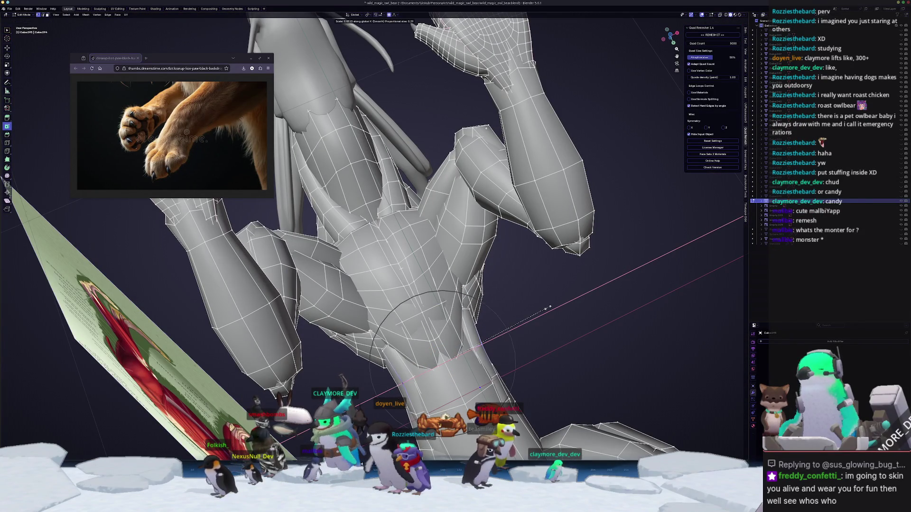
left_click(549, 308)
mouse_move(549, 308)
middle_mouse_down()
mouse_move(495, 334)
mouse_move(487, 327)
middle_mouse_up()
key("Tab")
scroll(495, 333, "down", 5)
scroll(486, 327, "up", 2)
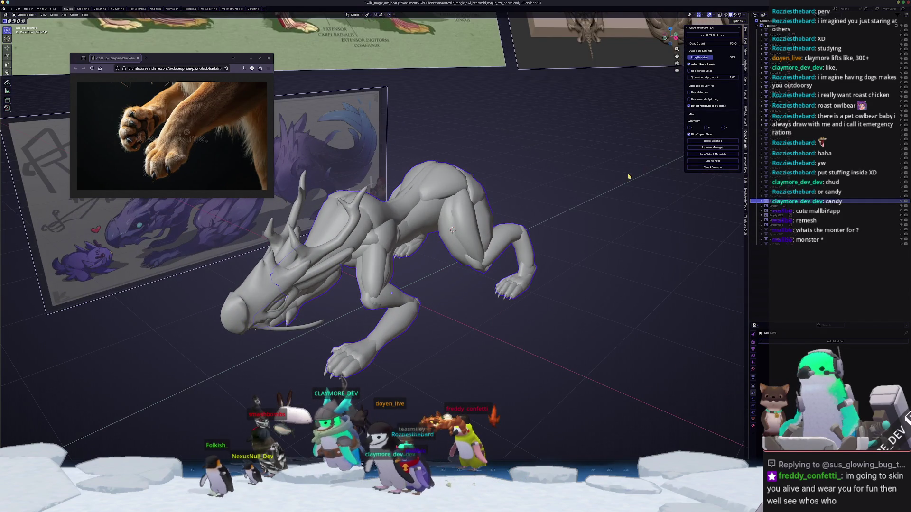
middle_click_drag(629, 177, 635, 179)
middle_click_drag(514, 213, 510, 208)
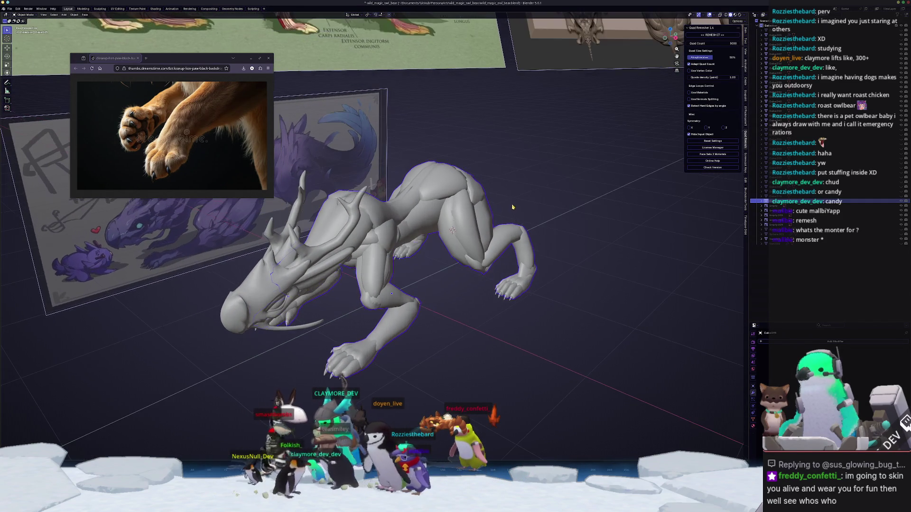
- Voxel-remesh the creature in Sculpt Mode, then undo because the plates were smoothed away
key("ctrl+Tab")
left_click(511, 243)
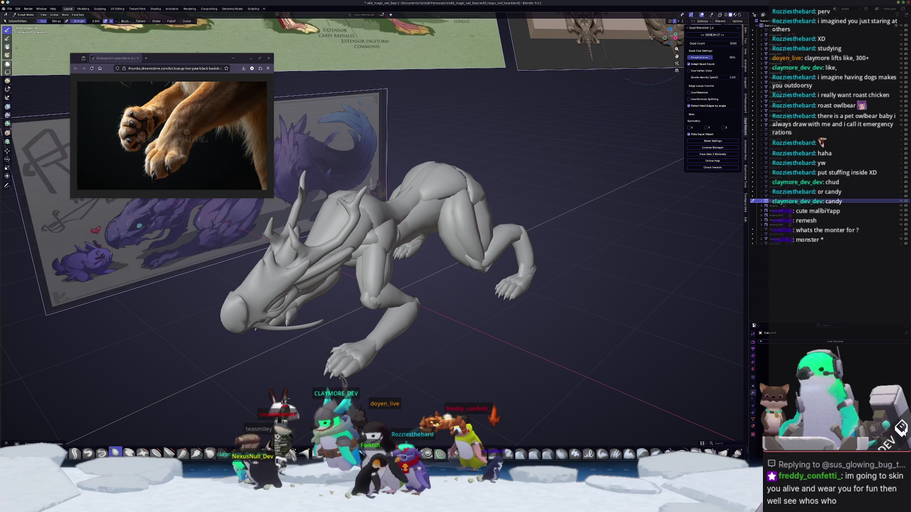
left_click(722, 22)
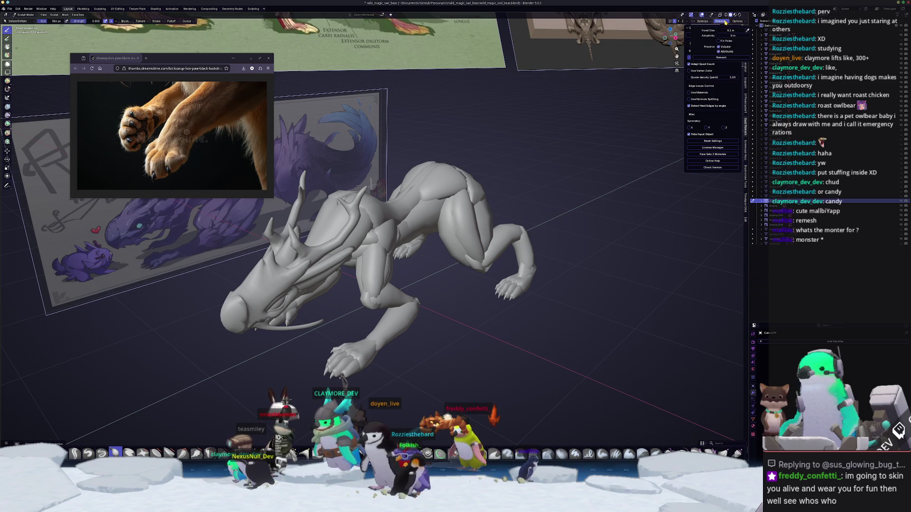
left_click(724, 57)
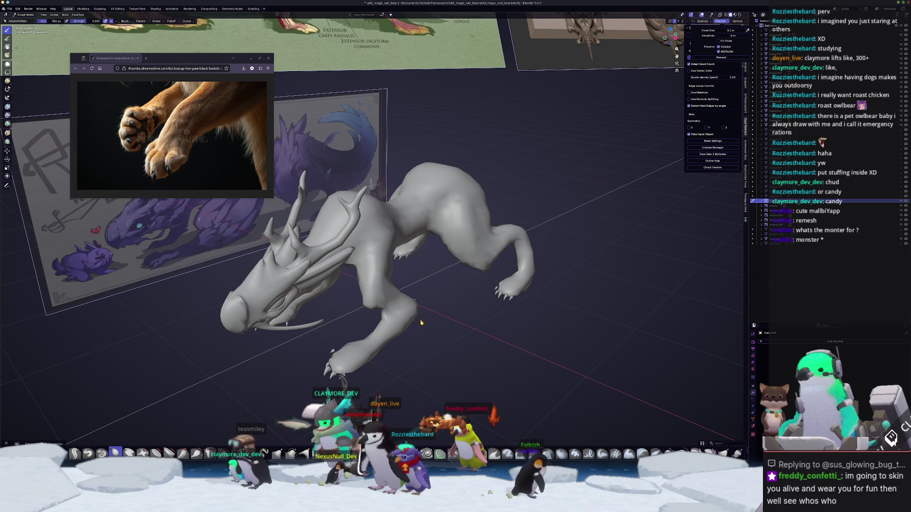
key("ctrl+z")
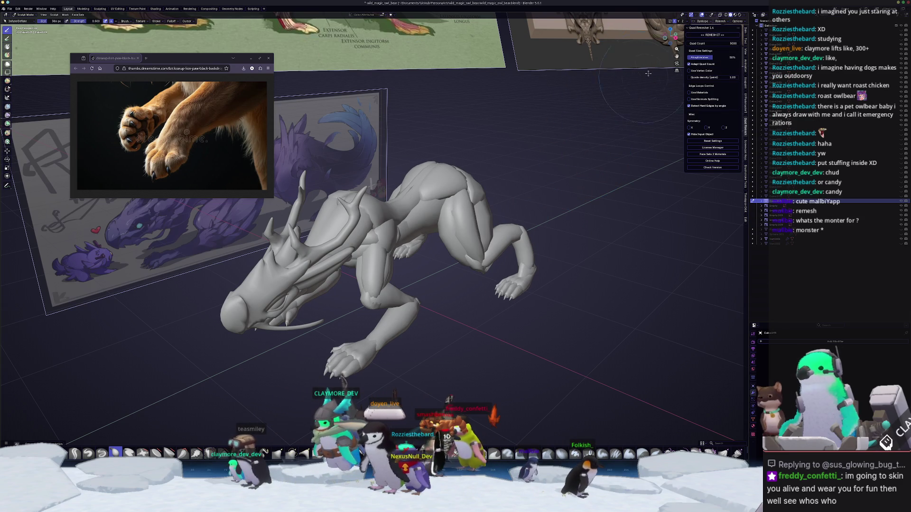
- Change the Voxel Size and remesh again, keeping the plate details
left_click(722, 21)
left_click(731, 30)
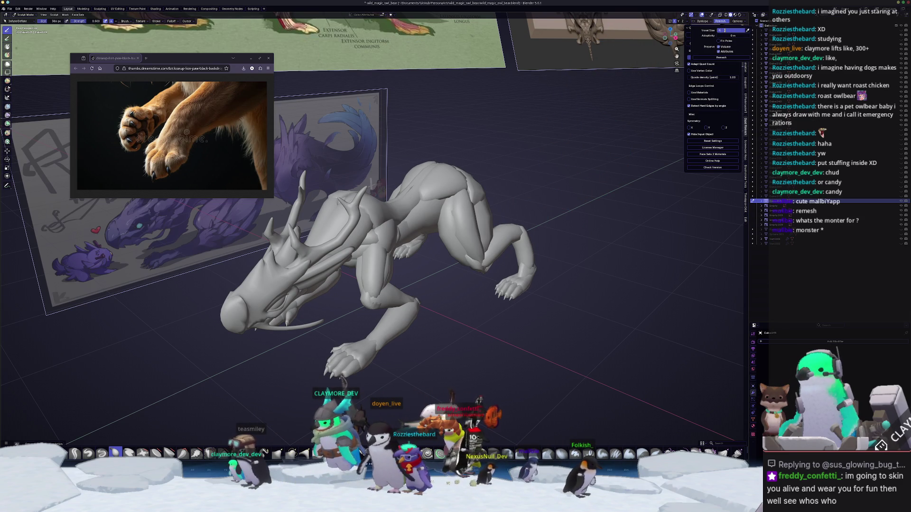
key("Return")
left_click(708, 57)
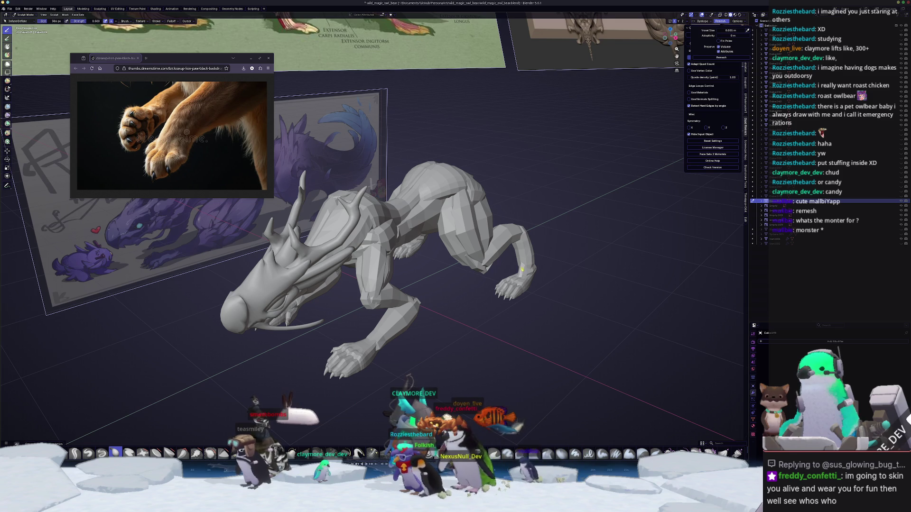
mouse_move(576, 261)
middle_mouse_down()
mouse_move(555, 251)
mouse_move(546, 195)
mouse_move(569, 211)
mouse_move(622, 157)
middle_mouse_up()
- Set Quad Remesher's Quad Count to 100000 and run the quad remesh from Object Mode
scroll(555, 251, "up", 5)
left_click(729, 43)
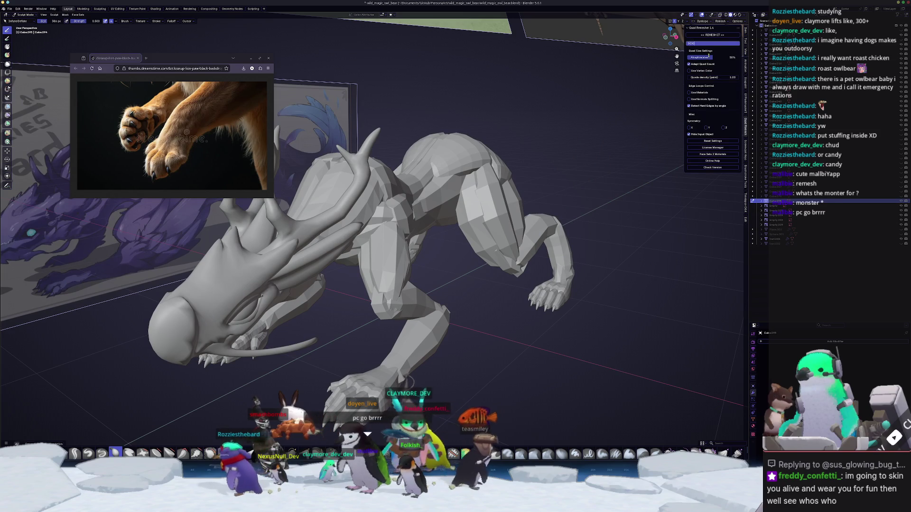
type("1000")
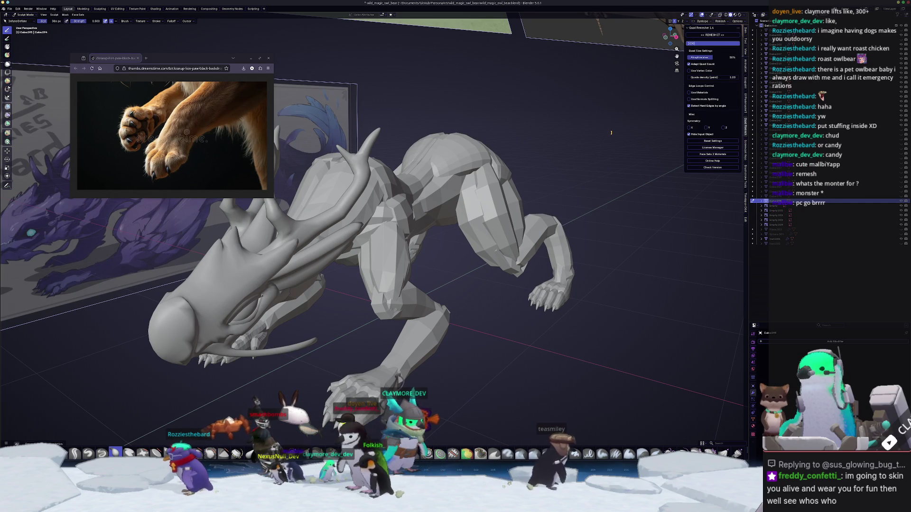
key("Return")
key("ctrl+Tab")
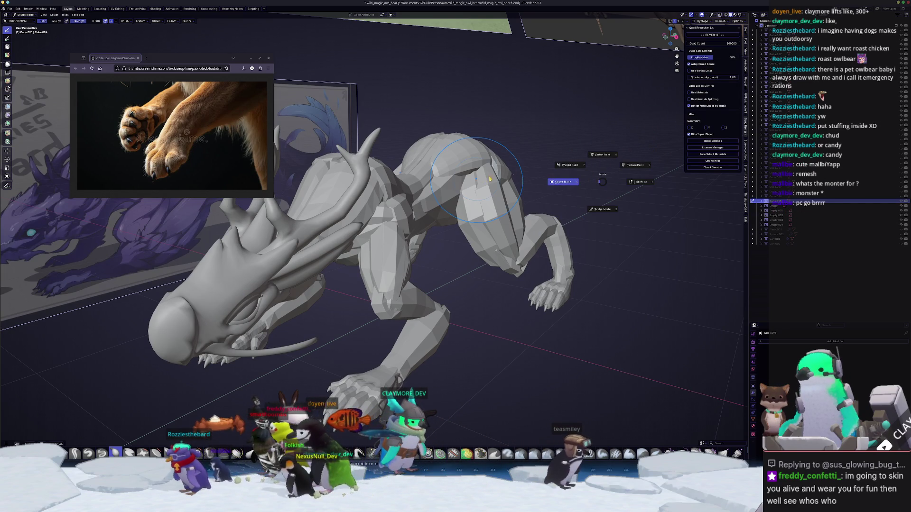
left_click(556, 160)
left_click(711, 35)
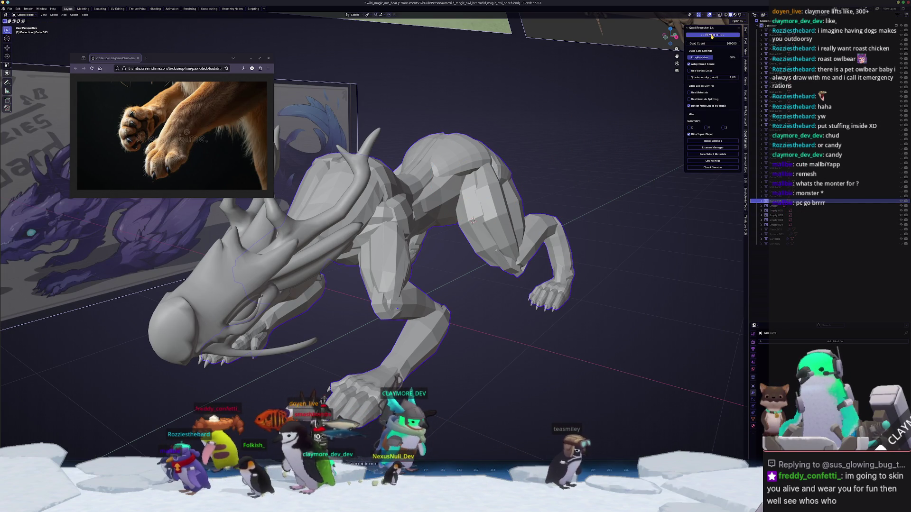
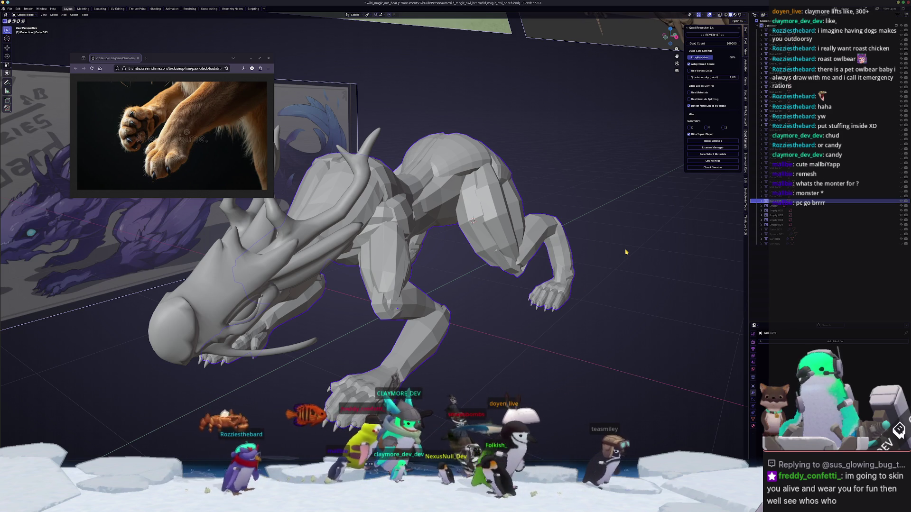
- Voxel-remesh the dragon sculpt in Sculpt Mode at a new voxel size
key("ctrl+Tab")
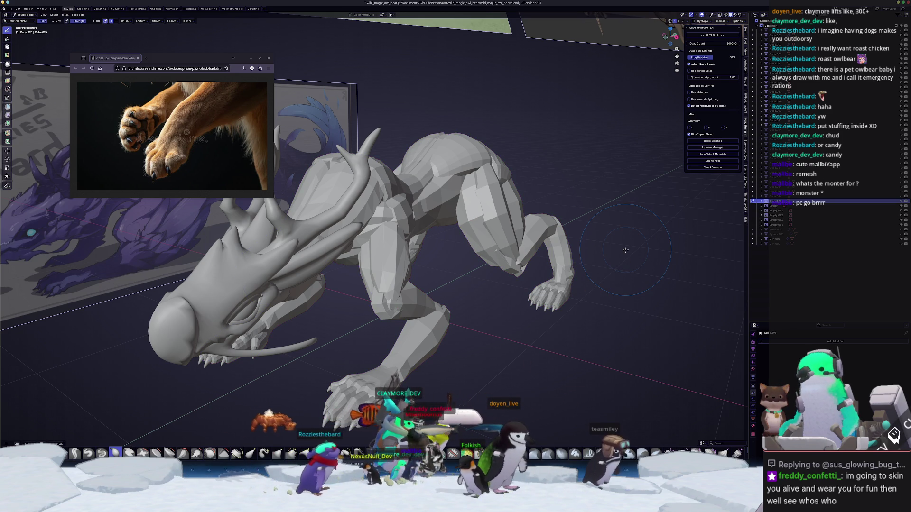
key("ctrl+r")
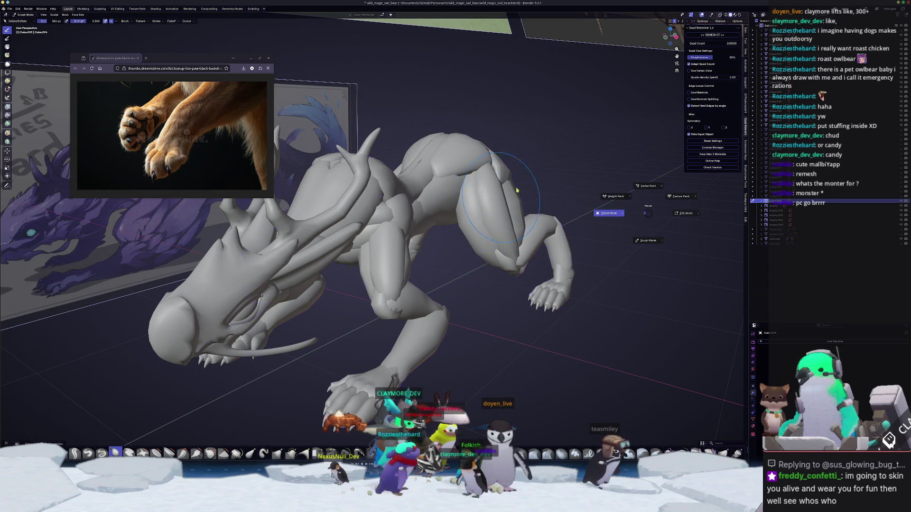
left_click(721, 21)
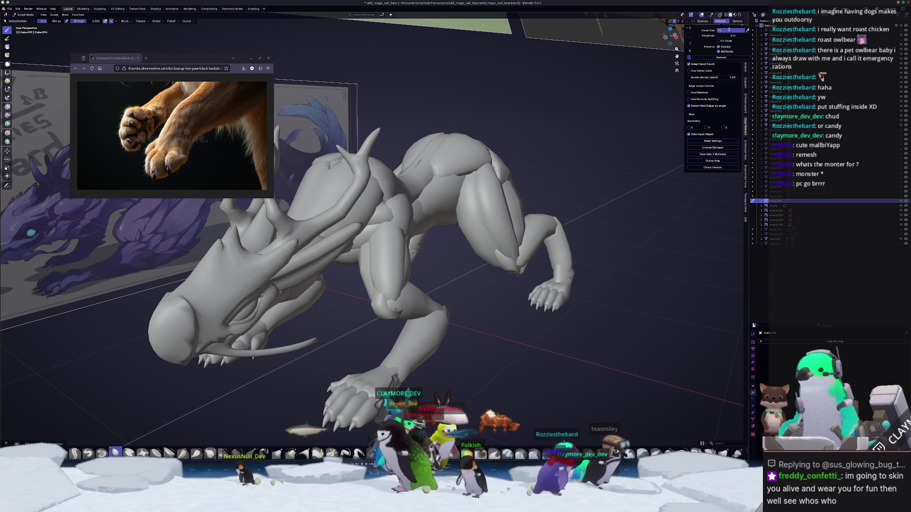
key("Return")
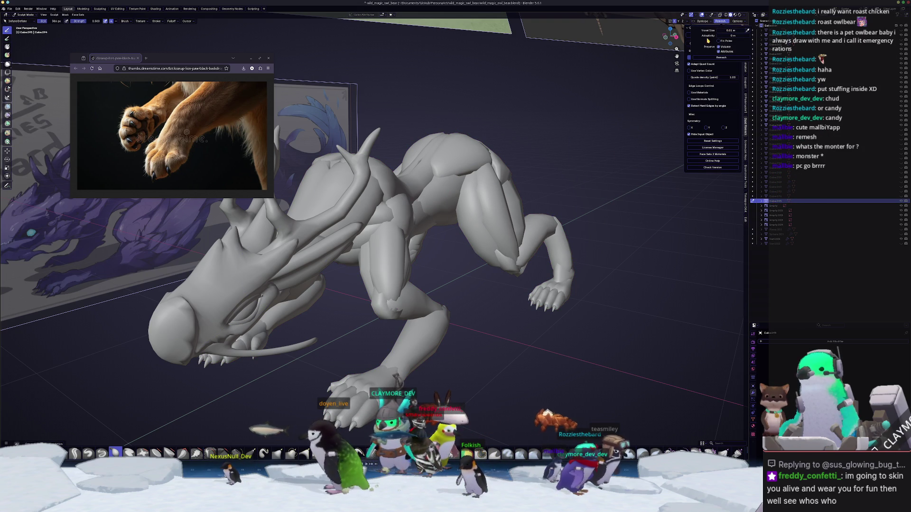
left_click(714, 58)
middle_click_drag(580, 182, 686, 134)
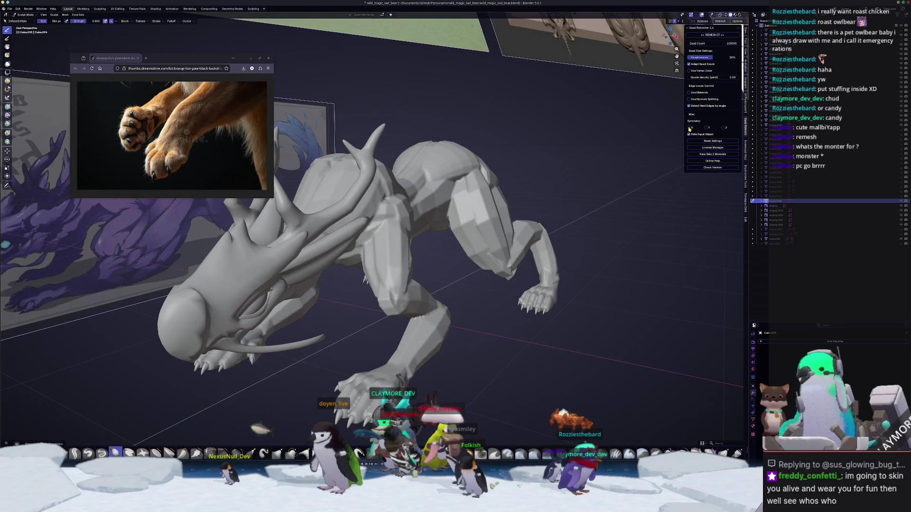
- Quad-remesh the body to 10000 quads with 100% adaptive size and view its Edit Mode wireframe
left_click(723, 43)
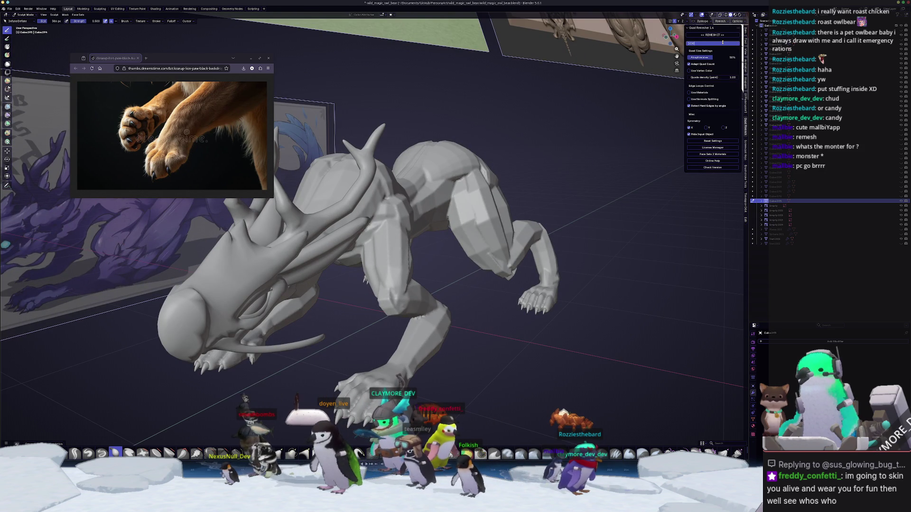
key("Return")
left_click_drag(717, 58, 738, 57)
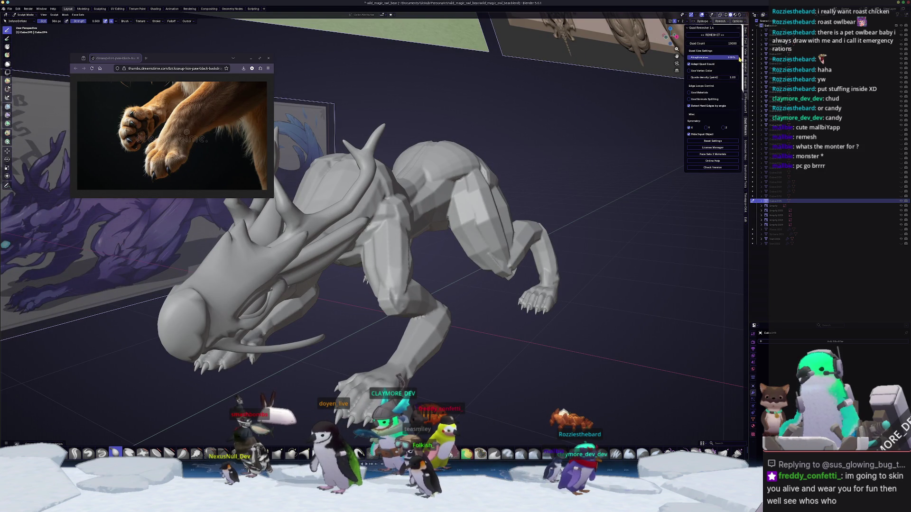
left_click(712, 35)
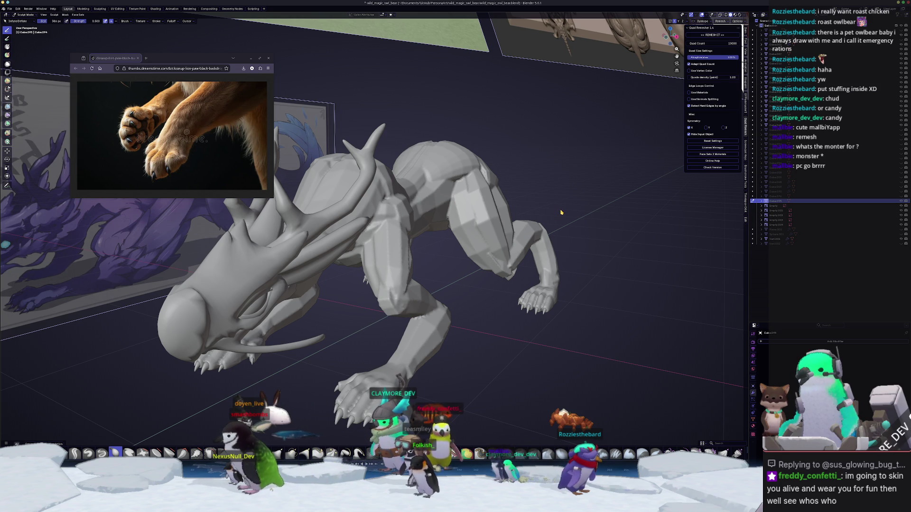
mouse_move(561, 211)
middle_mouse_down()
mouse_move(403, 286)
mouse_move(469, 237)
middle_mouse_up()
key("Tab")
scroll(450, 269, "up", 4)
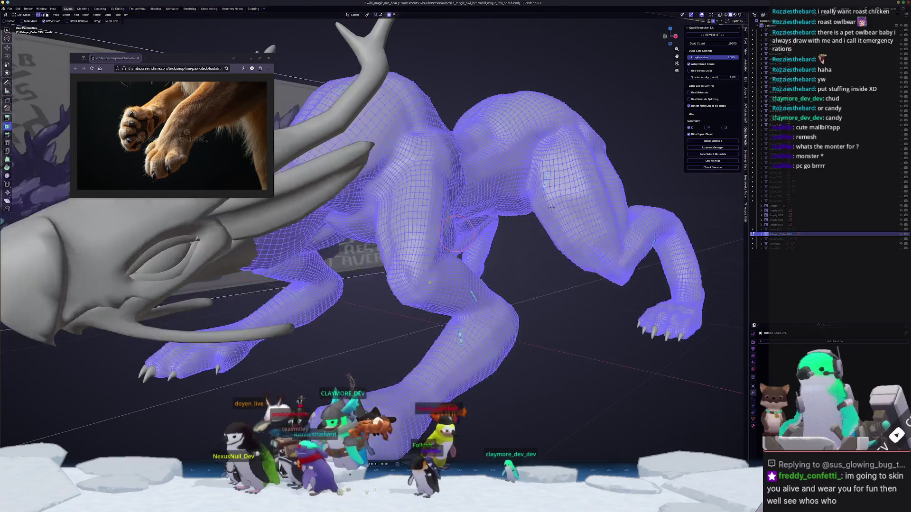
- Place the 3D cursor on the mesh and clear its sharp-edge marks
scroll(483, 233, "up", 3)
right_click(484, 233)
mouse_move(469, 320)
left_click(522, 343)
key("ctrl+e")
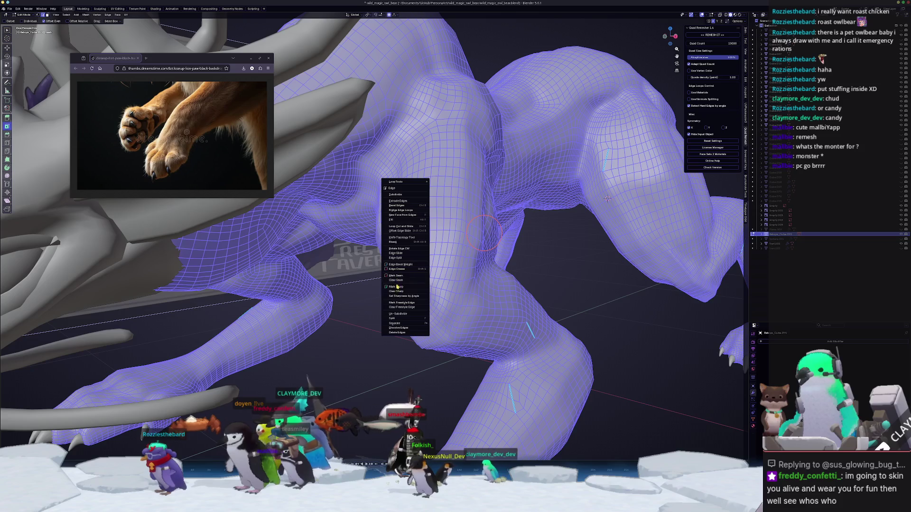
left_click(400, 292)
- Select the whole mesh and merge overlapping vertices by distance
key("Tab")
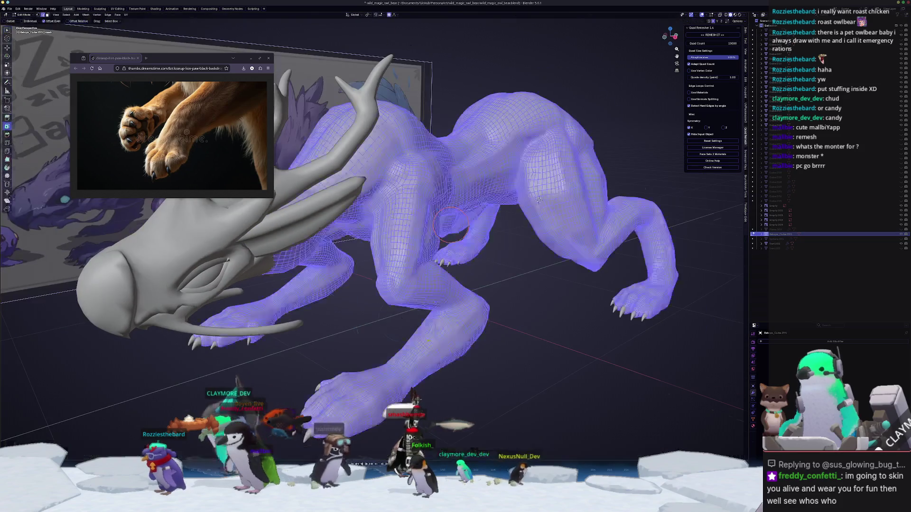
scroll(401, 302, "up", 8)
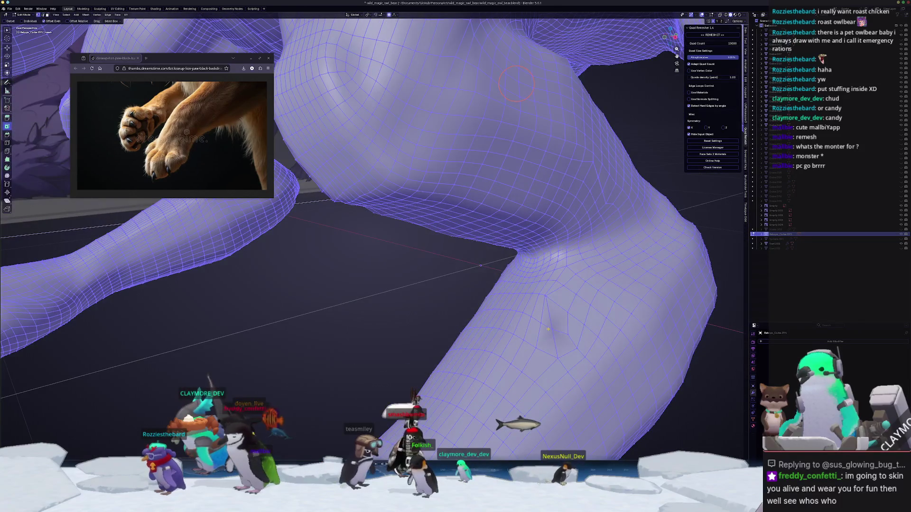
scroll(491, 266, "up", 5)
middle_click_drag(491, 265, 582, 287)
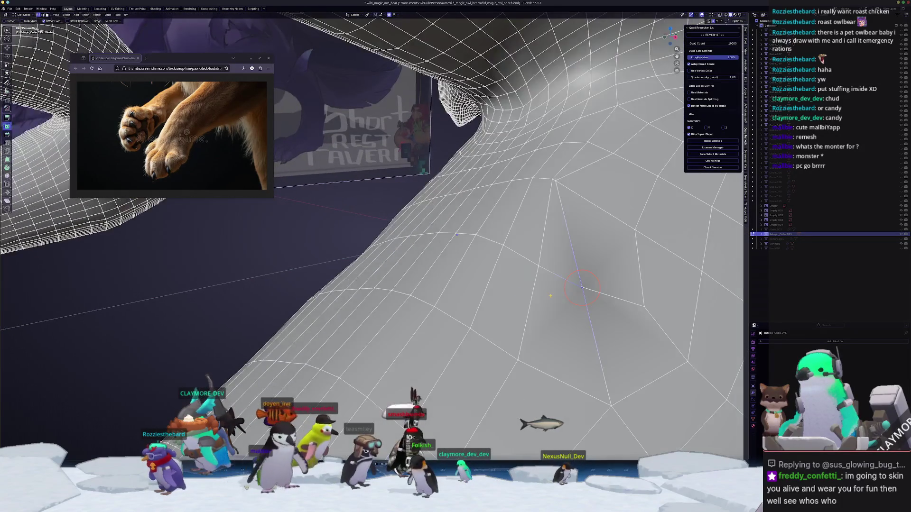
key("a")
right_click(545, 340)
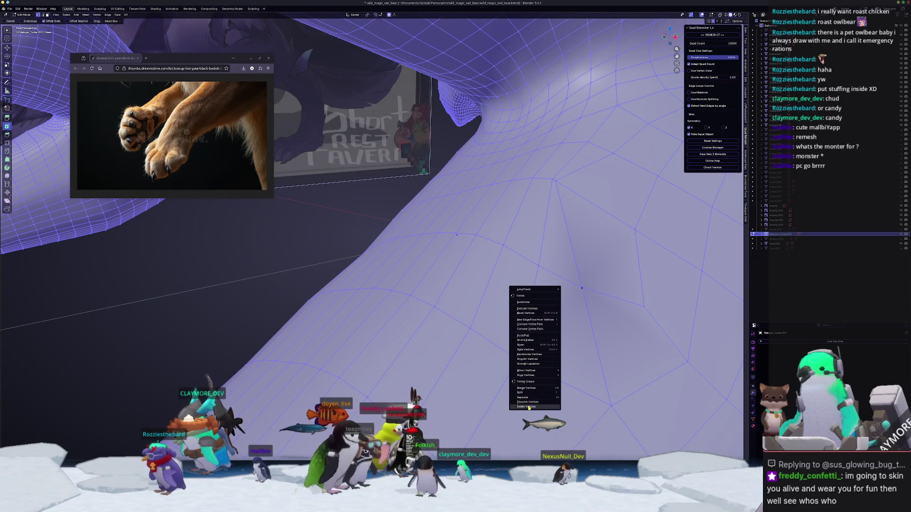
mouse_move(535, 390)
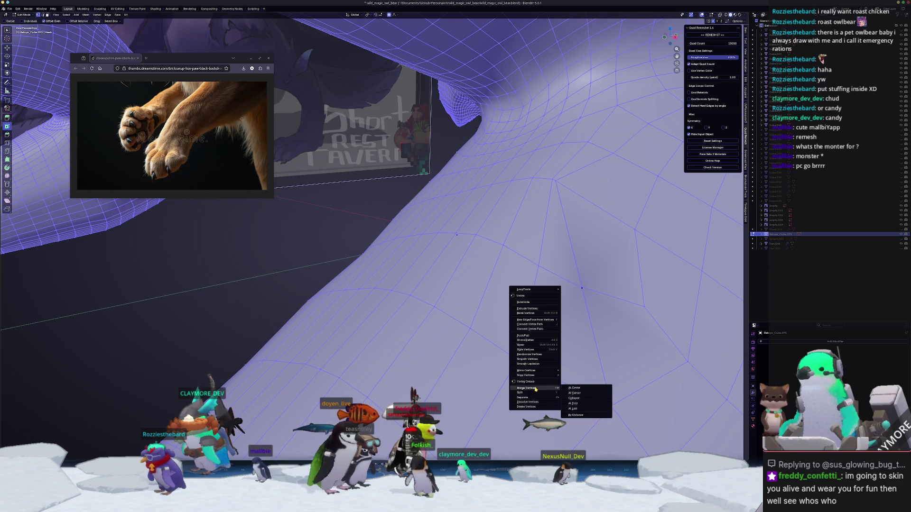
left_click(580, 417)
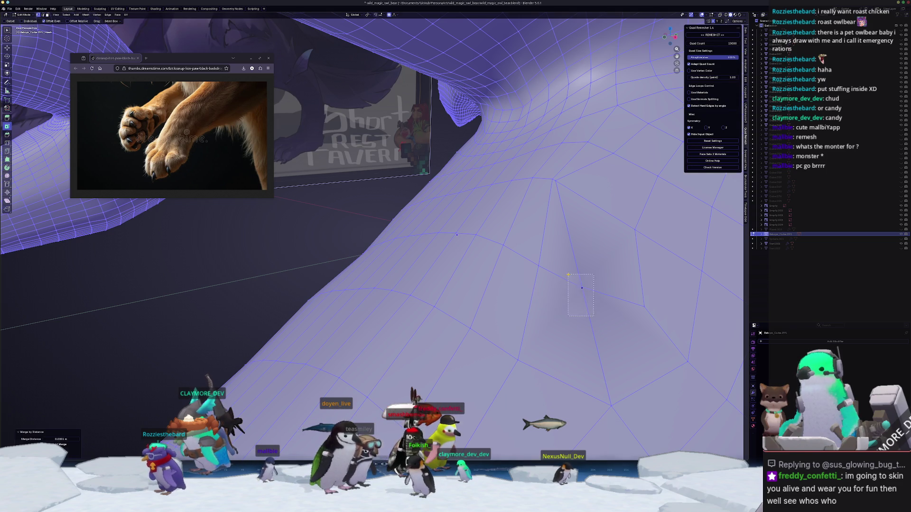
- Merge the single stray vertex inside the leg, then return to Sculpt Mode
left_click_drag(568, 274, 568, 274)
right_click(580, 301)
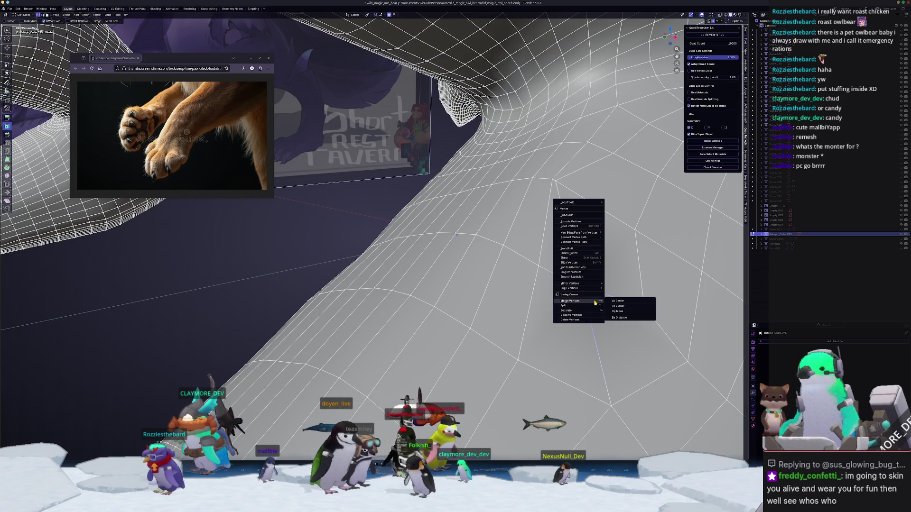
left_click(619, 301)
scroll(474, 328, "down", 5)
key("ctrl+Tab")
middle_click_drag(474, 328, 353, 336)
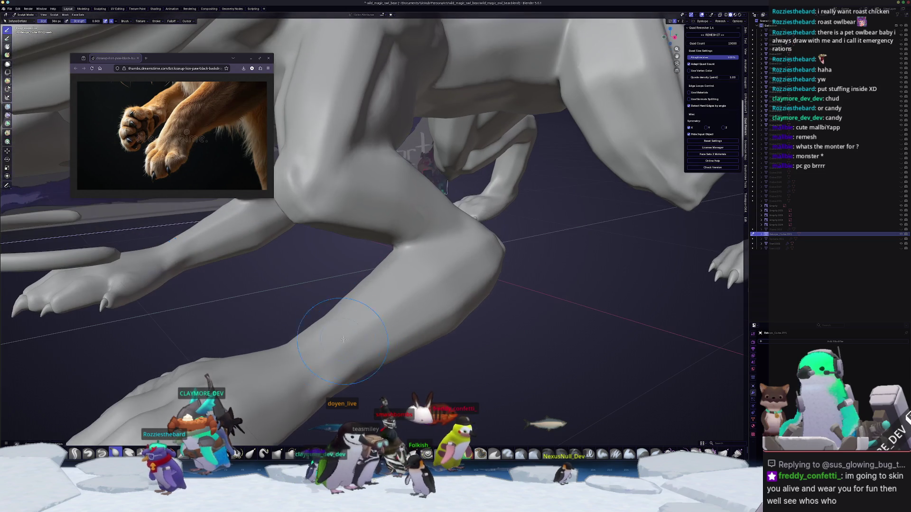
- Orbit around the sculpt to inspect the legs, paws and underside
middle_click_drag(432, 280, 362, 296)
mouse_move(422, 289)
middle_mouse_down()
mouse_move(326, 284)
mouse_move(368, 273)
mouse_move(384, 241)
mouse_move(335, 295)
mouse_move(351, 223)
middle_mouse_up()
mouse_move(330, 171)
middle_mouse_down()
mouse_move(389, 285)
mouse_move(370, 342)
middle_mouse_up()
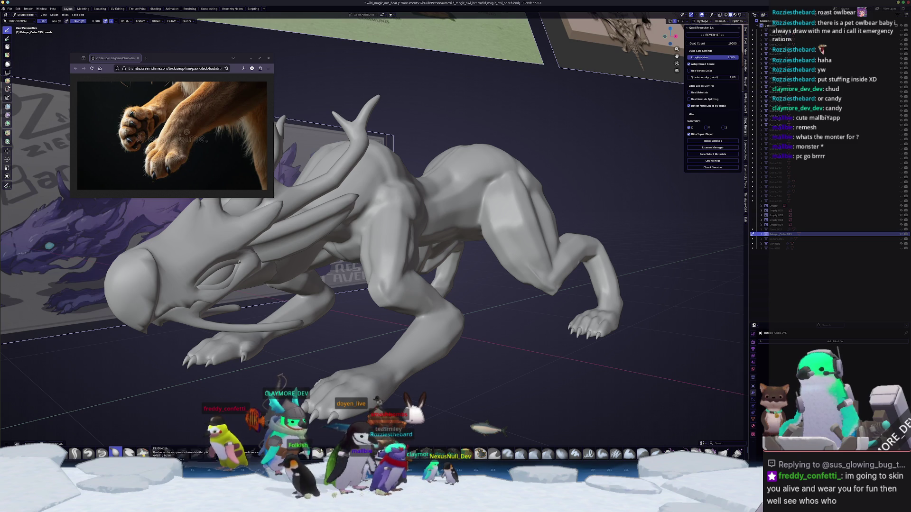
scroll(115, 454, "down", 2)
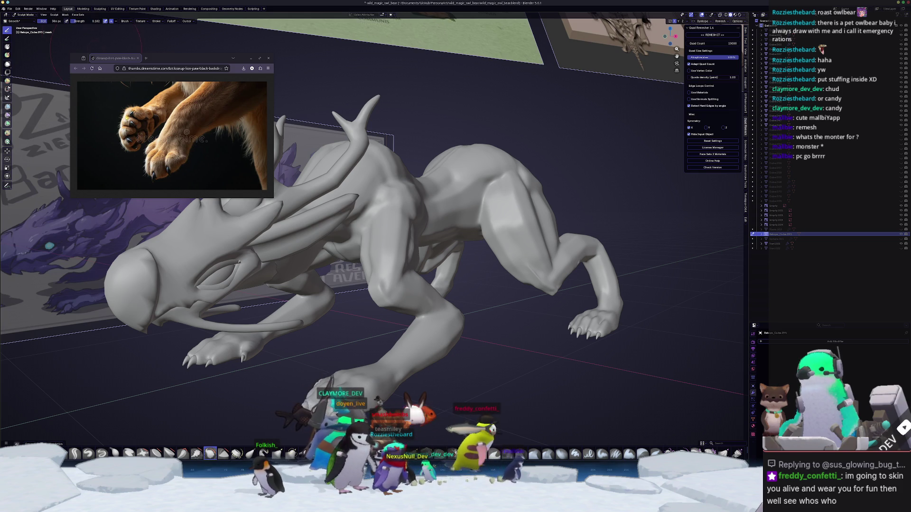
scroll(345, 364, "up", 4)
mouse_move(345, 364)
middle_mouse_down()
mouse_move(438, 344)
mouse_move(498, 260)
mouse_move(374, 189)
middle_mouse_up()
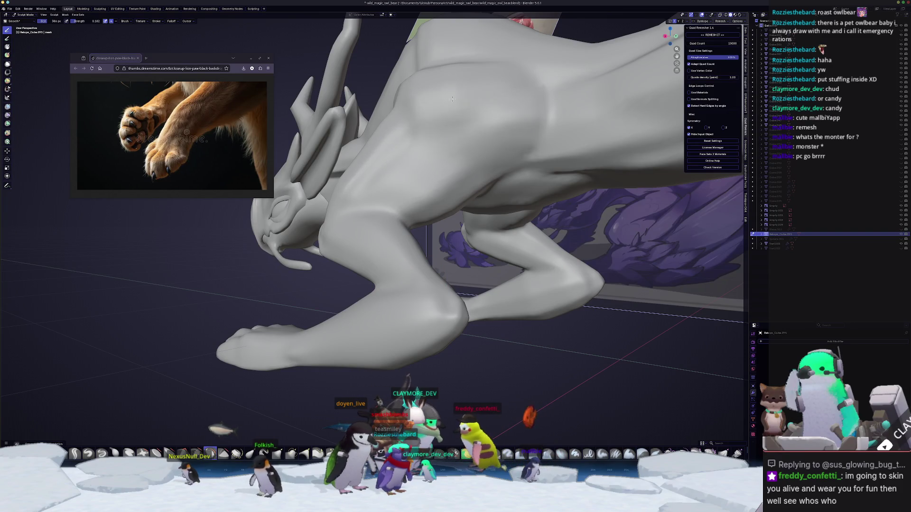
middle_click_drag(486, 150, 394, 180)
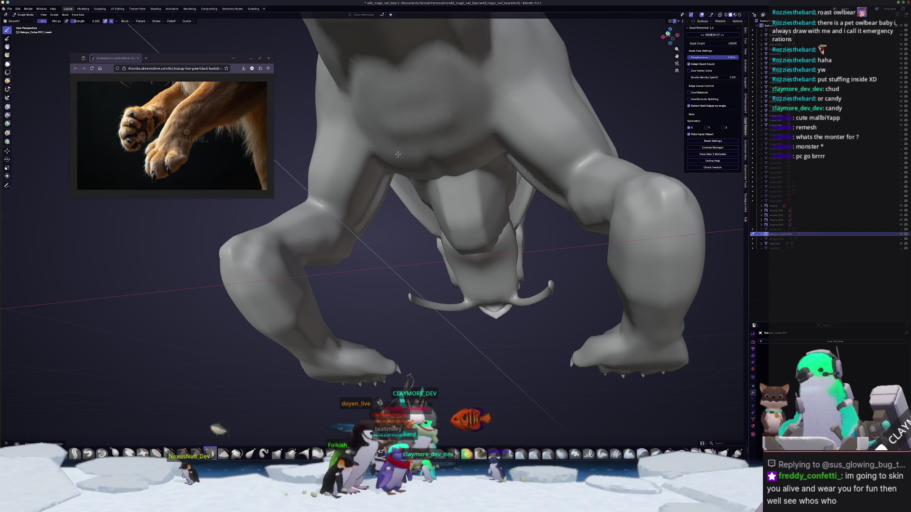
middle_click_drag(371, 89, 321, 226)
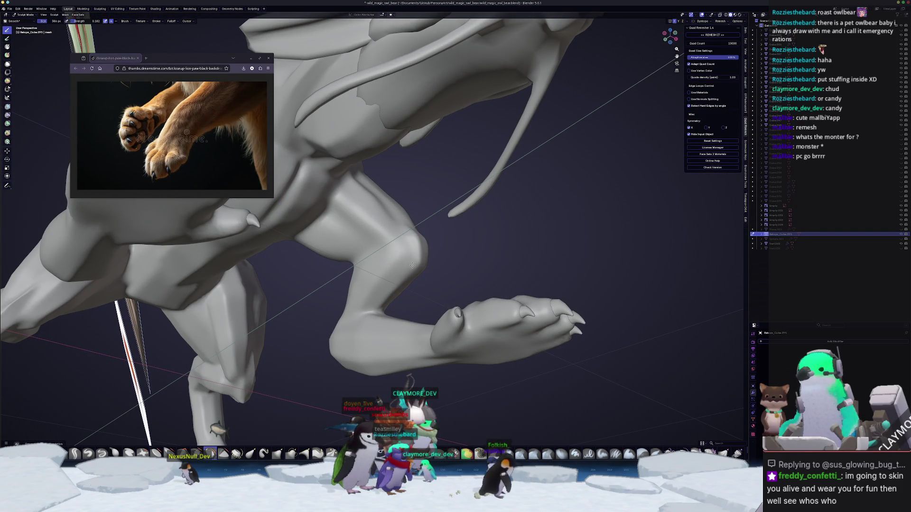
mouse_move(391, 213)
middle_mouse_down()
mouse_move(357, 374)
mouse_move(390, 372)
mouse_move(297, 274)
mouse_move(305, 297)
mouse_move(323, 286)
mouse_move(287, 332)
mouse_move(294, 370)
mouse_move(324, 320)
mouse_move(365, 280)
middle_mouse_up()
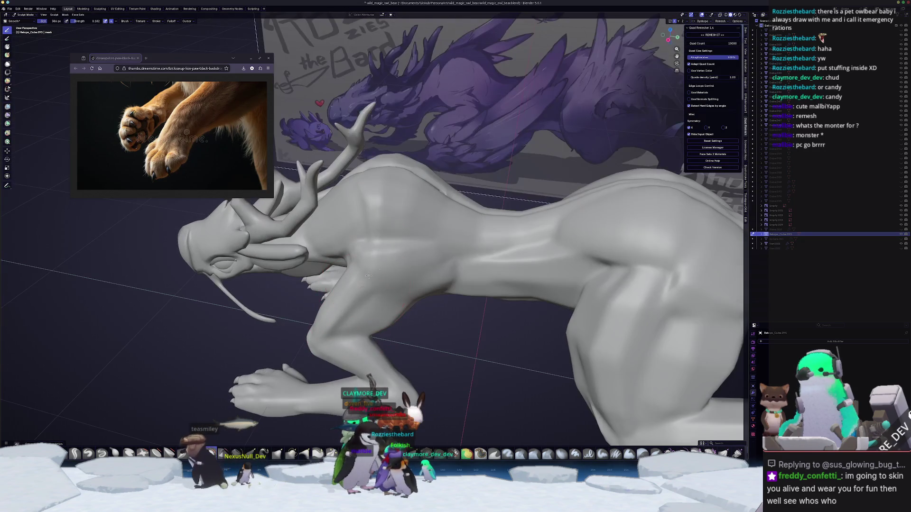
- Orbit in on the torso and switch to Edit Mode to see its quad wireframe
middle_click_drag(339, 203, 362, 216)
mouse_move(421, 227)
middle_mouse_down()
mouse_move(457, 244)
mouse_move(435, 209)
mouse_move(524, 264)
mouse_move(515, 254)
middle_mouse_up()
key("Tab")
scroll(514, 254, "up", 8)
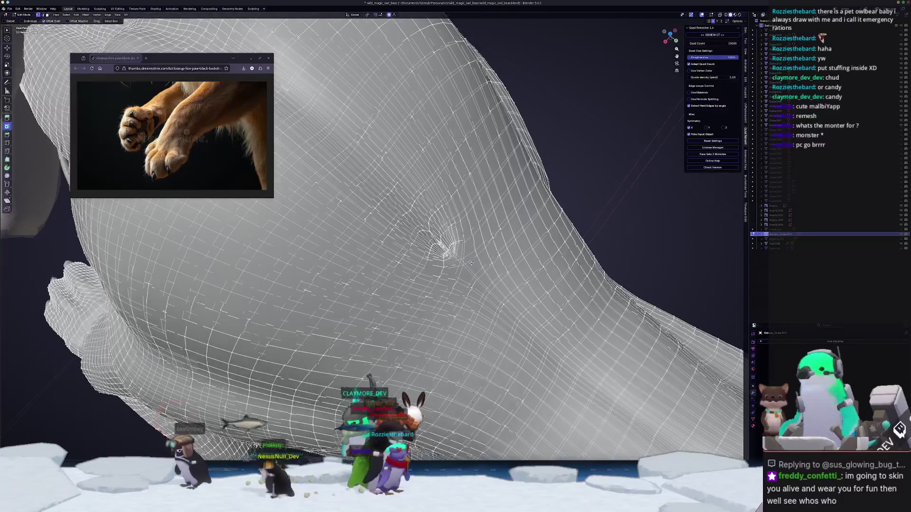
- Select the faces around the mesh pole under the torso and delete them
scroll(518, 280, "down", 5)
mouse_move(518, 281)
middle_mouse_down()
mouse_move(461, 271)
mouse_move(479, 266)
mouse_move(436, 226)
middle_mouse_up()
scroll(452, 241, "up", 3)
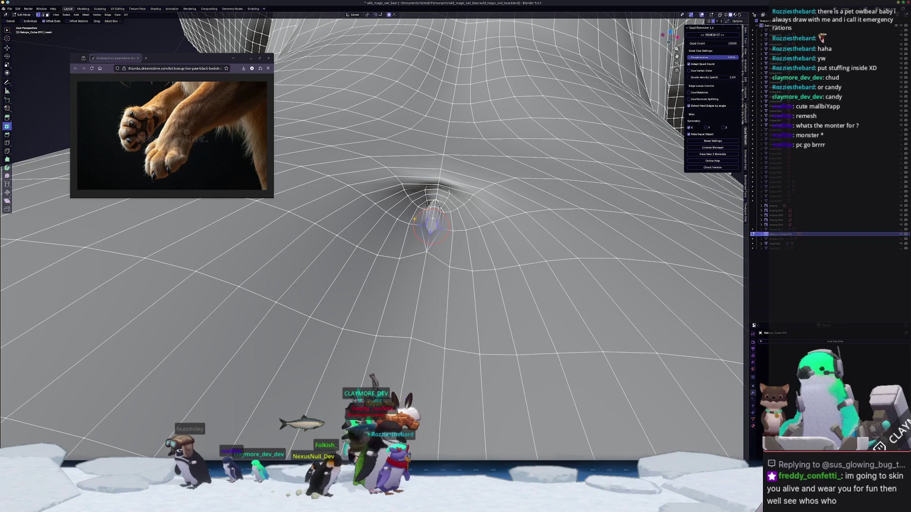
middle_click_drag(432, 225, 430, 239)
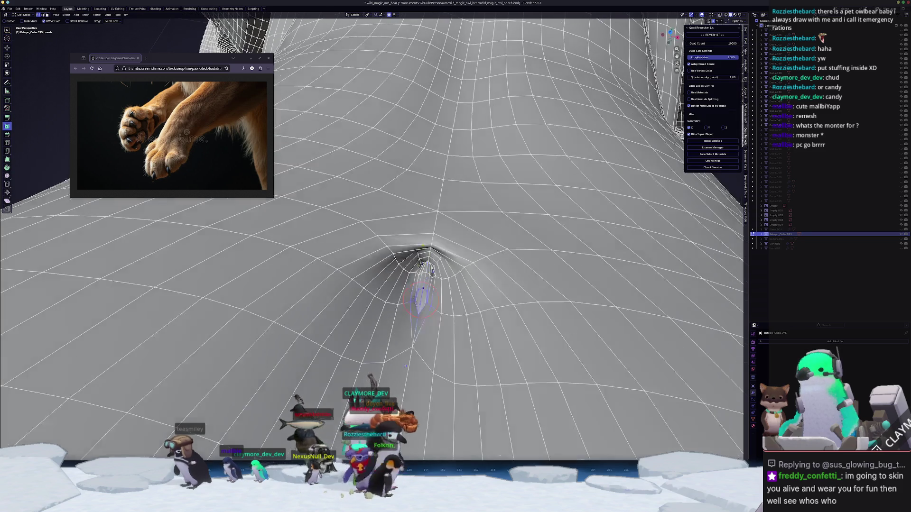
left_click(432, 336)
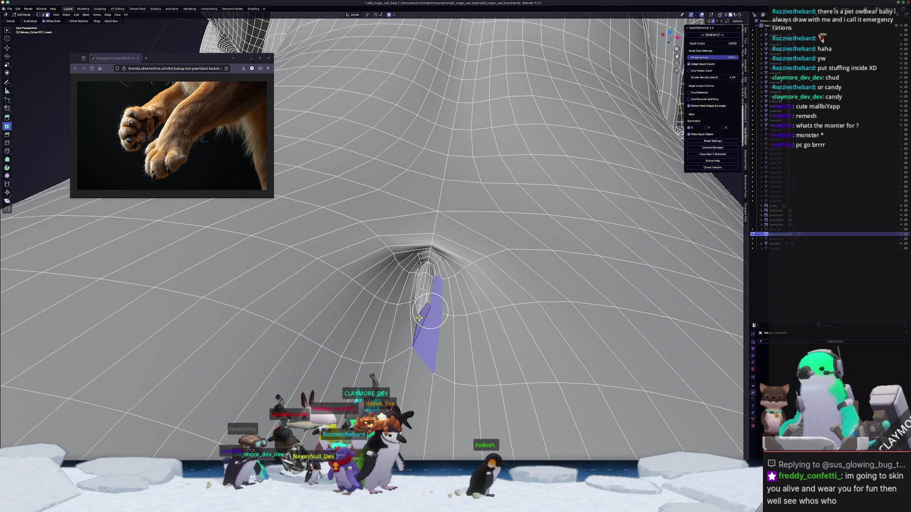
middle_click_drag(431, 336, 429, 314)
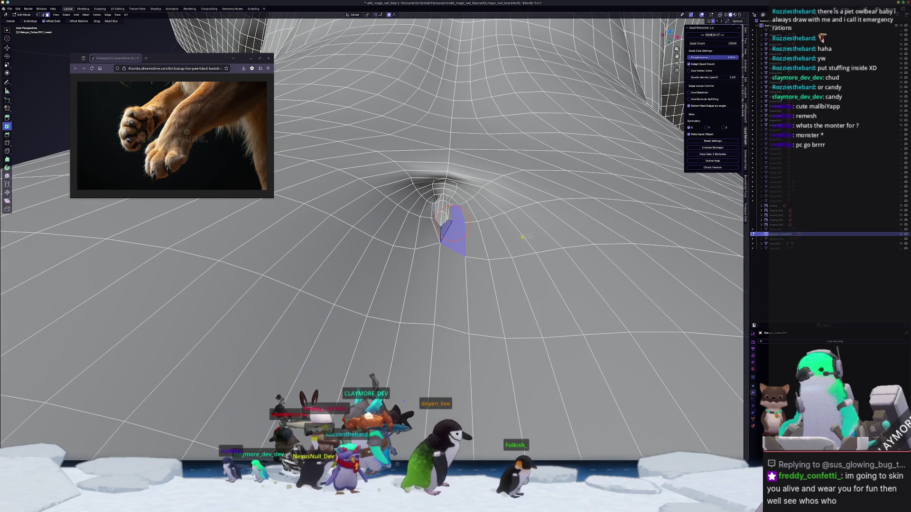
left_click_drag(441, 236, 437, 256)
key("x")
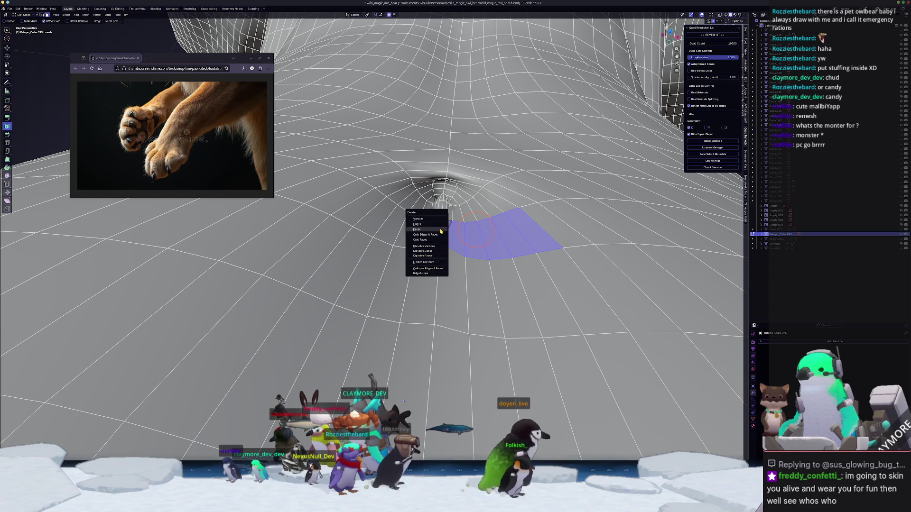
left_click(427, 223)
- Grid-fill the hole's boundary loop into an even patch and orbit to check it
left_click(502, 208, "alt")
key("f")
middle_click_drag(446, 216, 441, 223)
left_click(442, 221, "alt")
key("c")
left_click(524, 224)
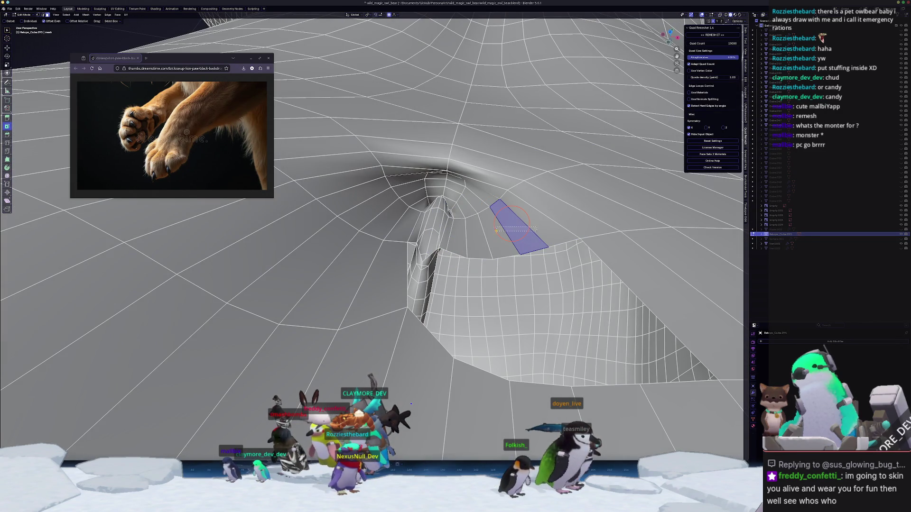
key("ctrl+z")
key("ctrl+z")
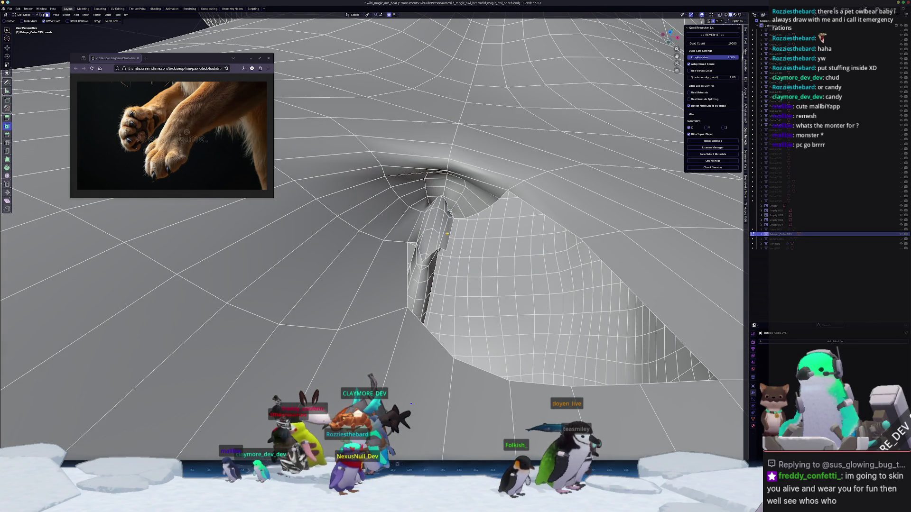
middle_click_drag(447, 233, 402, 257)
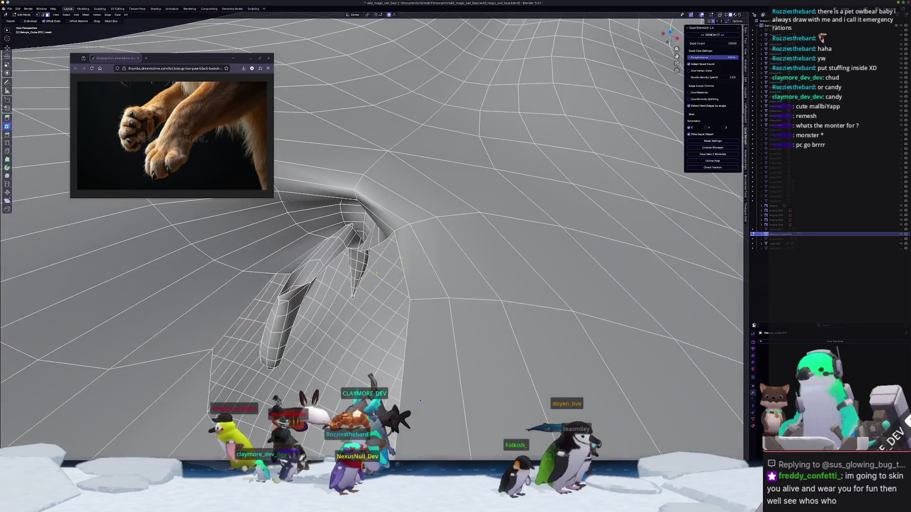
middle_click_drag(295, 266, 306, 266)
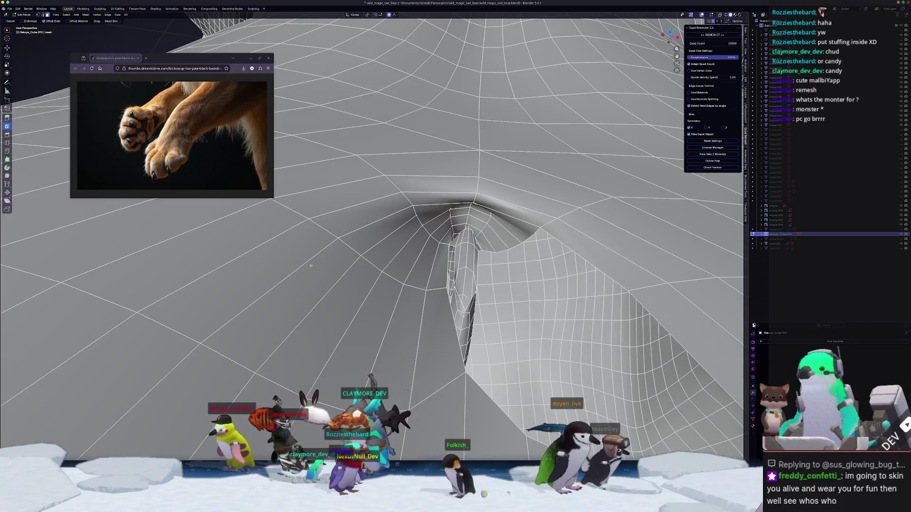
right_click(457, 230)
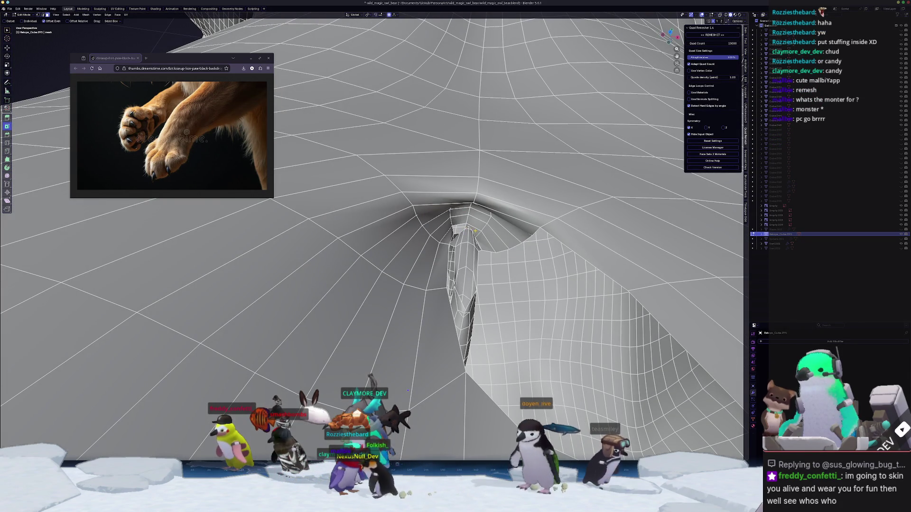
- Select the linked flap geometry inside the patched hole and delete it
right_click(470, 232)
key("c")
left_click(482, 241)
middle_click_drag(482, 241, 441, 240)
key("ctrl+l")
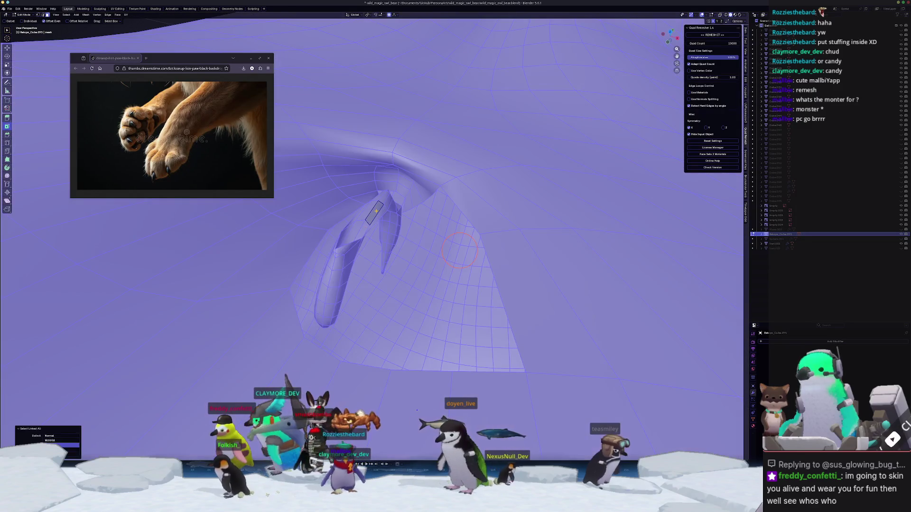
middle_click_drag(459, 251, 442, 171)
key("alt+a")
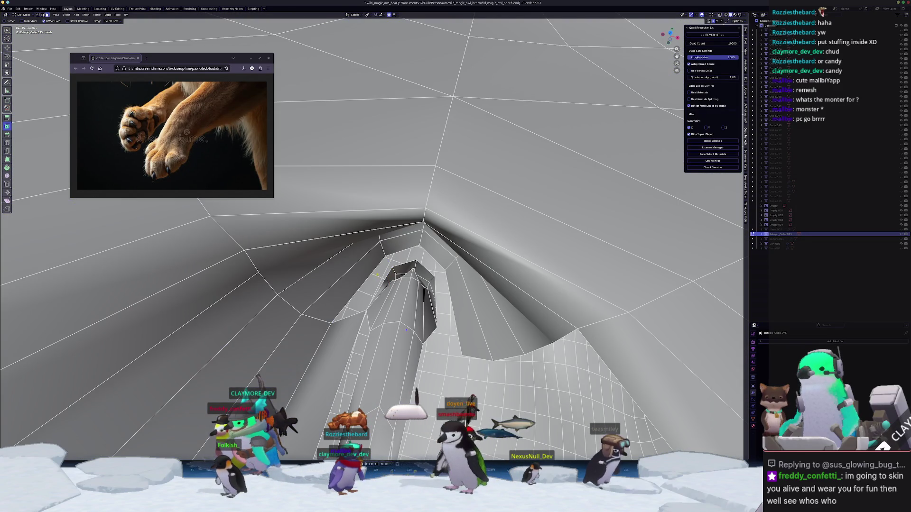
key("c")
left_click(382, 299)
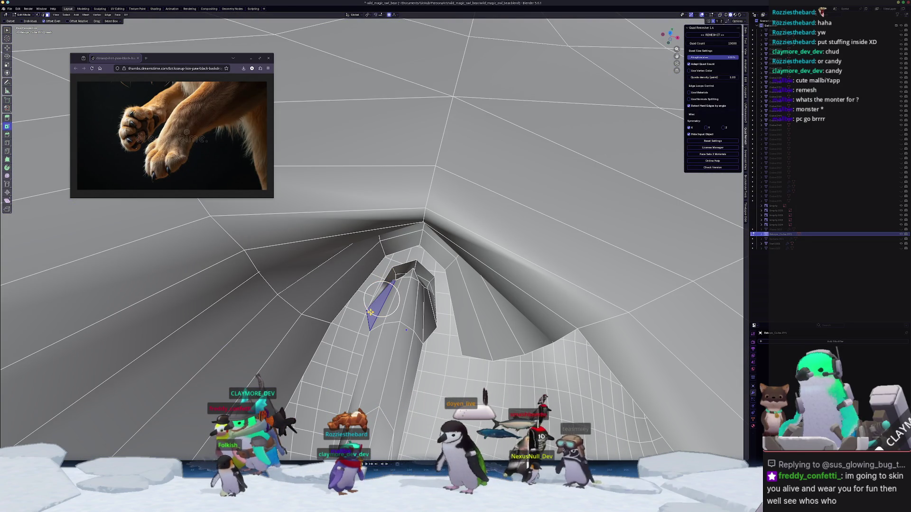
key("l")
key("x")
left_click(359, 300)
- Delete the remaining stray faces around the hole
scroll(406, 330, "down", 5)
middle_click_drag(406, 330, 406, 416)
scroll(406, 416, "up", 3)
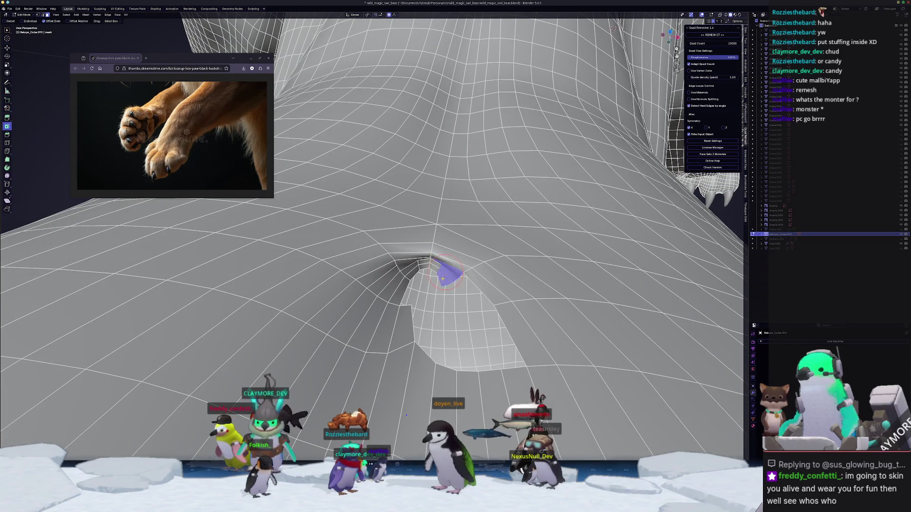
middle_click_drag(445, 274, 445, 323)
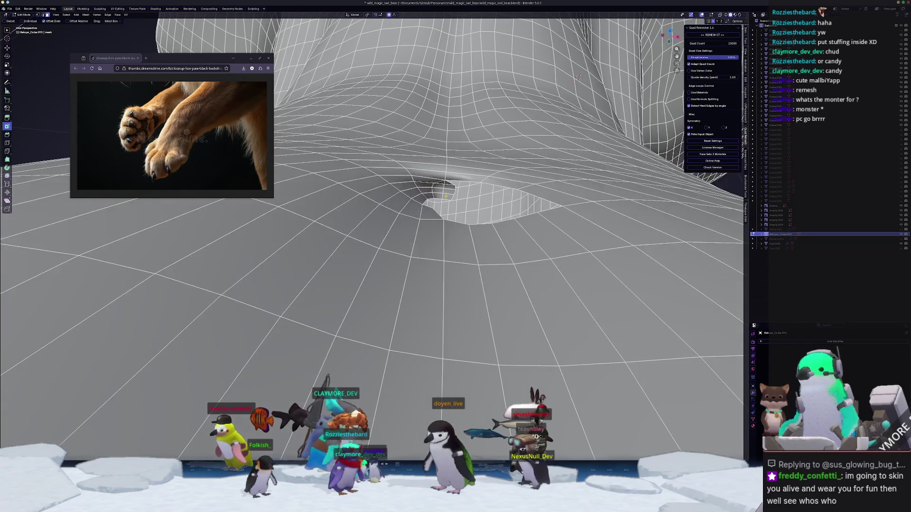
key("x")
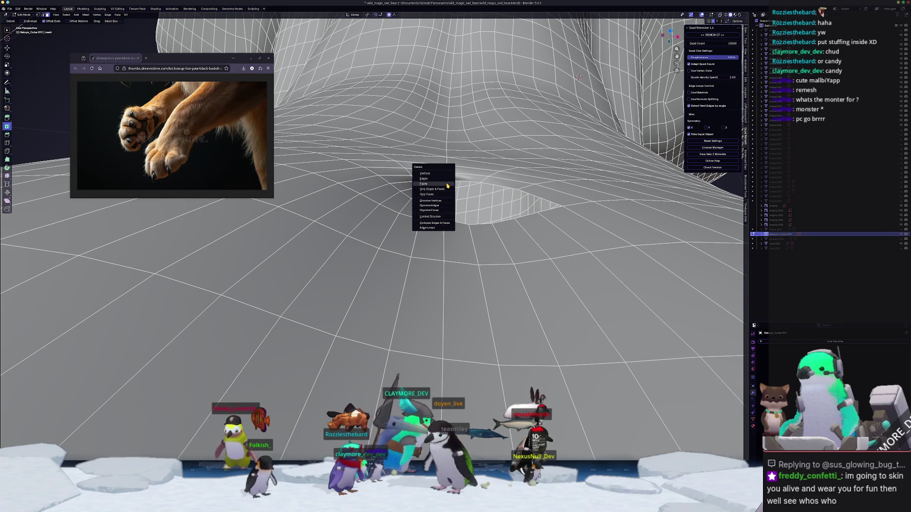
left_click(452, 186)
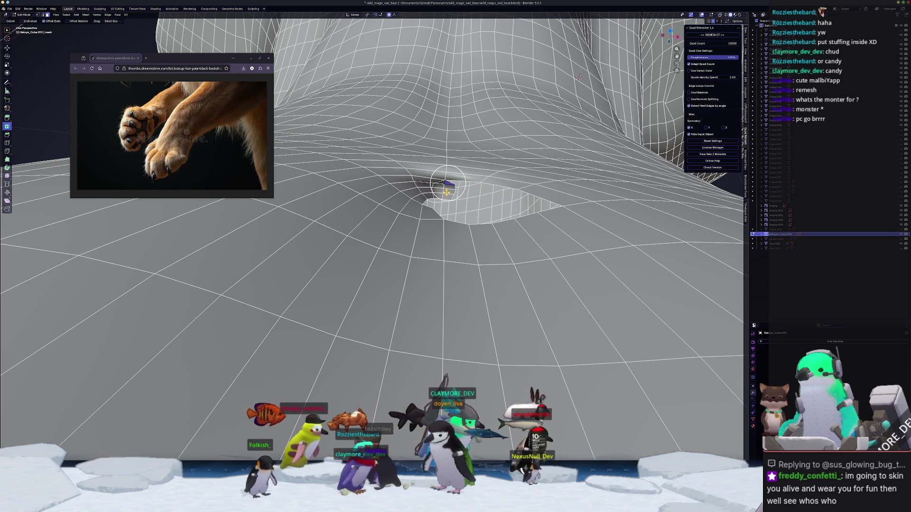
key("x")
left_click(443, 190)
scroll(467, 174, "up", 3)
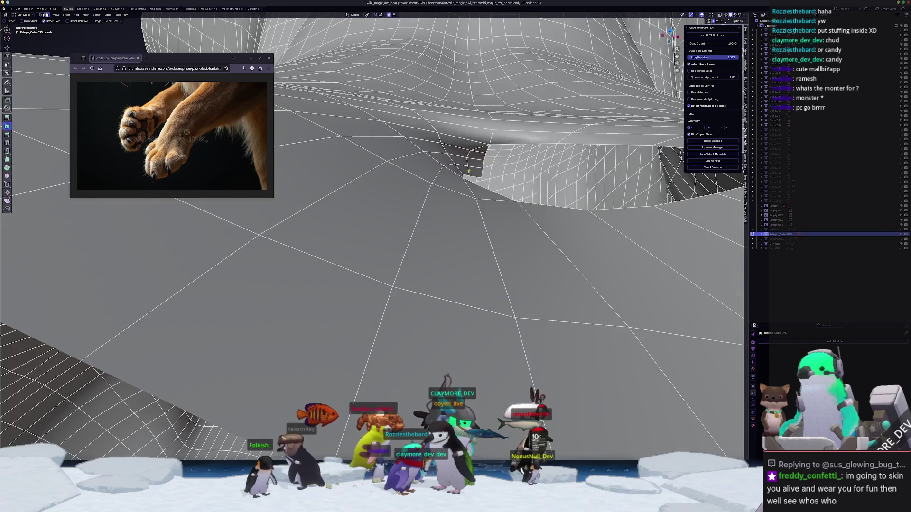
scroll(466, 174, "down", 2)
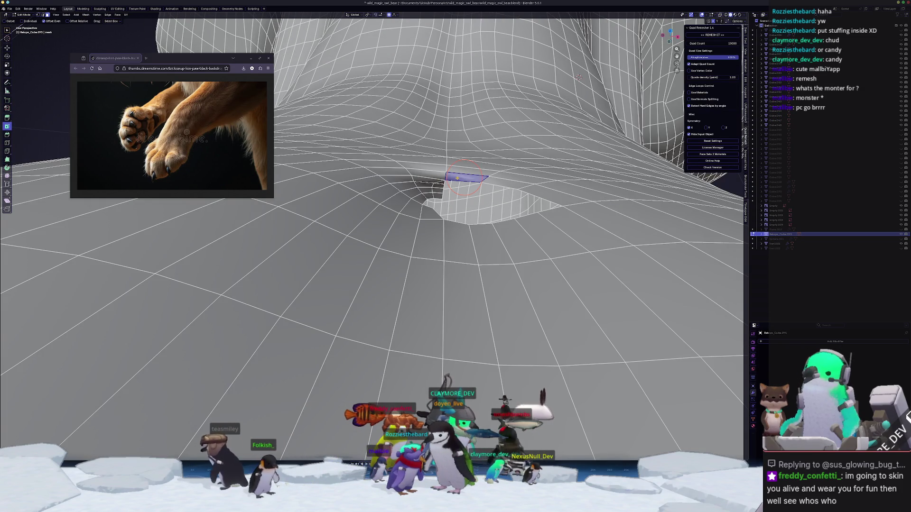
key("x")
left_click(446, 180)
middle_click_drag(457, 178, 458, 229)
key("x")
left_click(440, 277)
- Apply AutoMirror to mirror the mesh across its centre
key("ctrl+Tab")
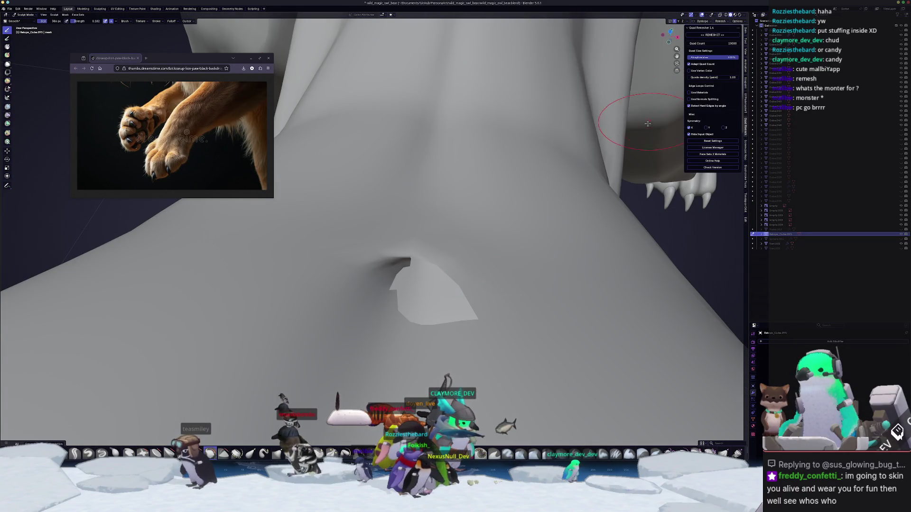
key("Tab")
left_click(746, 40)
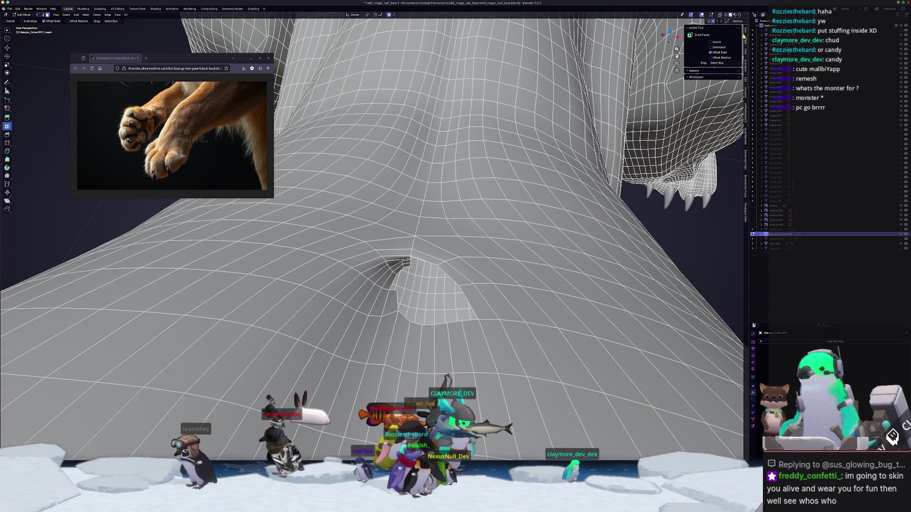
left_click(745, 79)
left_click(710, 85)
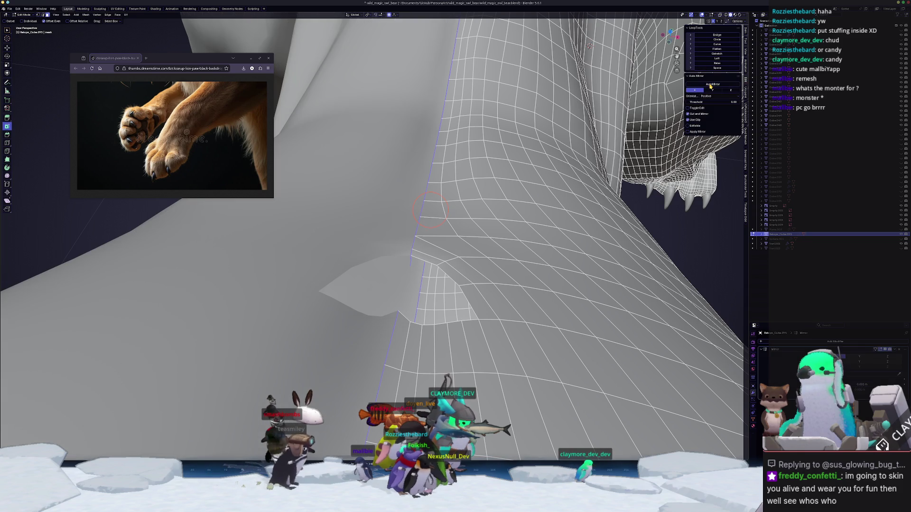
- Slide the seam vertex left along X twice with proportional editing
mouse_move(596, 144)
middle_mouse_down()
mouse_move(372, 301)
mouse_move(414, 298)
middle_mouse_up()
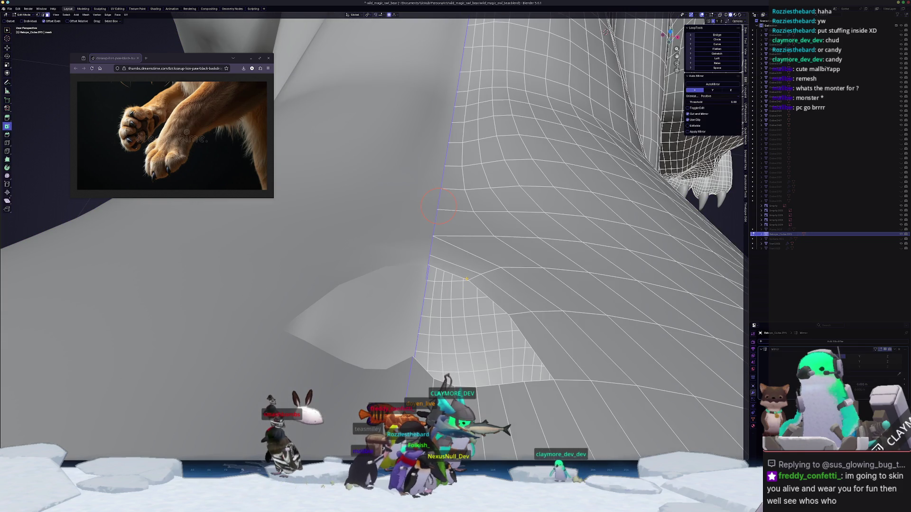
key("g")
key("x")
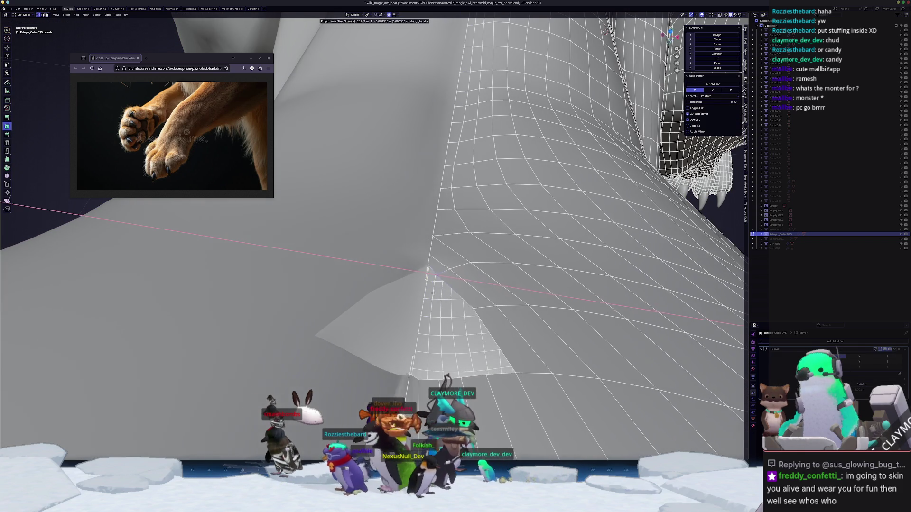
scroll(442, 290, "up", 15)
scroll(454, 292, "down", 10)
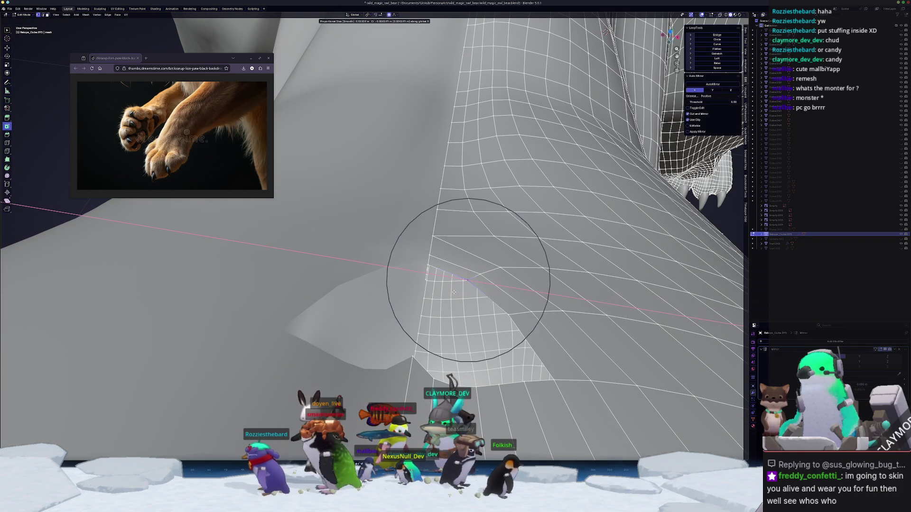
scroll(454, 293, "down", 12)
left_click(426, 274)
key("g")
key("x")
left_click(508, 315)
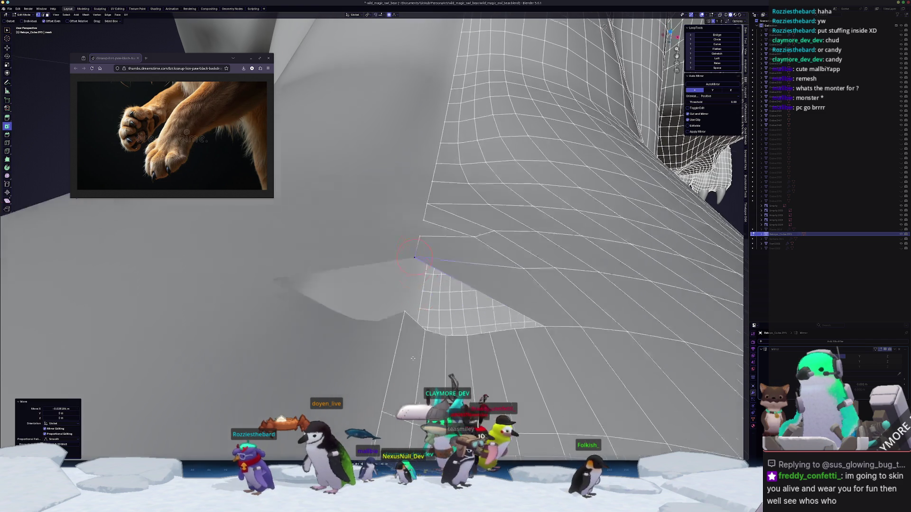
- Select the shortest vertex path from the seam vertex to the mesh corner
middle_click_drag(413, 363, 420, 327)
left_click(475, 269)
left_click(394, 267, "ctrl")
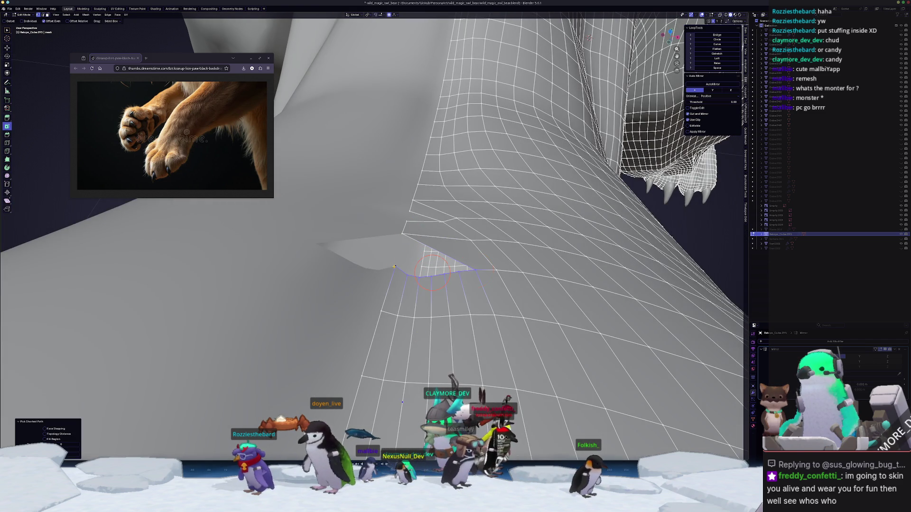
right_click(394, 267)
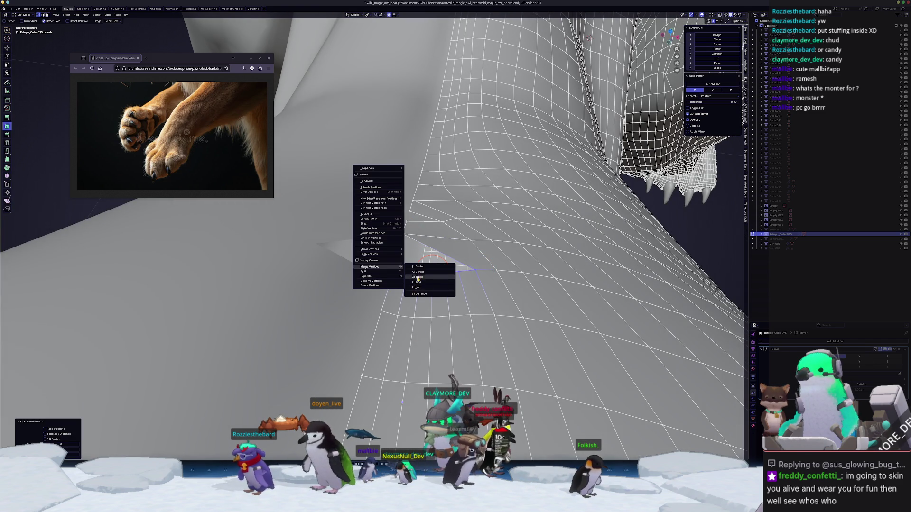
- Merge the selected seam vertices at their center and nudge the merged point
left_click(418, 269)
key("g")
left_click(431, 271)
mouse_move(431, 270)
middle_mouse_down()
mouse_move(352, 288)
mouse_move(445, 315)
middle_mouse_up()
left_click(446, 315)
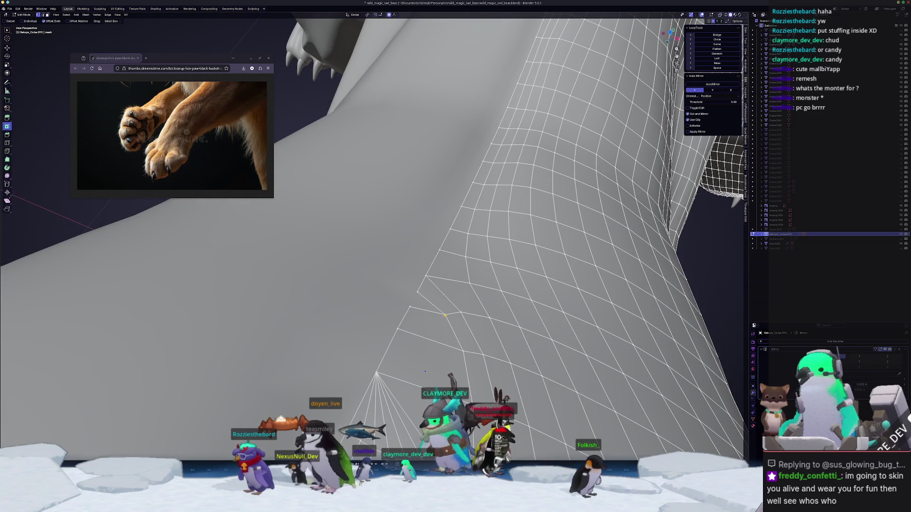
key("g")
left_click(402, 326)
key("ctrl+z")
- Slide another seam vertex along X and merge it with its neighbour
middle_click_drag(403, 326, 268, 272)
mouse_move(321, 287)
middle_mouse_down()
mouse_move(441, 270)
mouse_move(381, 275)
middle_mouse_up()
middle_click_drag(464, 297, 427, 285)
key("g")
key("x")
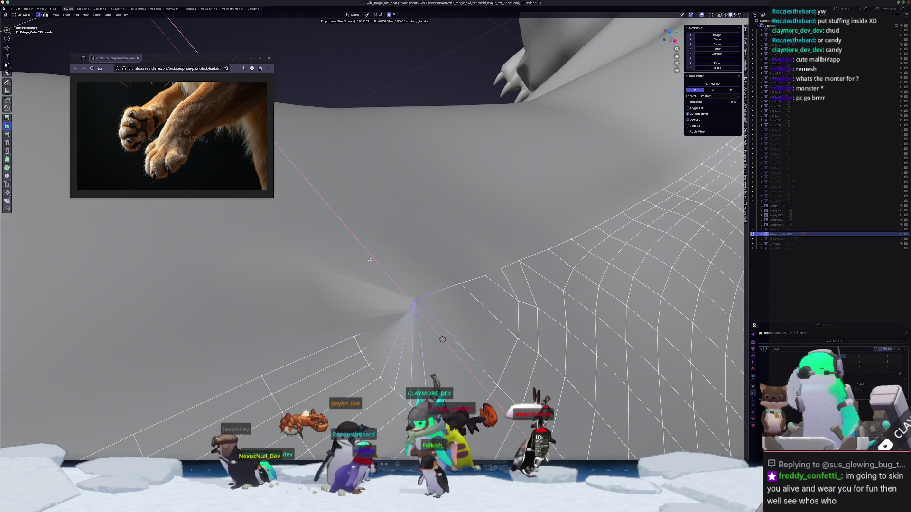
left_click(382, 265)
right_click(388, 269)
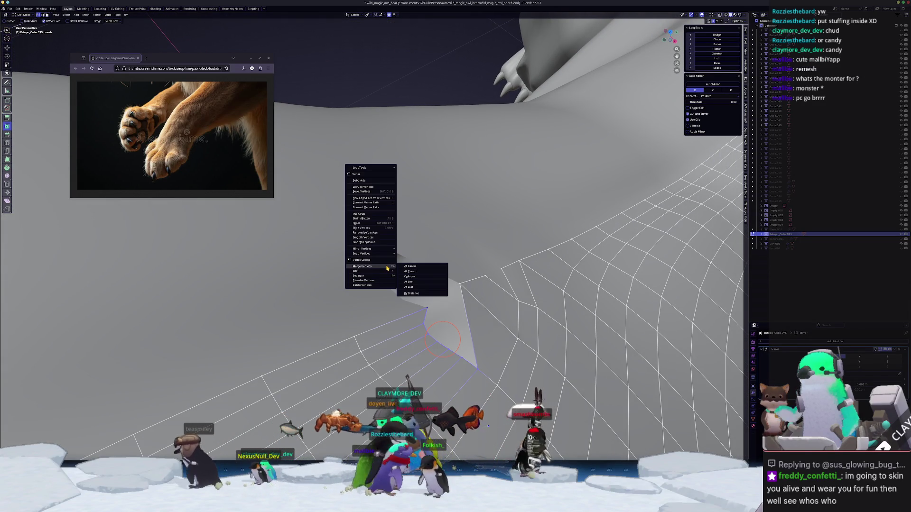
left_click(418, 291)
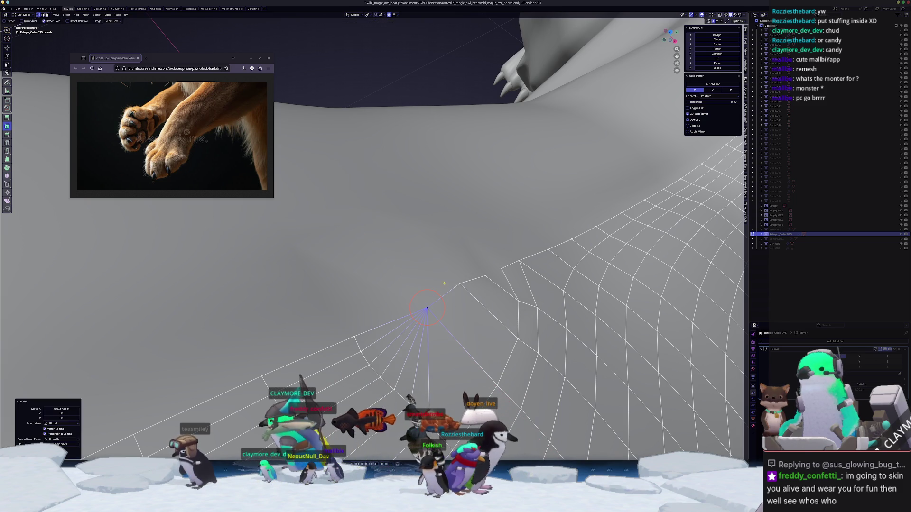
- Shift the merged vertex left along X, then leave Edit Mode for sculpting
key("g")
key("x")
left_click(495, 296)
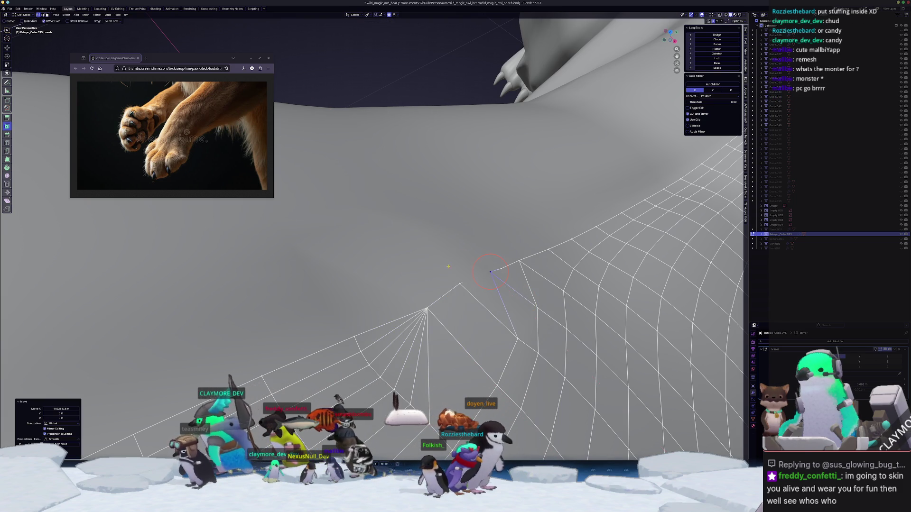
middle_click_drag(496, 296, 397, 271)
scroll(396, 271, "down", 8)
key("Tab")
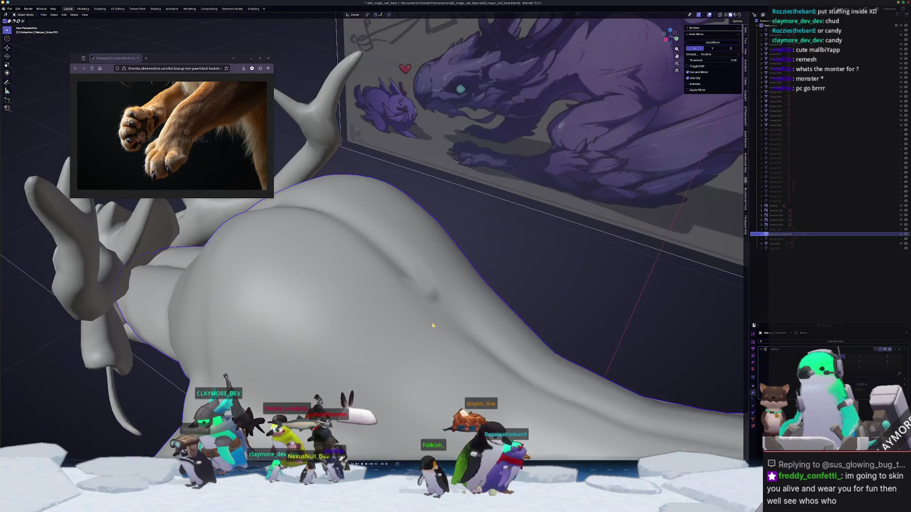
key("ctrl+Tab")
- Enter Sculpt Mode, then switch to Edit Mode to inspect the dragon's wireframe
left_click(427, 326)
scroll(427, 325, "up", 3)
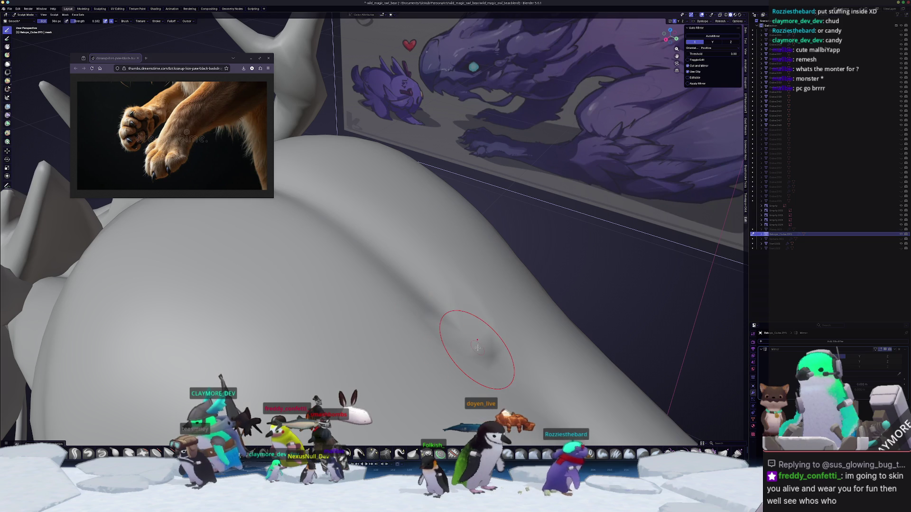
key("Tab")
mouse_move(474, 346)
middle_mouse_down()
mouse_move(397, 295)
mouse_move(401, 306)
mouse_move(386, 298)
mouse_move(403, 214)
middle_mouse_up()
scroll(397, 295, "up", 4)
scroll(397, 294, "down", 5)
- Return to Sculpt Mode and smooth the upper right area of the rump
key("ctrl+Tab")
left_click(430, 273)
left_click_drag(471, 252, 550, 348)
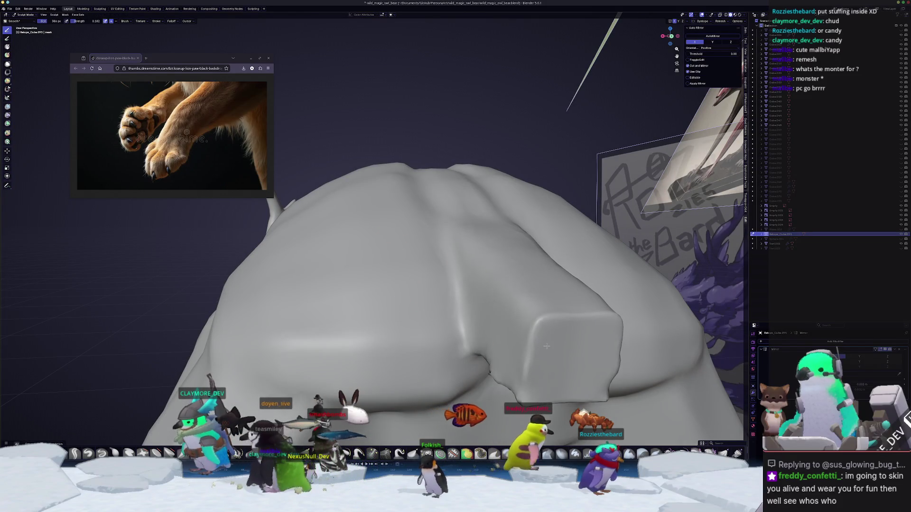
- Inflate the surface of the rump with the Inflate/Deflate brush
middle_click_drag(495, 392, 450, 232)
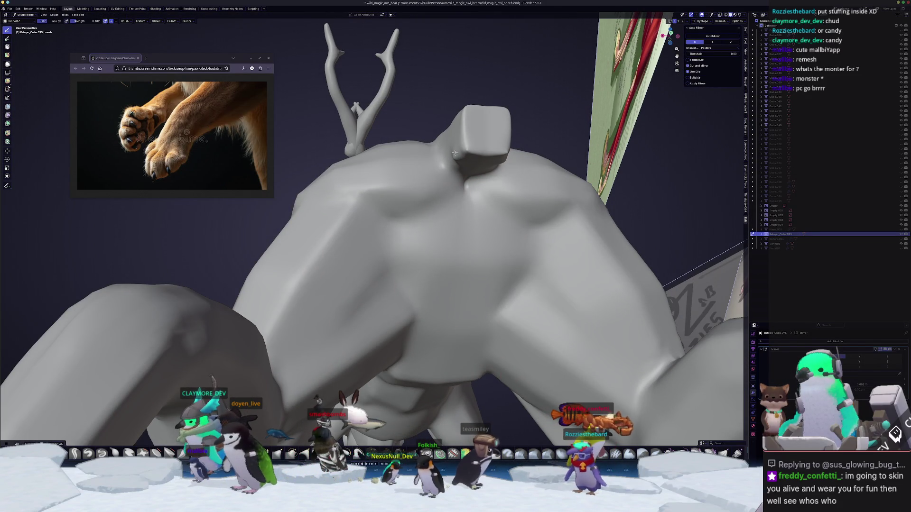
middle_click_drag(431, 164, 462, 194)
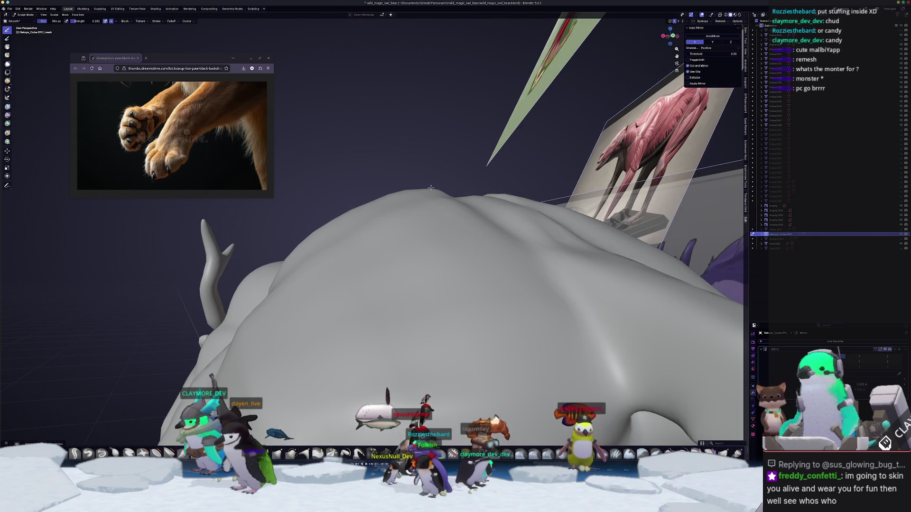
mouse_move(427, 223)
middle_mouse_down()
mouse_move(433, 260)
mouse_move(407, 345)
middle_mouse_up()
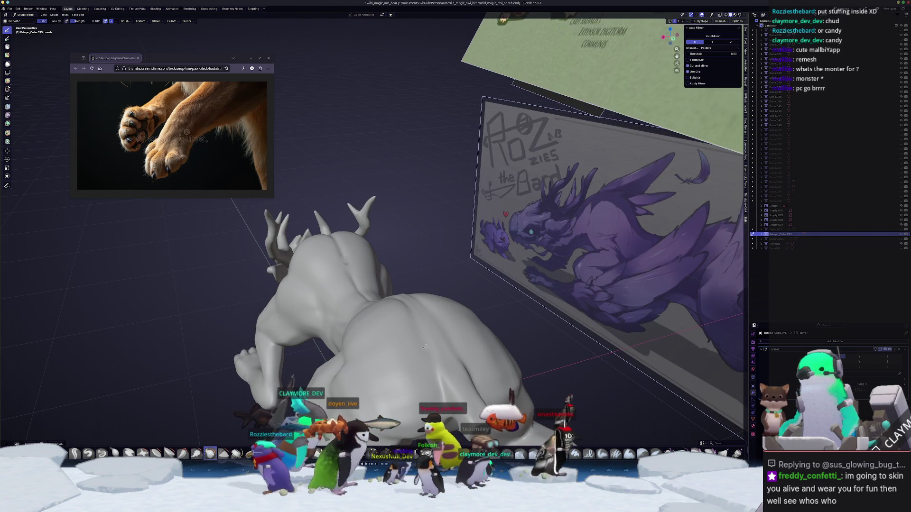
middle_click_drag(423, 345, 419, 310)
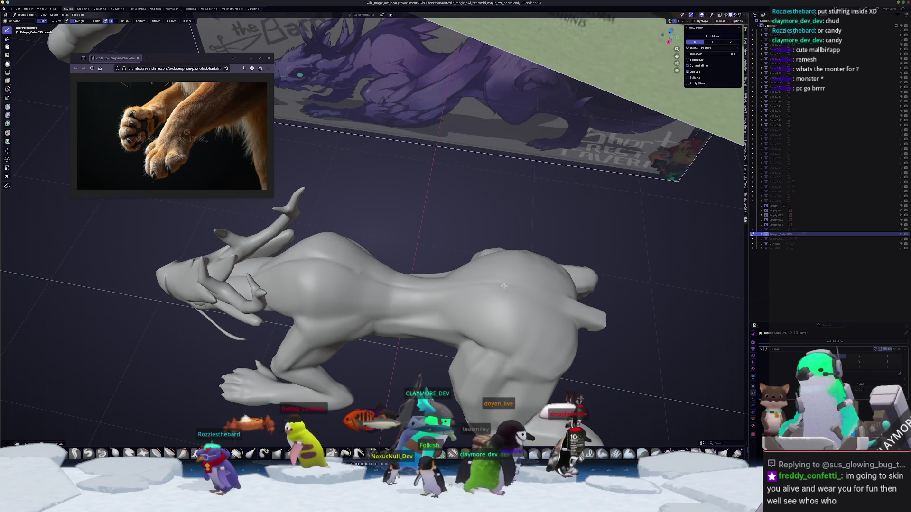
middle_click_drag(524, 393, 444, 307)
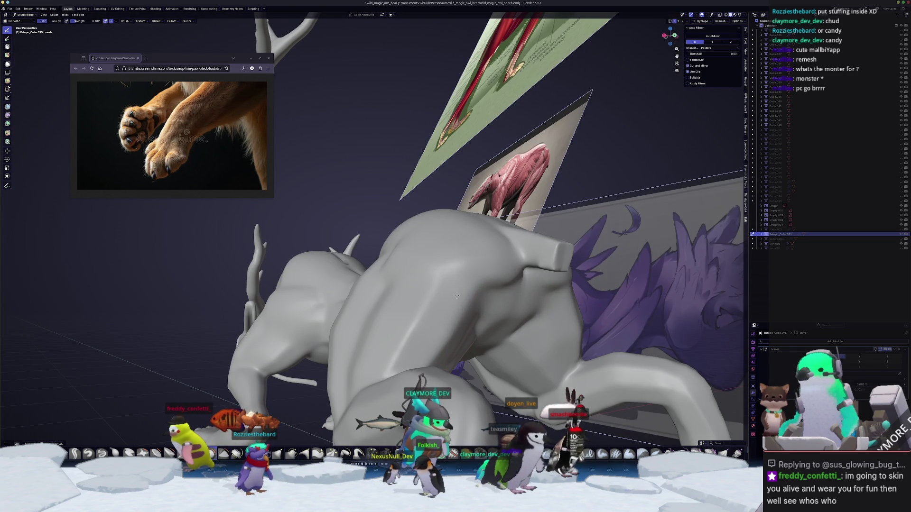
middle_click_drag(494, 284, 498, 277)
key("i")
left_click_drag(501, 275, 478, 290)
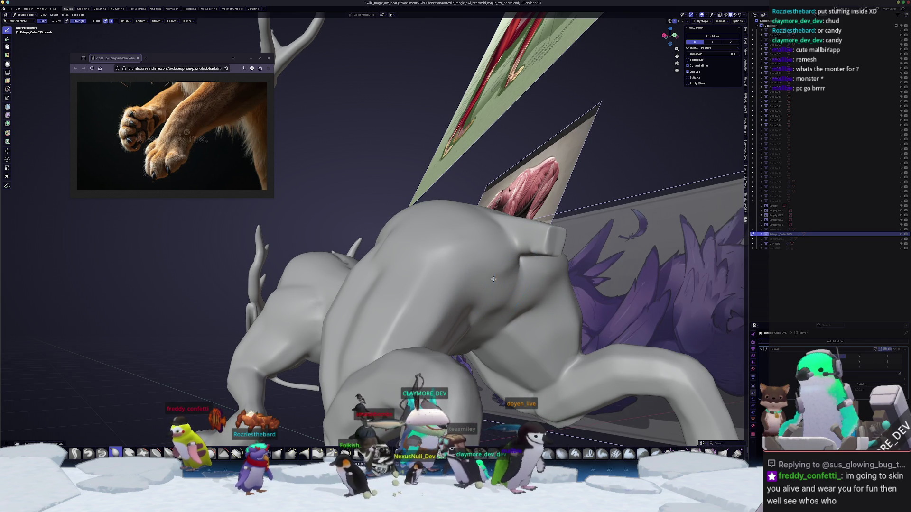
- Reshape the dragon's flank from the chest to the mid-back
mouse_move(509, 275)
middle_mouse_down()
mouse_move(430, 282)
mouse_move(425, 273)
mouse_move(446, 222)
middle_mouse_up()
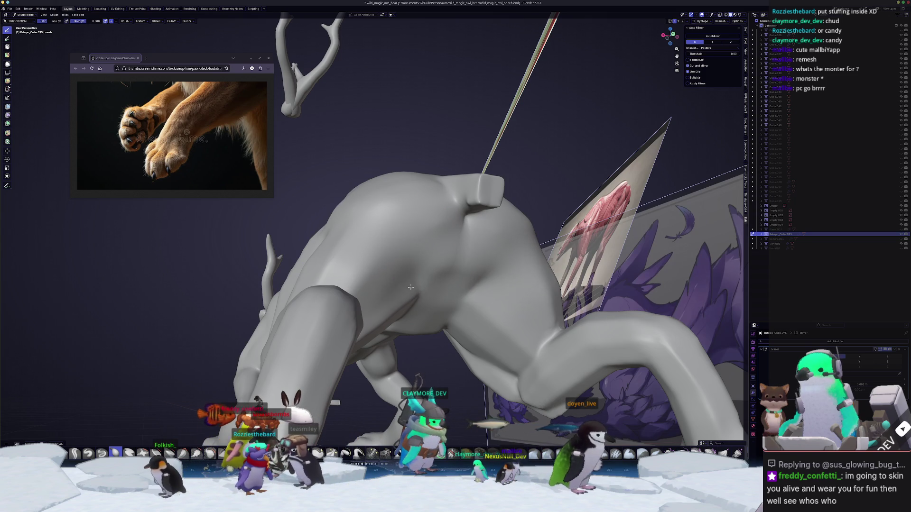
middle_click_drag(375, 308, 331, 173)
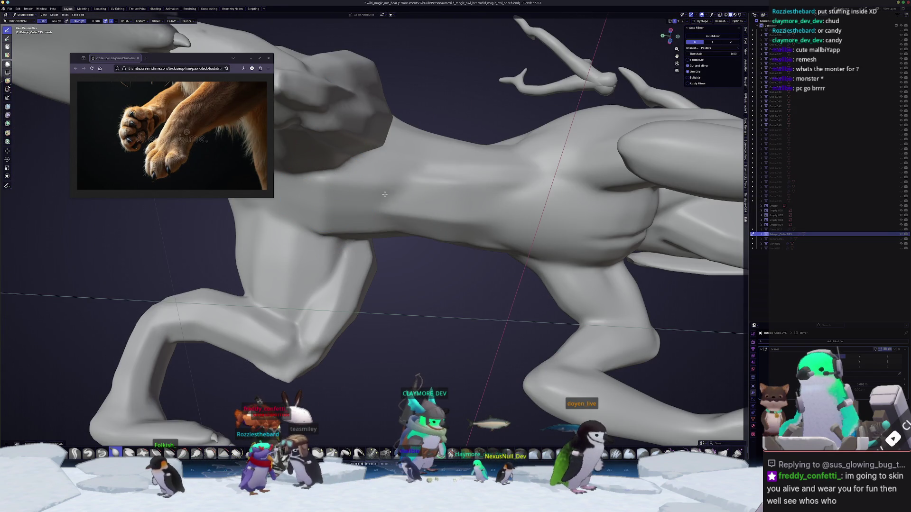
left_click_drag(395, 187, 491, 181)
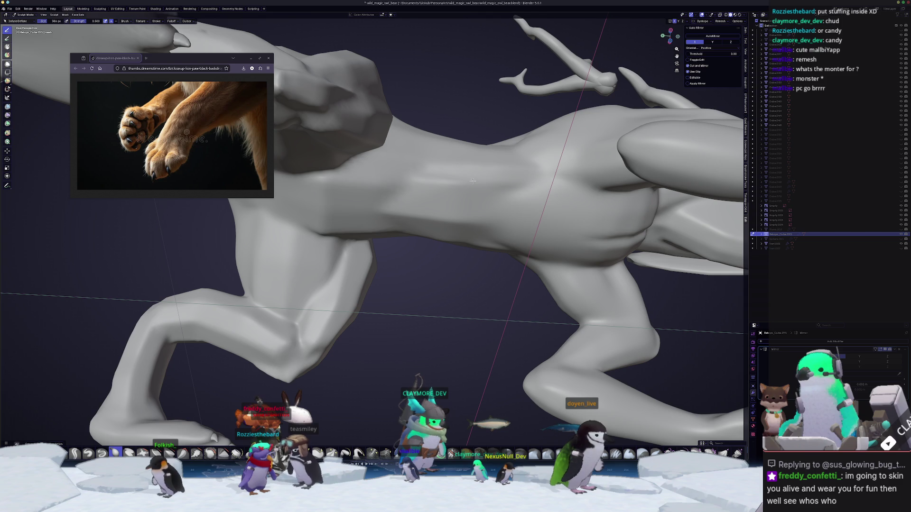
mouse_move(401, 211)
middle_mouse_down()
mouse_move(425, 253)
mouse_move(471, 282)
middle_mouse_up()
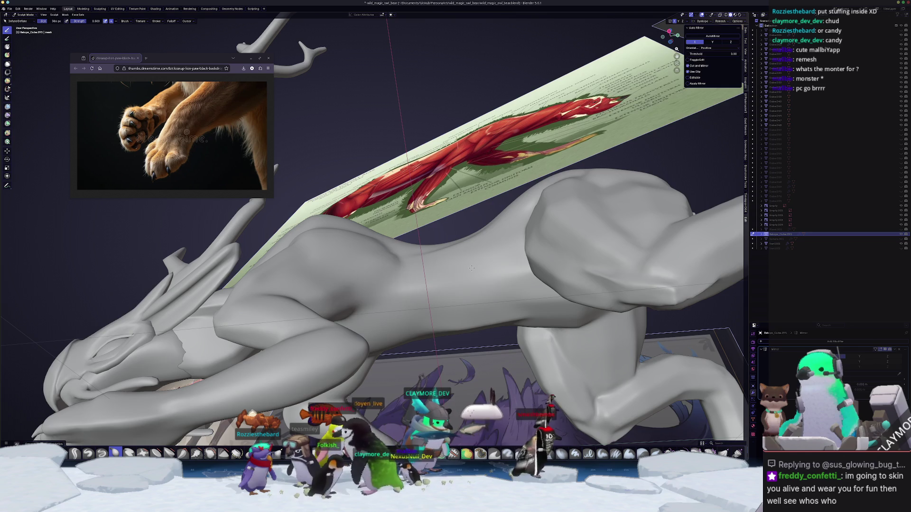
middle_click_drag(450, 275, 399, 249)
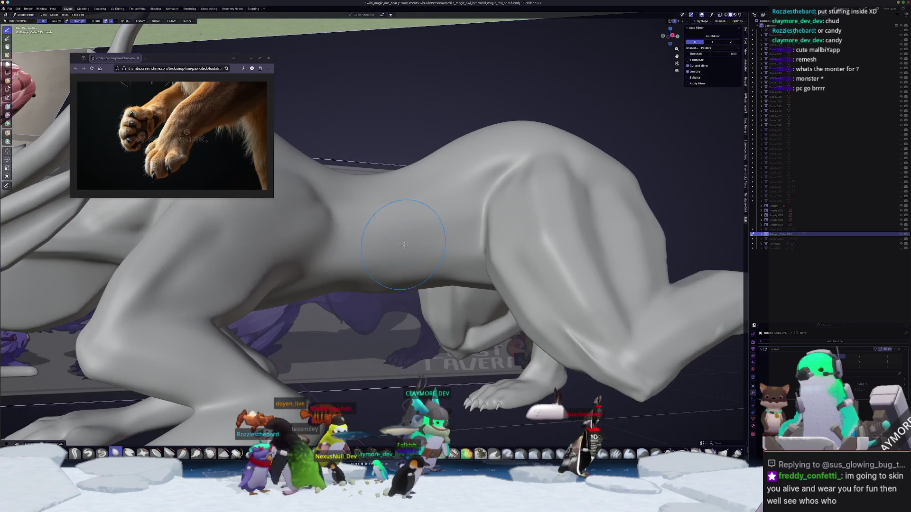
mouse_move(332, 197)
middle_mouse_down()
mouse_move(351, 220)
mouse_move(454, 259)
middle_mouse_up()
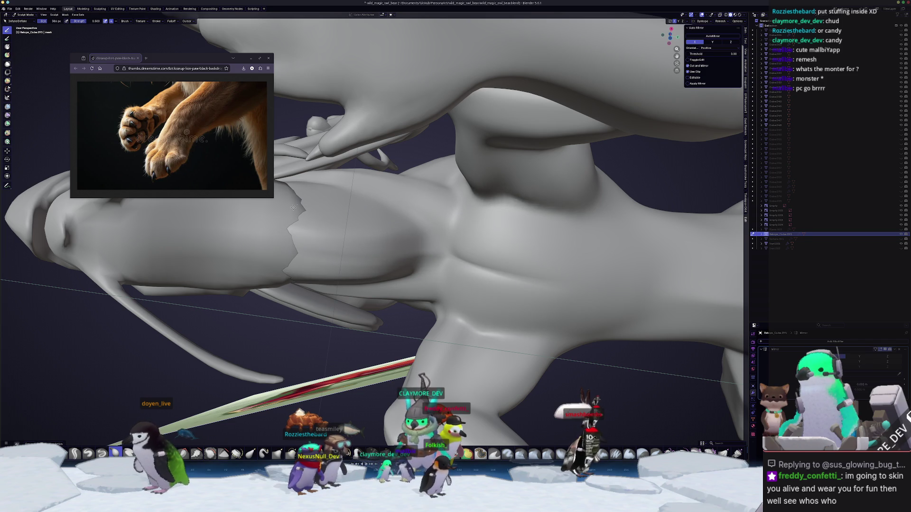
mouse_move(446, 269)
middle_mouse_down()
mouse_move(443, 322)
mouse_move(484, 191)
middle_mouse_up()
- Sharpen the crease at the dragon's hind knee
scroll(454, 232, "down", 5)
middle_click_drag(454, 232, 403, 251)
scroll(385, 260, "up", 4)
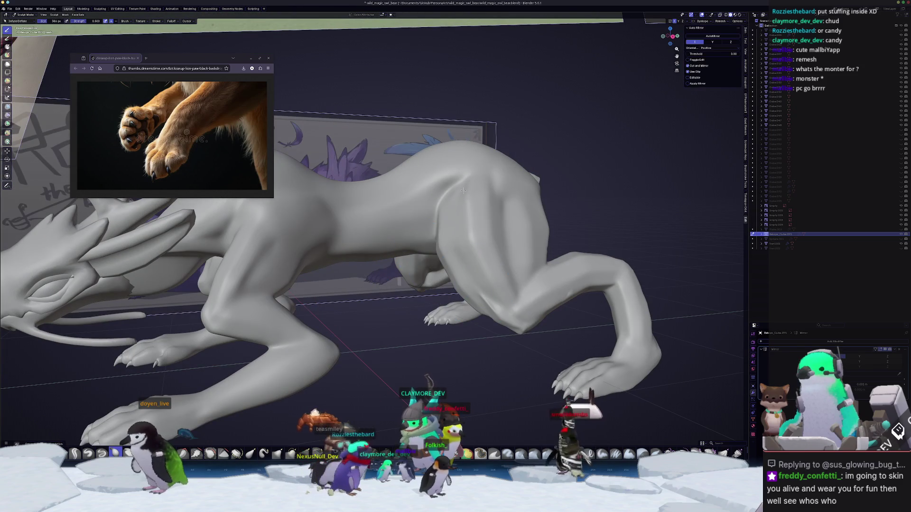
middle_click_drag(454, 222, 504, 261)
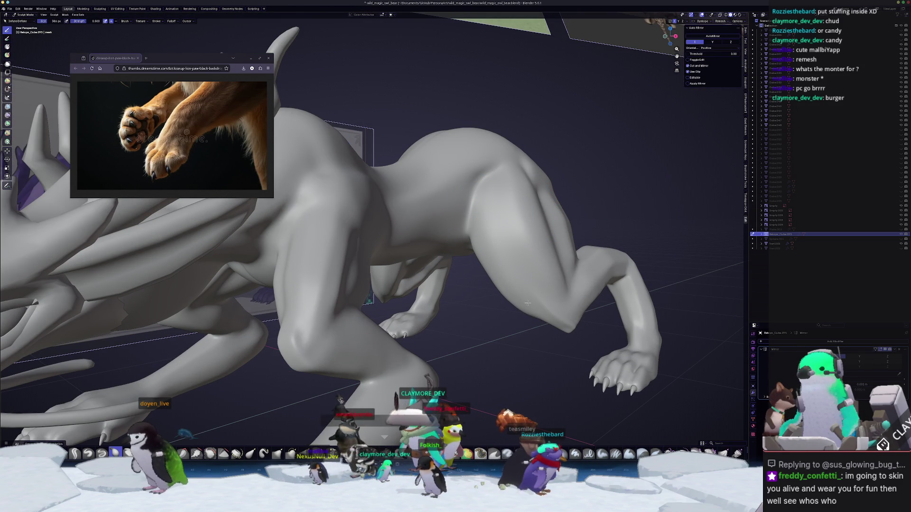
middle_click_drag(429, 161, 509, 277)
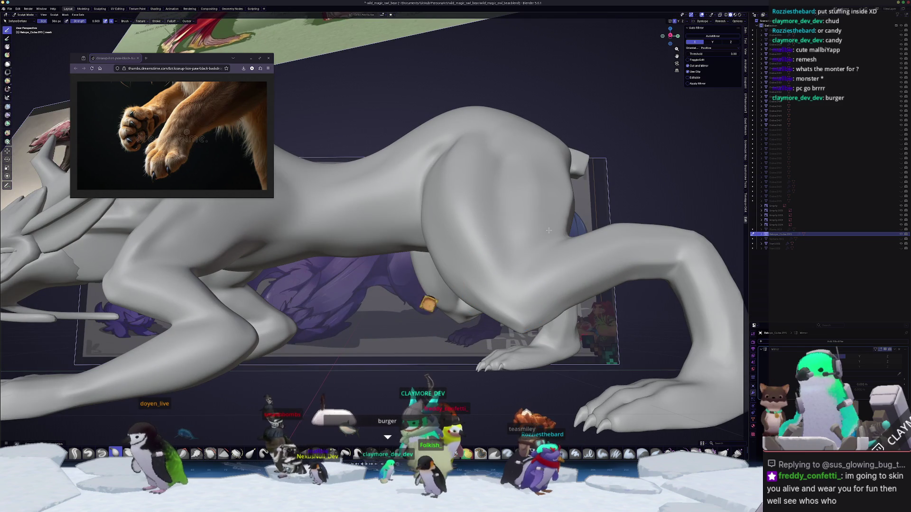
mouse_move(409, 169)
middle_mouse_down()
mouse_move(465, 261)
mouse_move(361, 207)
mouse_move(392, 308)
middle_mouse_up()
scroll(465, 260, "up", 3)
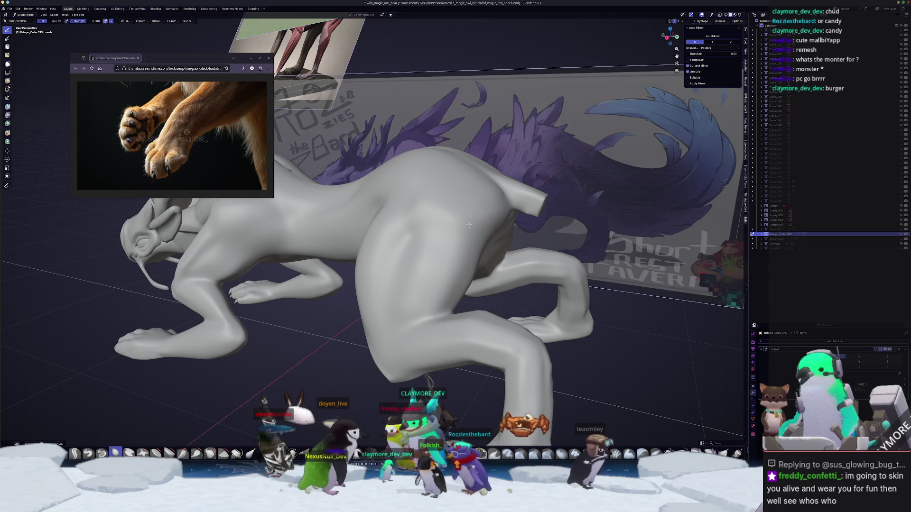
scroll(442, 276, "up", 6)
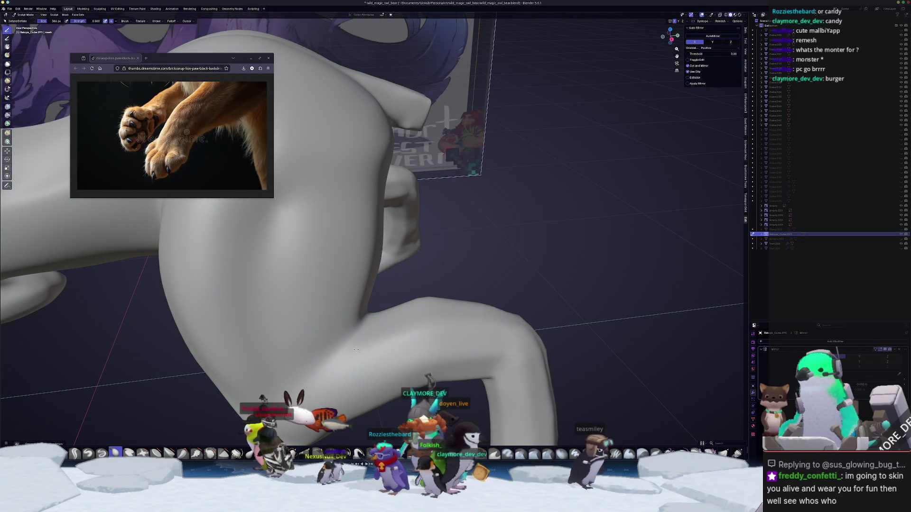
mouse_move(364, 386)
middle_mouse_down()
mouse_move(373, 334)
mouse_move(398, 313)
middle_mouse_up()
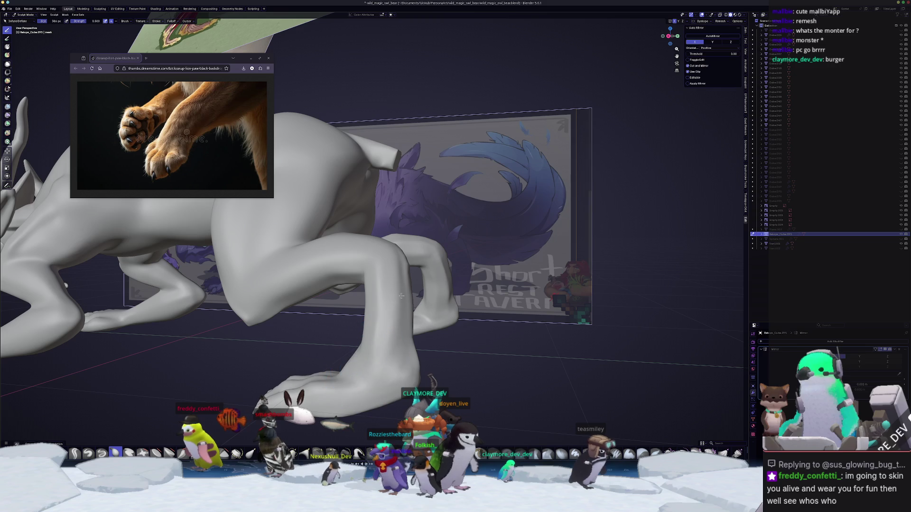
mouse_move(380, 272)
middle_mouse_down()
mouse_move(433, 294)
mouse_move(377, 297)
middle_mouse_up()
mouse_move(377, 298)
left_mouse_down()
mouse_move(380, 280)
mouse_move(397, 304)
left_mouse_up()
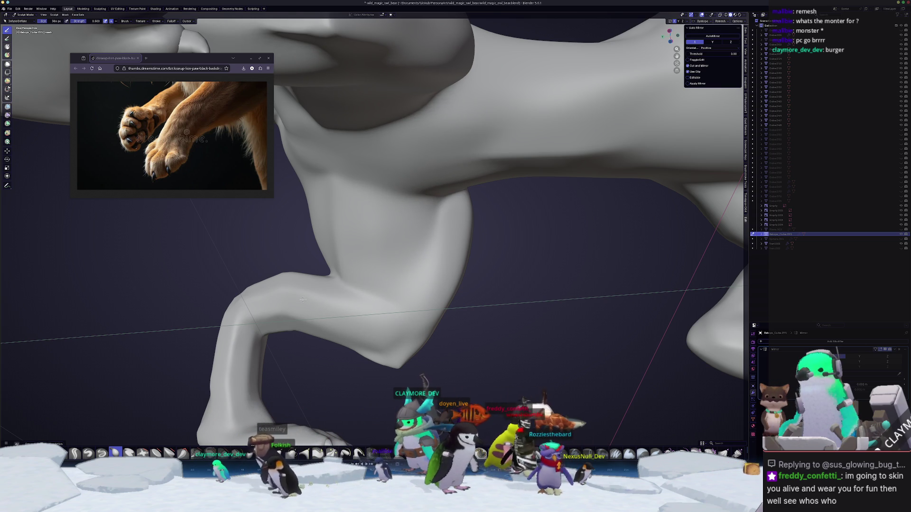
- Review the legs and paws from below and switch to the Smooth brush
middle_click_drag(245, 321, 315, 312)
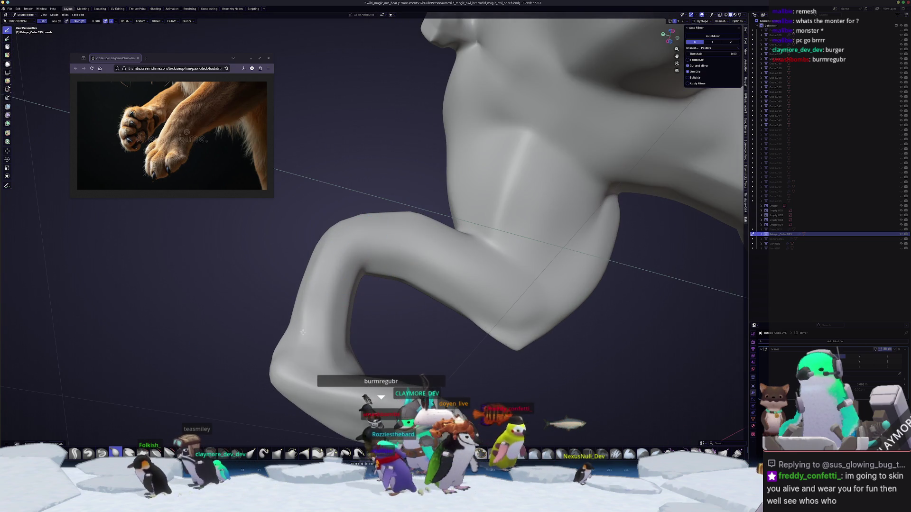
mouse_move(330, 374)
middle_mouse_down()
mouse_move(326, 349)
mouse_move(360, 343)
middle_mouse_up()
mouse_move(381, 261)
middle_mouse_down()
mouse_move(351, 287)
mouse_move(365, 255)
mouse_move(391, 298)
middle_mouse_up()
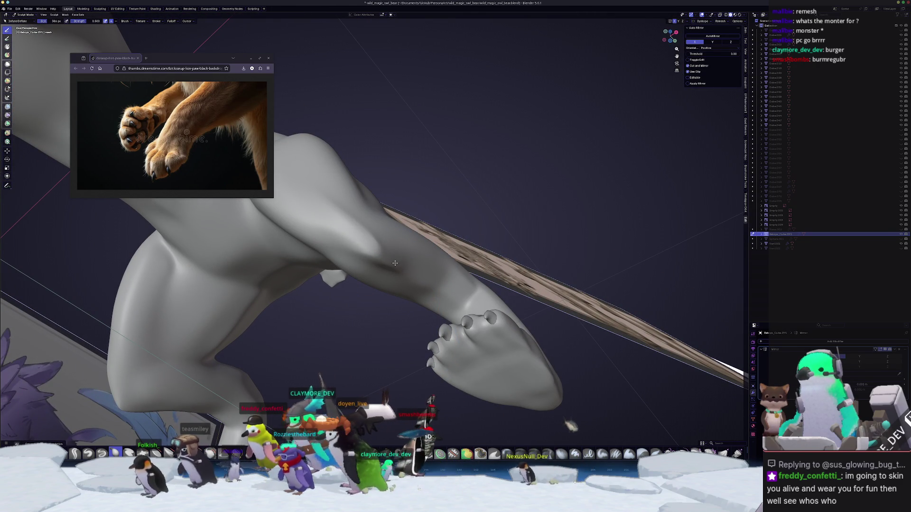
middle_click_drag(413, 282, 423, 226)
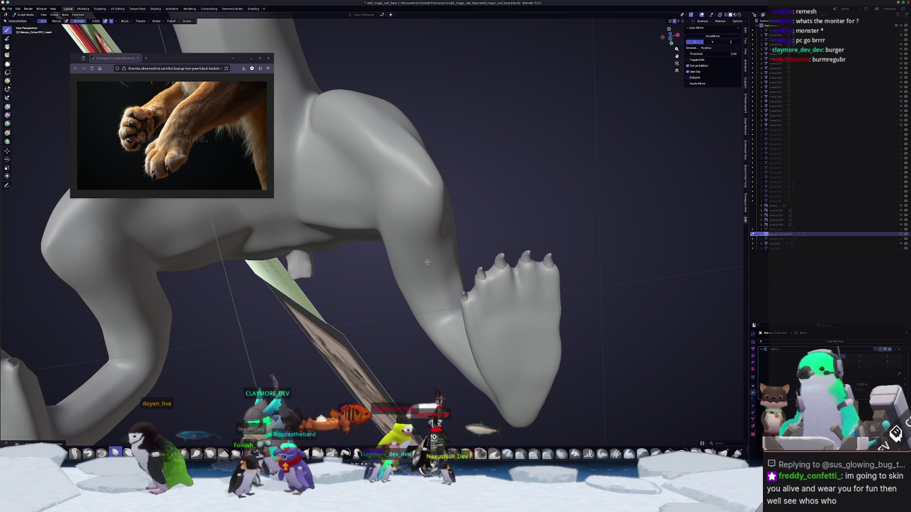
middle_click_drag(429, 239, 368, 350)
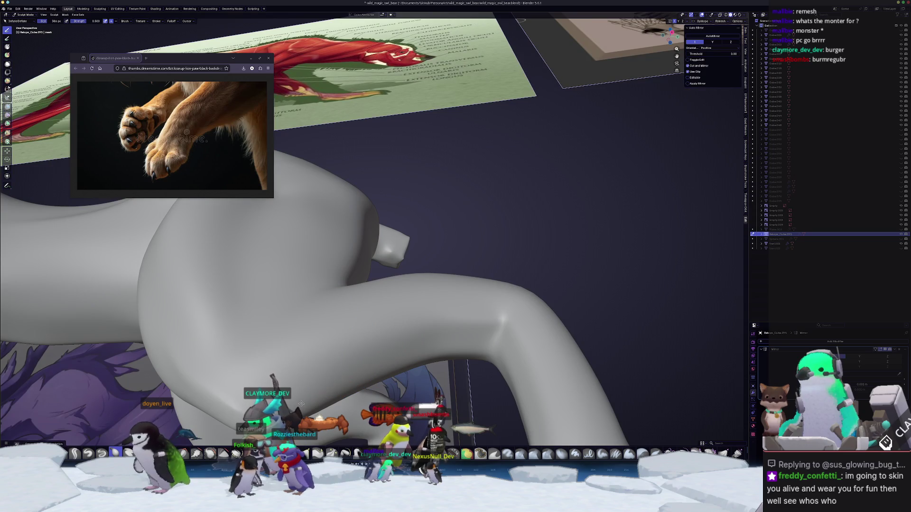
middle_click_drag(246, 405, 286, 387)
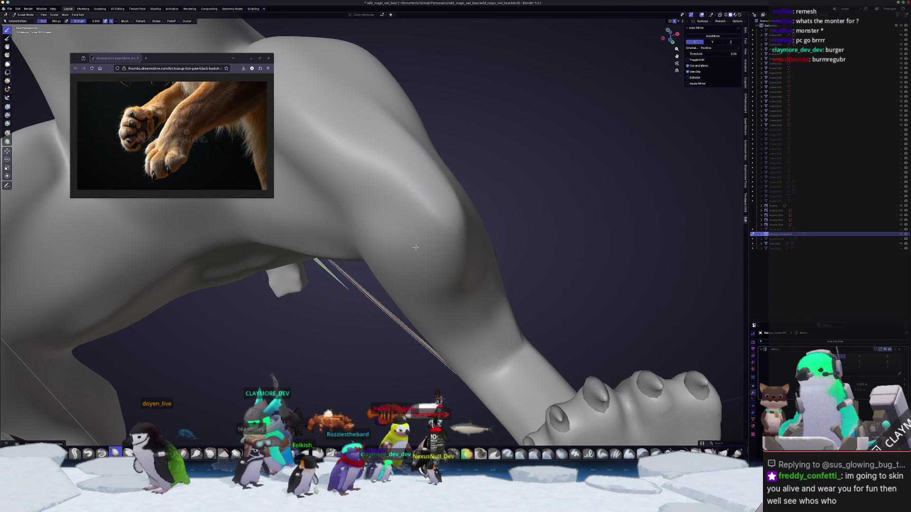
mouse_move(354, 294)
middle_mouse_down()
mouse_move(390, 337)
mouse_move(410, 313)
middle_mouse_up()
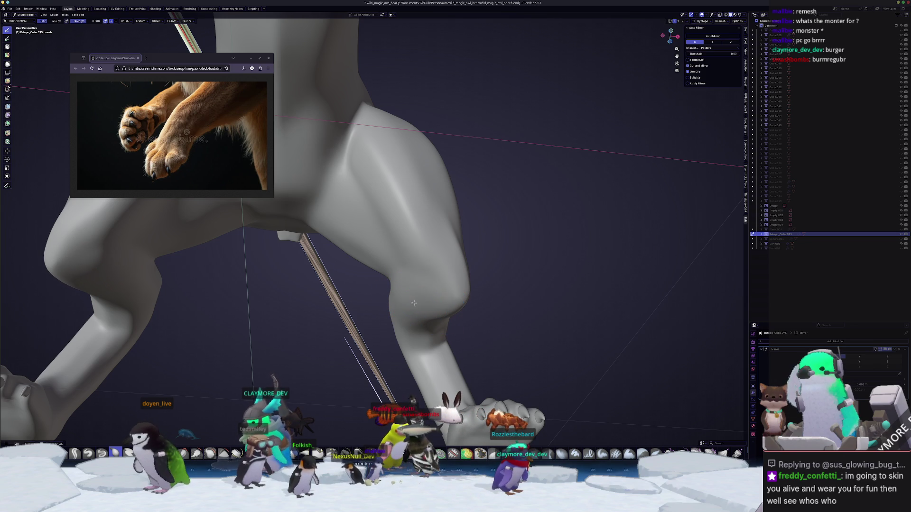
mouse_move(438, 324)
middle_mouse_down()
mouse_move(350, 327)
mouse_move(285, 237)
middle_mouse_up()
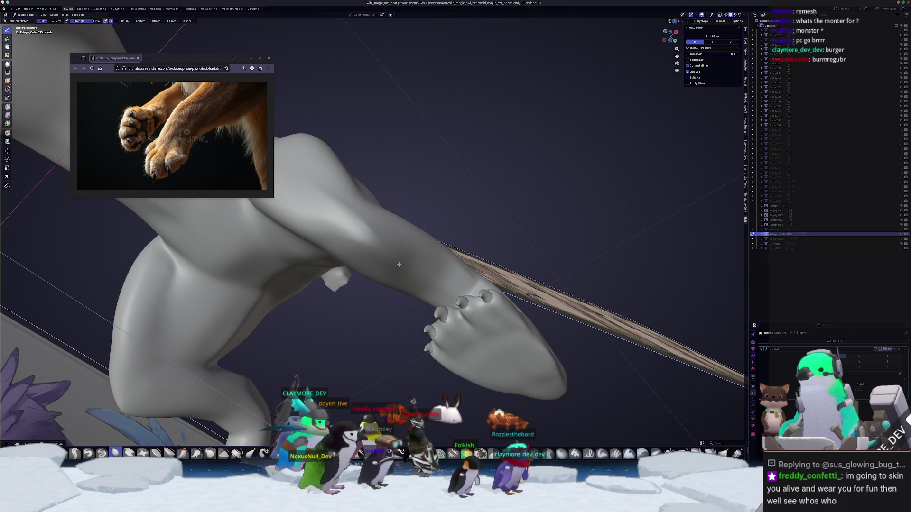
left_click(115, 453)
left_click(210, 453)
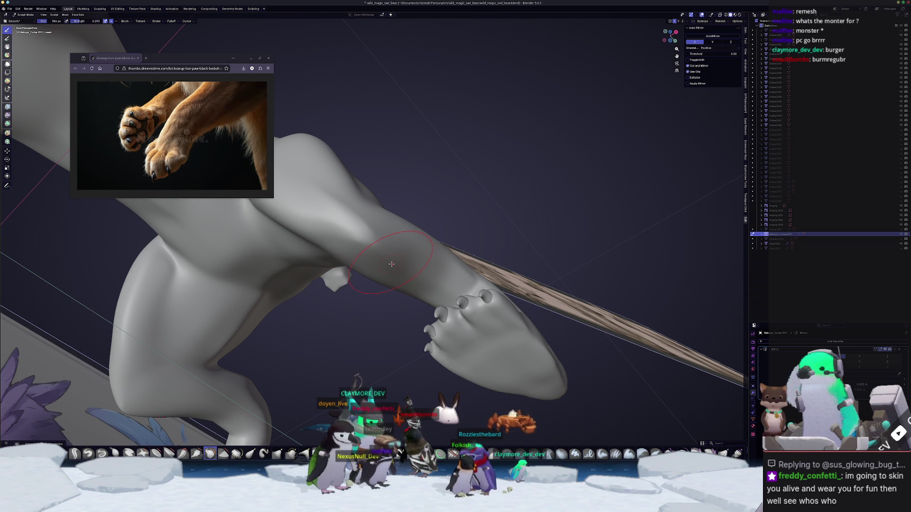
- Look over the whole figure and leave Sculpt Mode for Object Mode
middle_click_drag(330, 262, 436, 258)
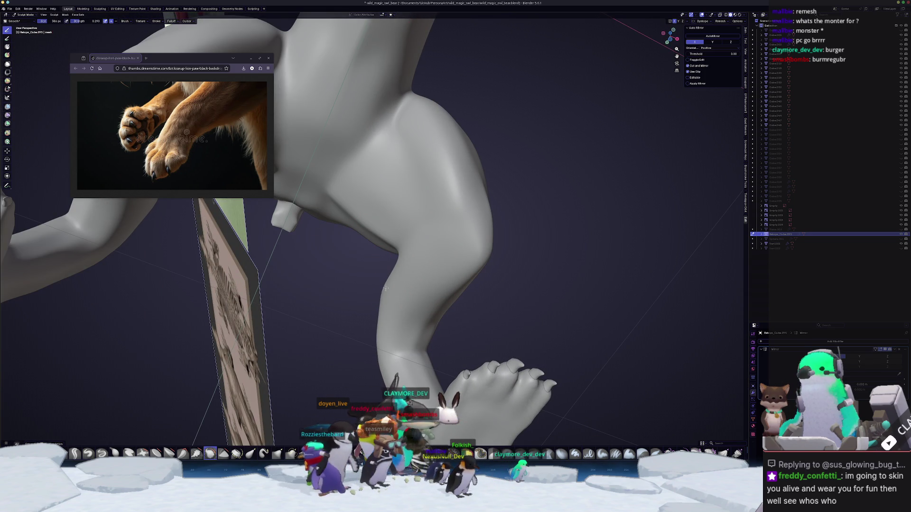
middle_click_drag(369, 335, 431, 295)
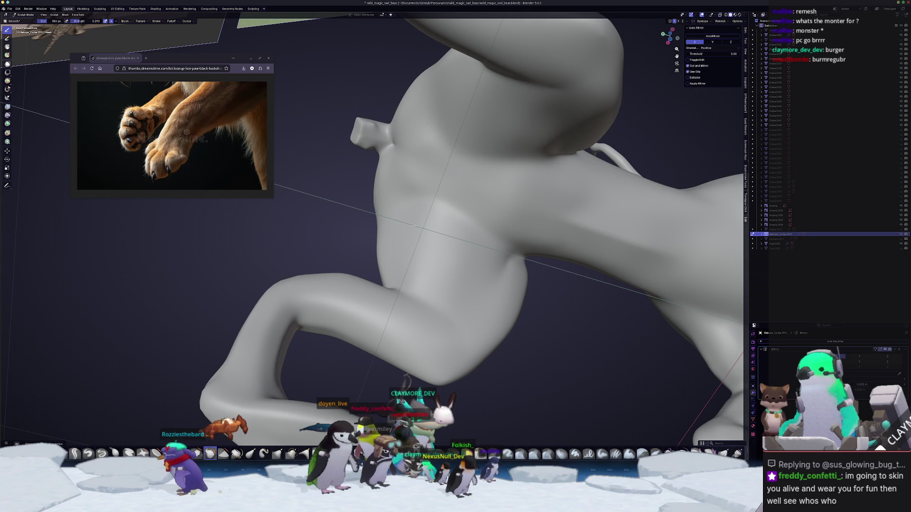
mouse_move(426, 232)
middle_mouse_down()
mouse_move(421, 263)
mouse_move(427, 247)
mouse_move(417, 234)
middle_mouse_up()
scroll(421, 263, "down", 5)
scroll(456, 186, "up", 5)
middle_click_drag(456, 187, 362, 250, "shift")
scroll(362, 249, "up", 8)
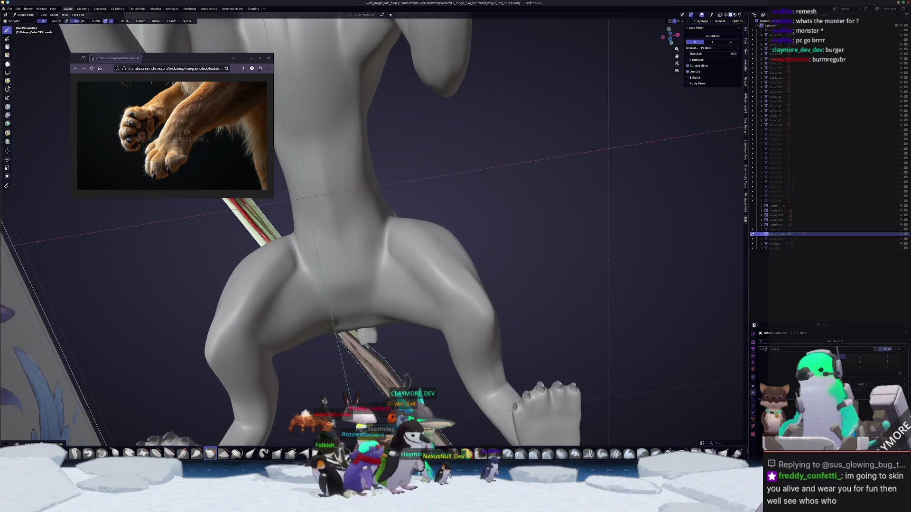
scroll(357, 240, "down", 5)
mouse_move(357, 240)
middle_mouse_down()
mouse_move(359, 227)
mouse_move(327, 317)
mouse_move(482, 231)
middle_mouse_up()
key("Tab")
key("Tab")
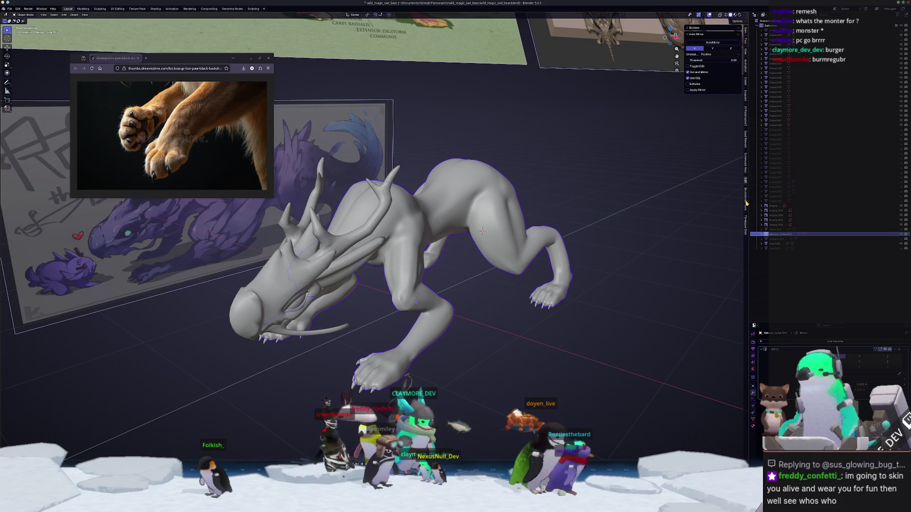
- Open the Quad Remesher settings, check the retopology mesh, and edit the Quad Count value
left_click(746, 140)
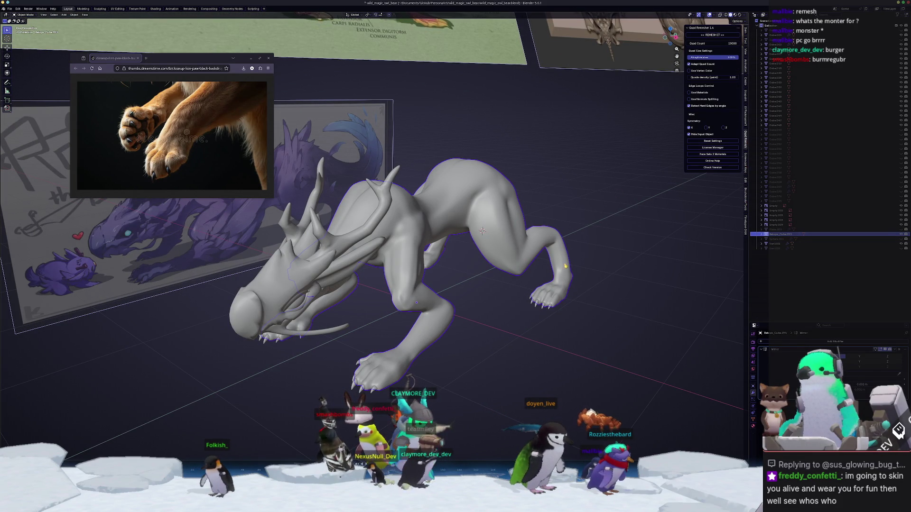
key("Tab")
mouse_move(457, 352)
middle_mouse_down()
mouse_move(417, 357)
mouse_move(504, 340)
middle_mouse_up()
key("Tab")
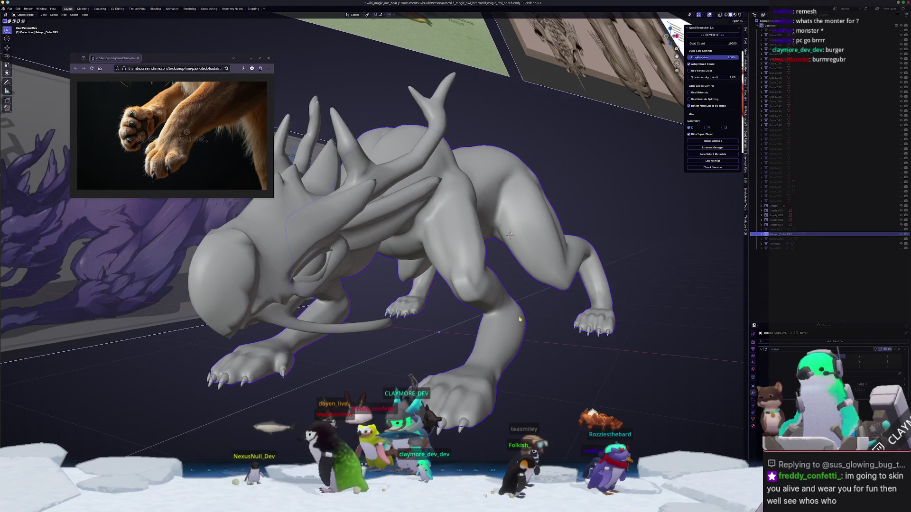
left_click(712, 43)
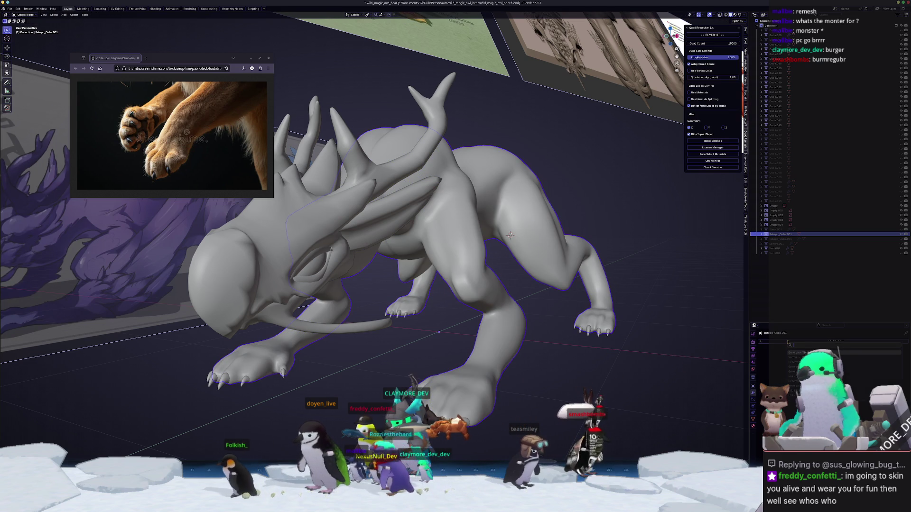
- Add a Shrinkwrap modifier to the retopology mesh
left_click(788, 342)
type("shrink")
key("Return")
- Select Retopo_Cube.005 in the Outliner and centre the view on it
left_click(842, 229)
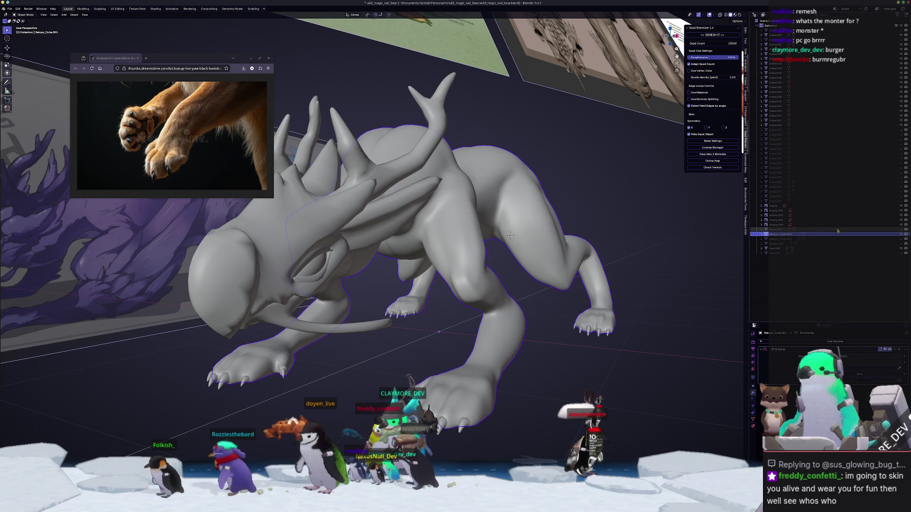
left_click(847, 240)
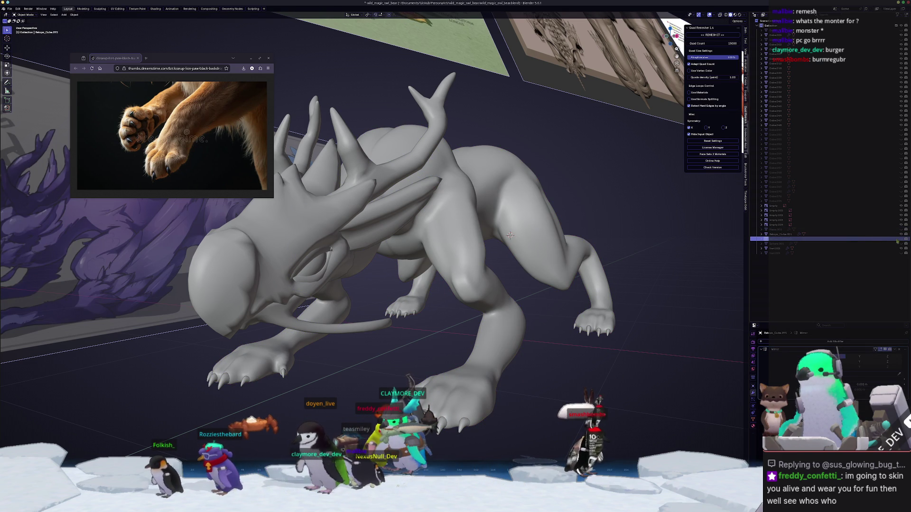
key("KP_Decimal")
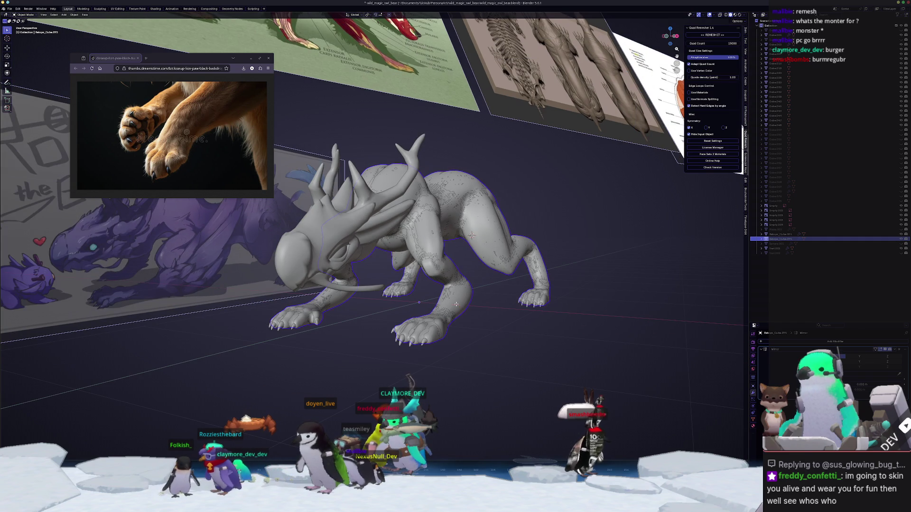
- Move Retopo_Cube.005 along the global X axis
key("g")
key("x")
left_click(658, 336)
mouse_move(658, 336)
middle_mouse_down()
mouse_move(638, 365)
mouse_move(575, 334)
mouse_move(576, 372)
mouse_move(574, 351)
middle_mouse_up()
- Hide the upper creature mesh in Edit Mode and select Retopo_Cube.001
key("Tab")
key("Tab")
key("h")
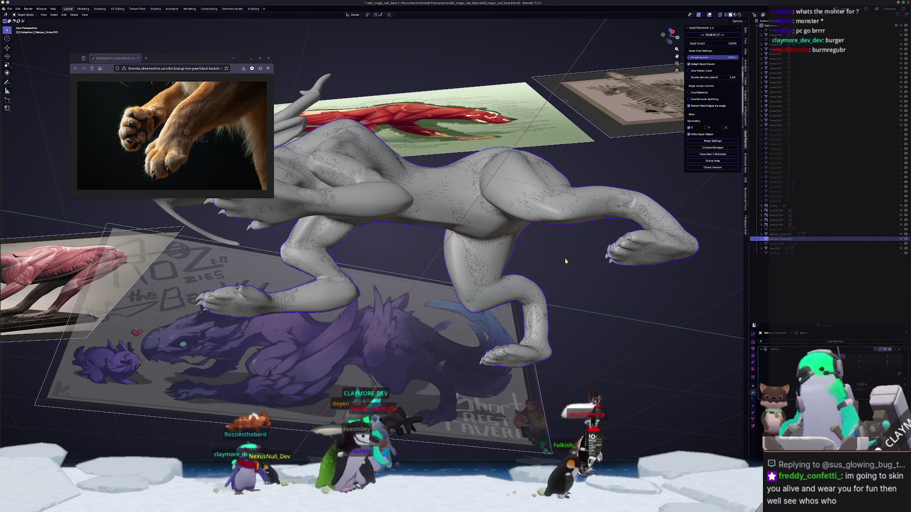
left_click(482, 286)
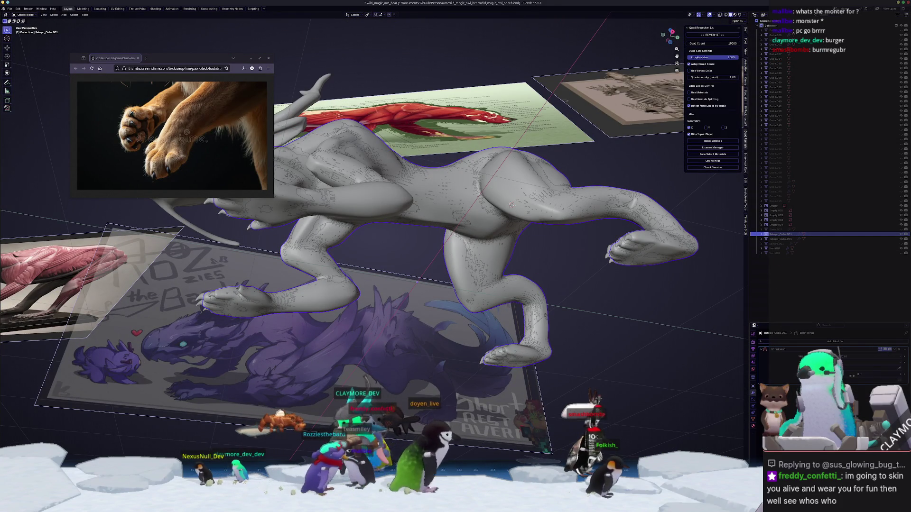
left_click(780, 235)
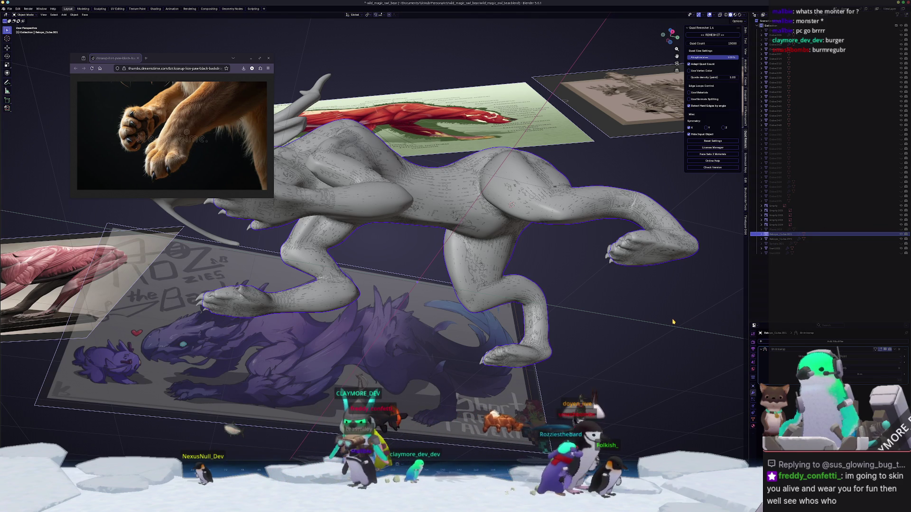
- Hide Retopo_Cube.005 and enter Sculpt Mode on the dragon's front paws
middle_click_drag(677, 307, 687, 337)
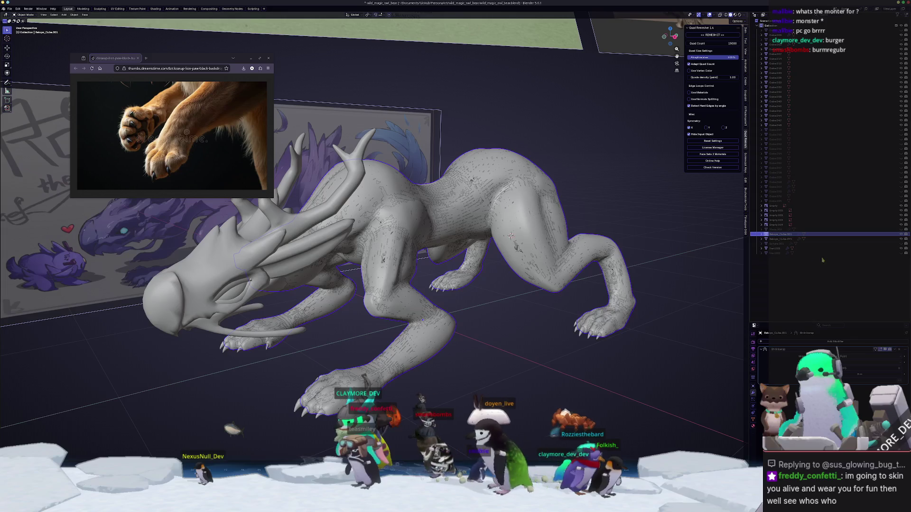
left_click(901, 240)
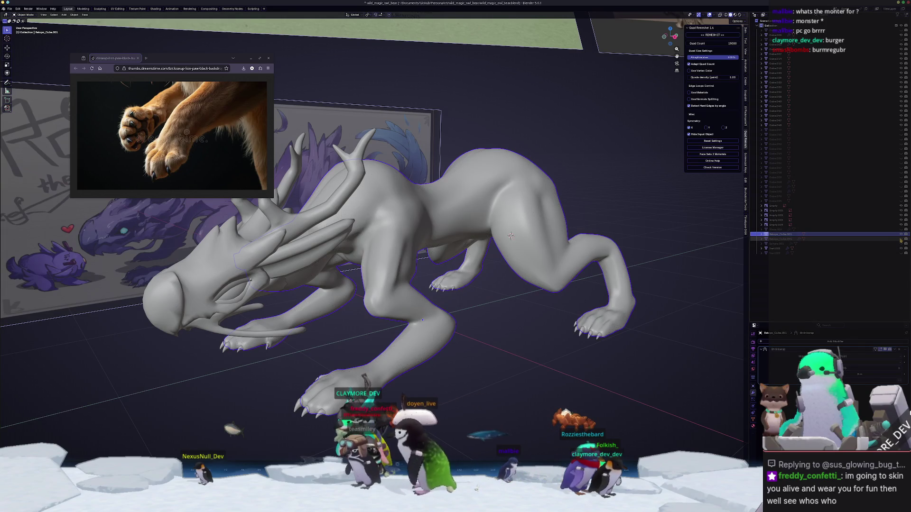
middle_click_drag(556, 254, 563, 282)
scroll(570, 323, "up", 6)
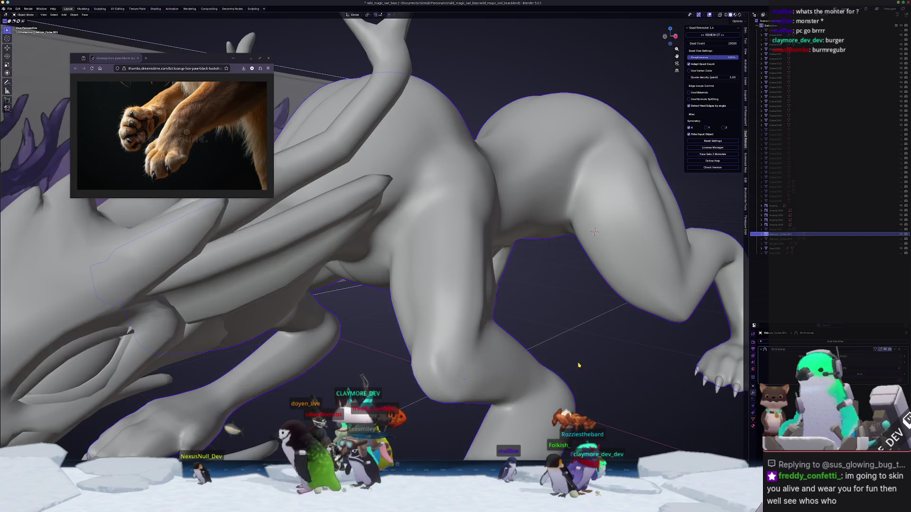
middle_click_drag(579, 366, 712, 361)
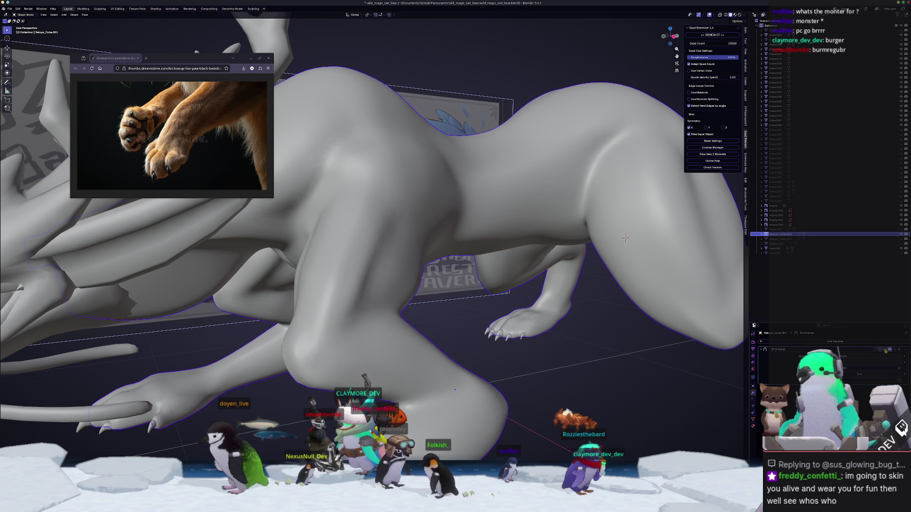
scroll(626, 238, "down", 4)
mouse_move(625, 237)
middle_mouse_down()
mouse_move(604, 325)
mouse_move(561, 340)
mouse_move(571, 356)
middle_mouse_up()
scroll(557, 334, "up", 4)
key("ctrl+Tab")
scroll(479, 380, "up", 2)
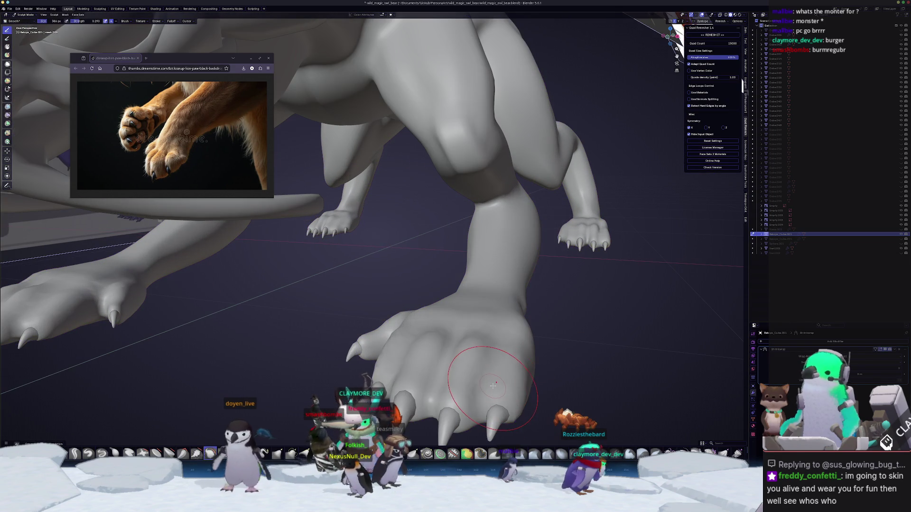
- Select the Clay Strips brush and re-enter Sculpt Mode close on the front paw
key("c")
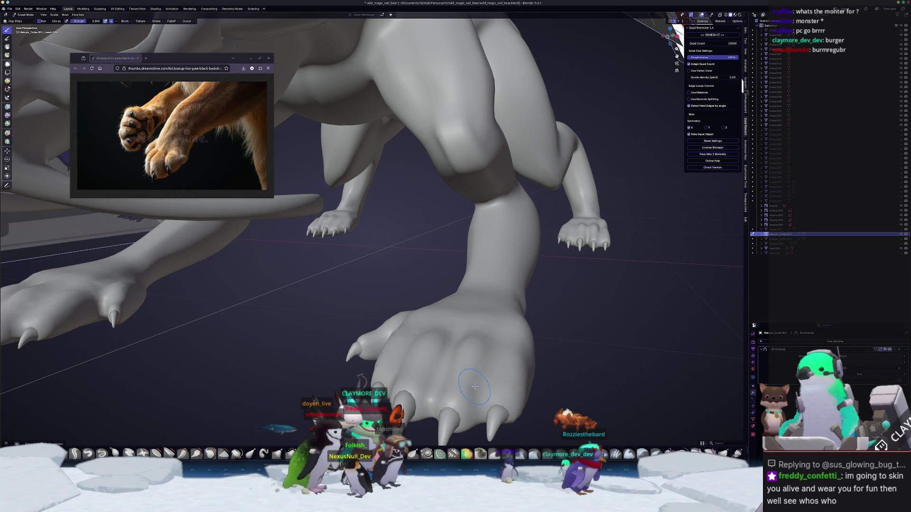
mouse_move(493, 395)
middle_mouse_down()
mouse_move(543, 365)
mouse_move(492, 280)
middle_mouse_up()
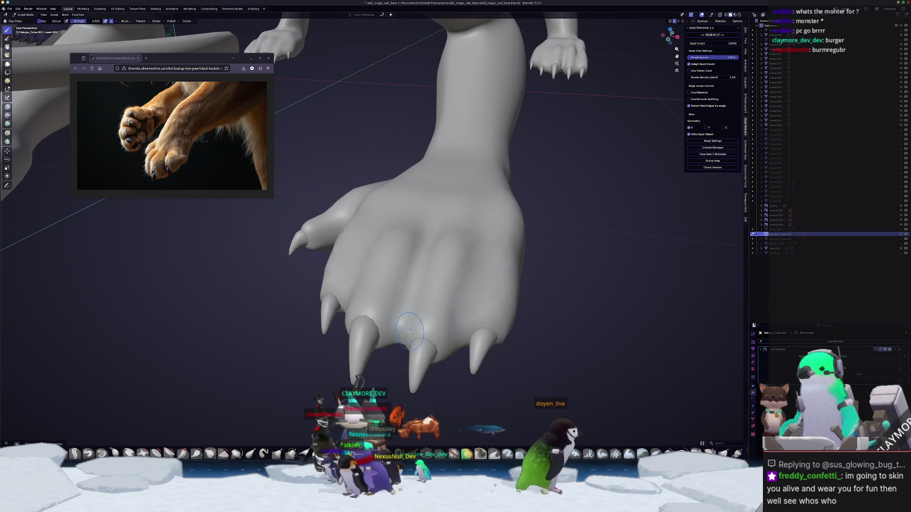
mouse_move(407, 281)
middle_mouse_down()
mouse_move(428, 264)
mouse_move(412, 282)
mouse_move(474, 304)
middle_mouse_up()
key("ctrl+Tab")
key("ctrl+Tab")
left_click(473, 340)
middle_click_drag(473, 340, 446, 380)
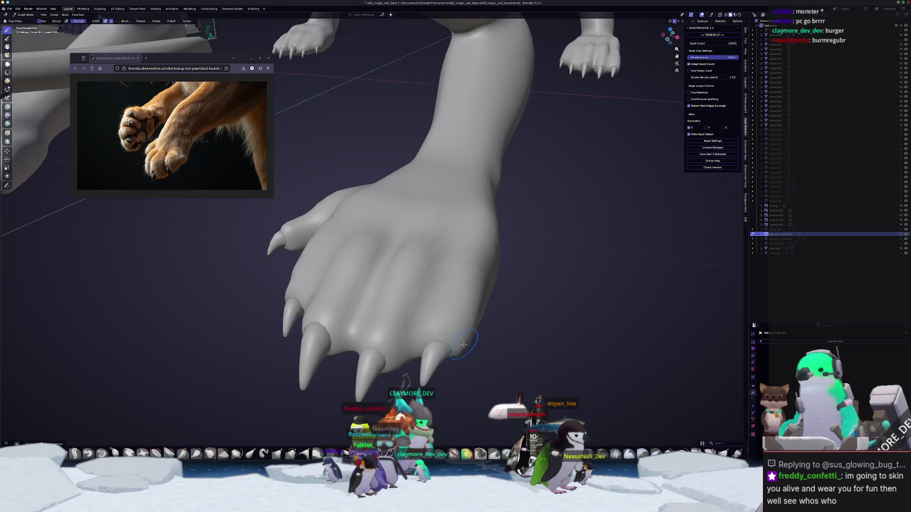
scroll(439, 391, "up", 3)
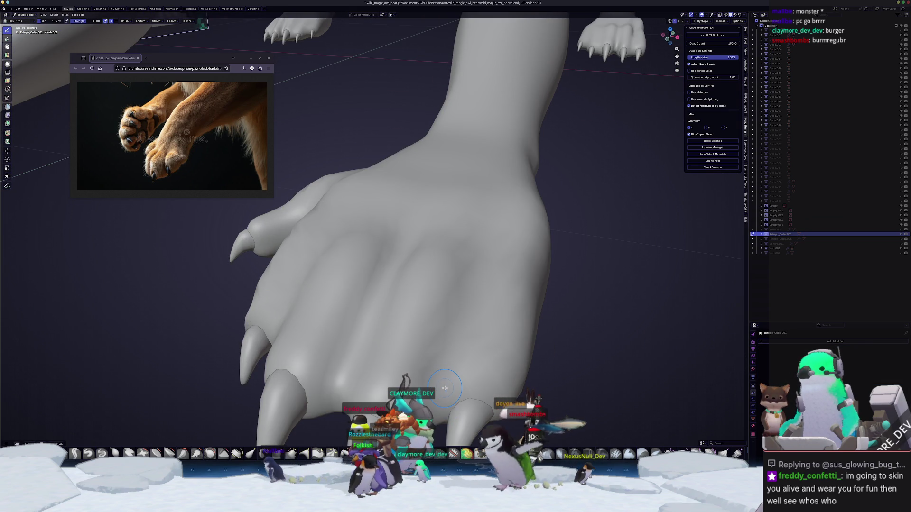
- Set the brush size to 248 px, then shrink it to 122 px
key("f")
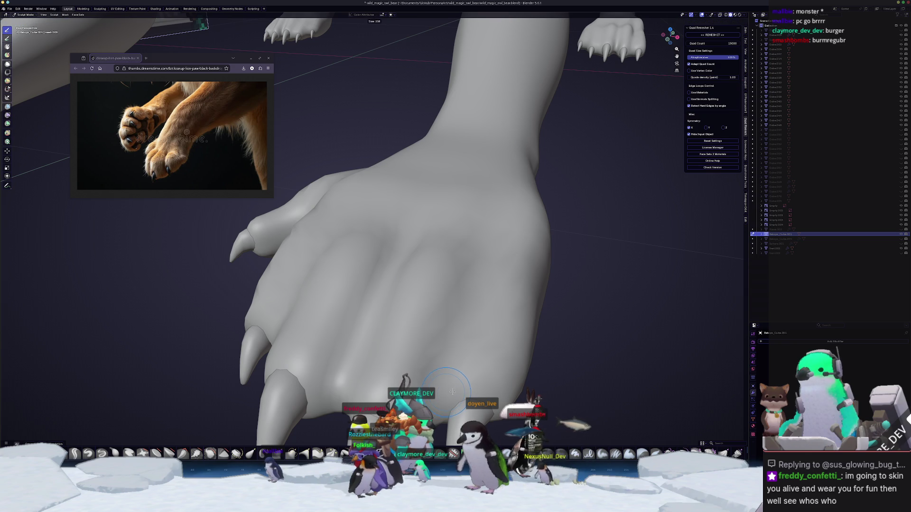
left_click(456, 392)
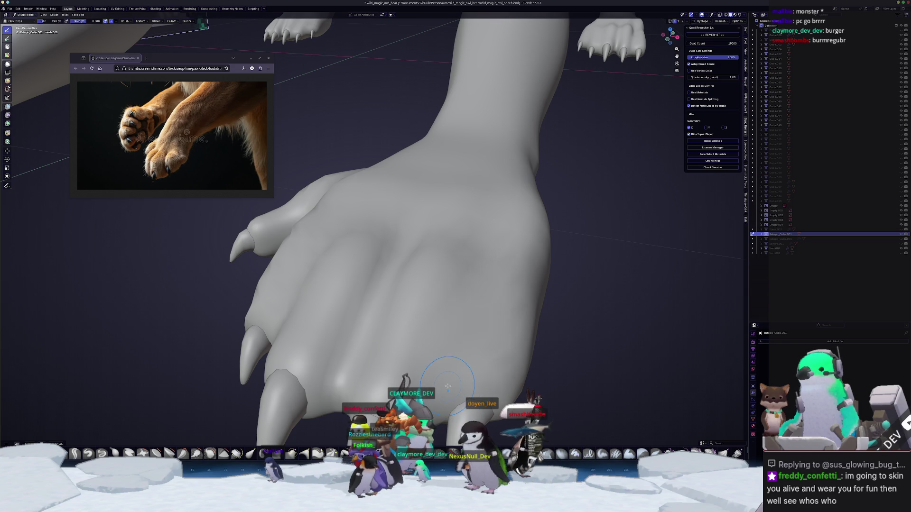
scroll(486, 274, "down", 6)
scroll(470, 303, "up", 4)
scroll(459, 330, "up", 2)
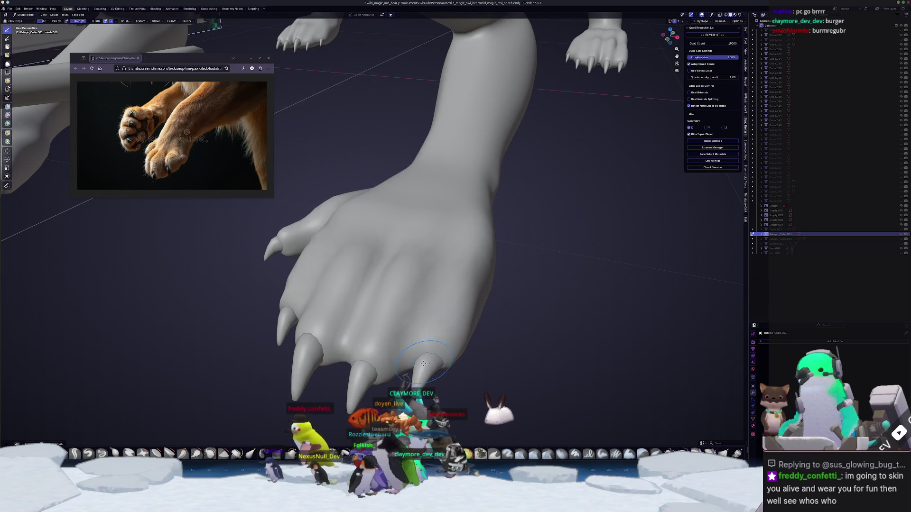
key("f")
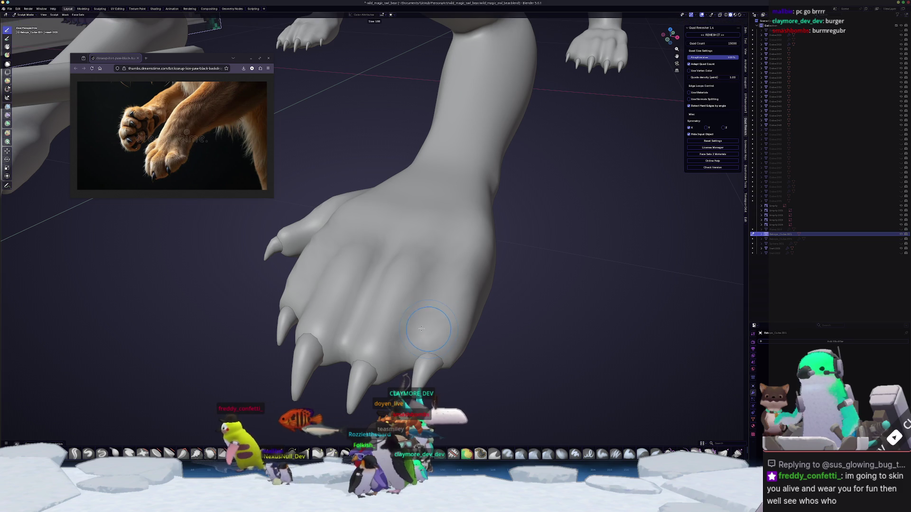
left_click(435, 289)
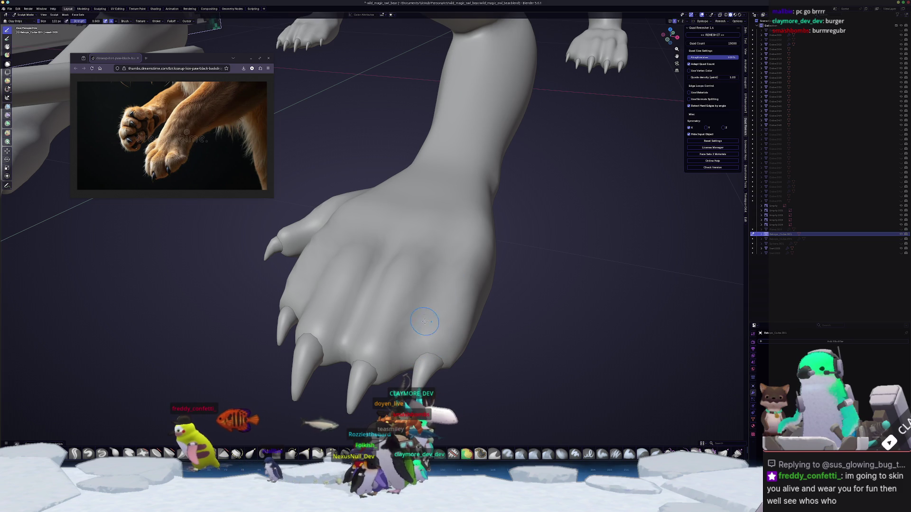
scroll(427, 332, "down", 3)
- Return to Sculpt Mode on the paw and shrink the brush to 66 px
key("ctrl+Tab")
left_click(361, 357)
mouse_move(361, 357)
middle_mouse_down()
mouse_move(437, 327)
mouse_move(398, 372)
mouse_move(699, 373)
middle_mouse_up()
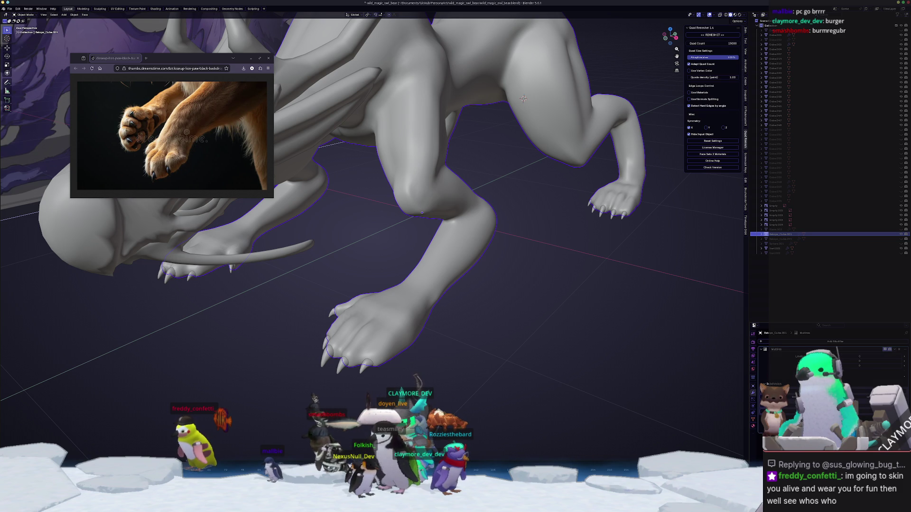
key("ctrl+Tab")
mouse_move(494, 356)
middle_mouse_down()
mouse_move(421, 353)
mouse_move(464, 389)
middle_mouse_up()
scroll(420, 353, "up", 3)
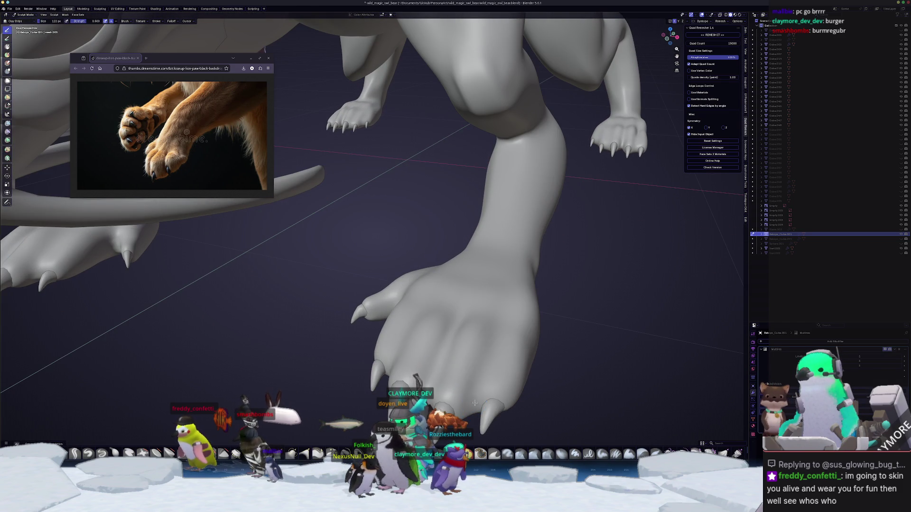
key("f")
left_click(491, 352)
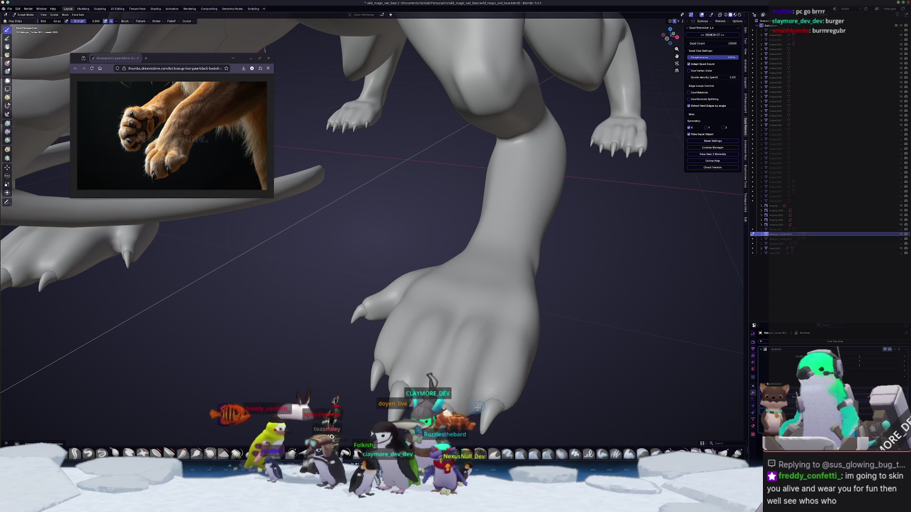
middle_click_drag(495, 349, 456, 129)
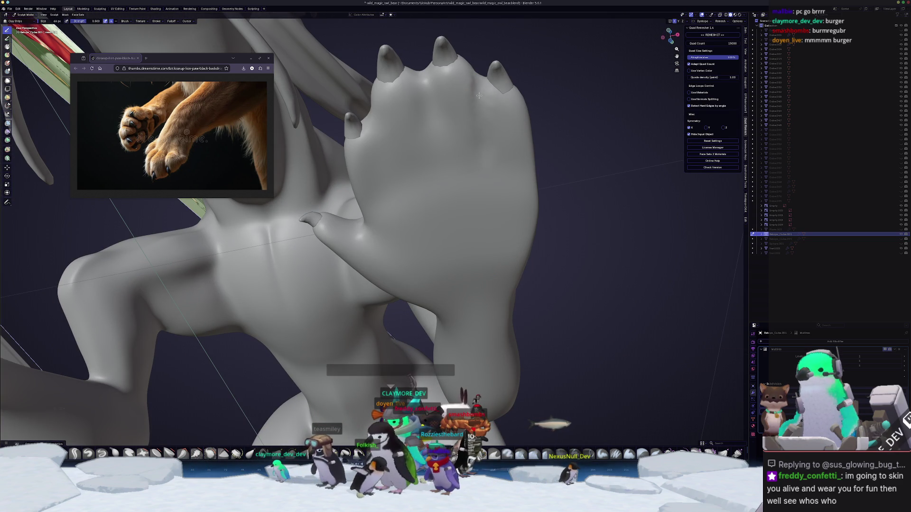
mouse_move(486, 159)
middle_mouse_down()
mouse_move(479, 139)
mouse_move(459, 323)
middle_mouse_up()
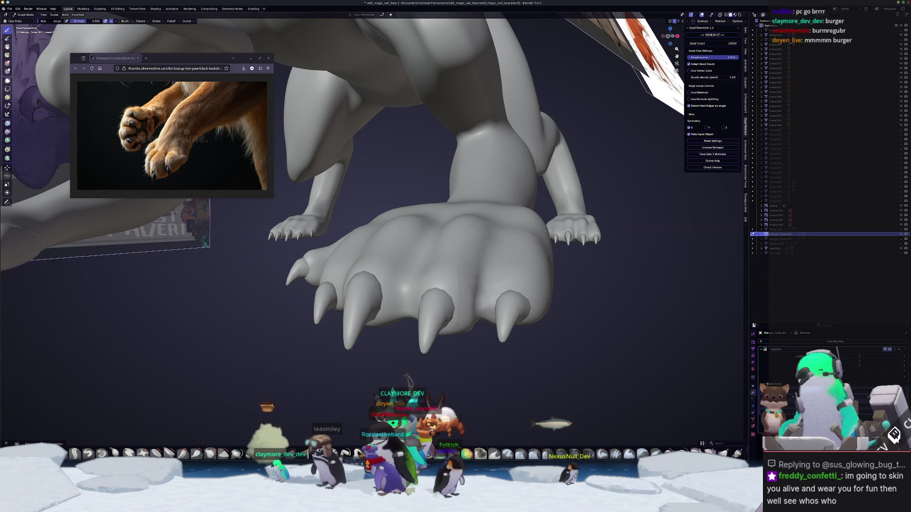
mouse_move(491, 249)
middle_mouse_down()
mouse_move(476, 333)
mouse_move(425, 385)
mouse_move(401, 166)
mouse_move(392, 193)
mouse_move(406, 209)
mouse_move(412, 155)
middle_mouse_up()
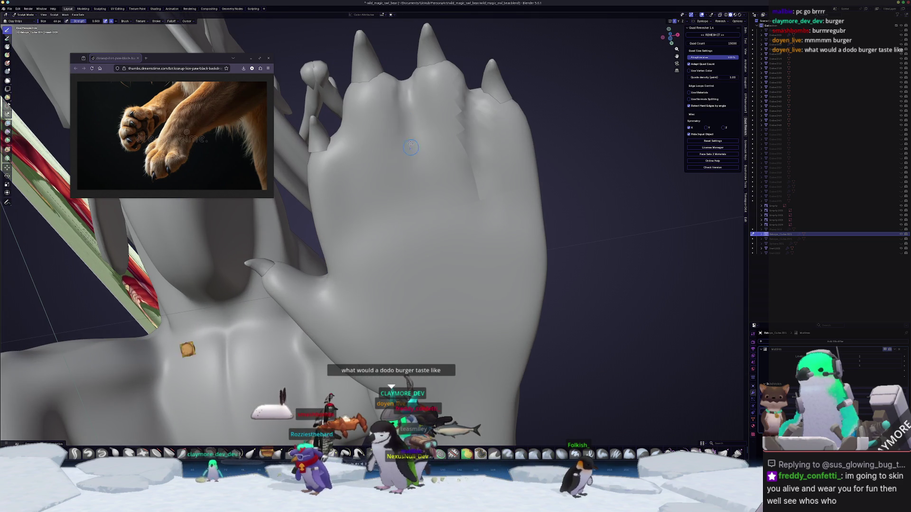
middle_click_drag(411, 201, 393, 233)
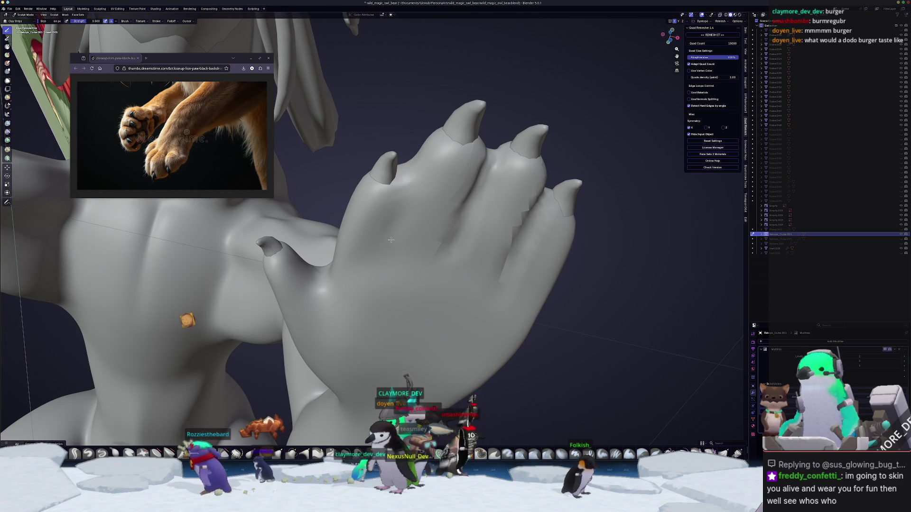
middle_click_drag(406, 170, 377, 293)
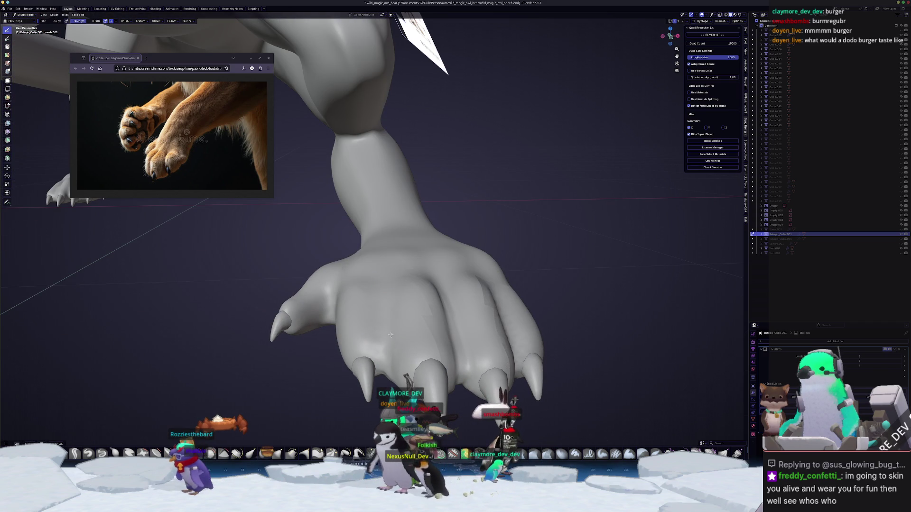
mouse_move(384, 312)
middle_mouse_down()
mouse_move(367, 340)
mouse_move(325, 315)
mouse_move(308, 333)
mouse_move(308, 322)
mouse_move(346, 311)
mouse_move(349, 345)
mouse_move(353, 309)
middle_mouse_up()
- Return the dragon to Object Mode and deselect it
scroll(326, 315, "down", 3)
scroll(301, 347, "up", 2)
key("ctrl+Tab")
scroll(303, 327, "down", 3)
left_click(304, 328)
scroll(313, 315, "up", 2)
scroll(353, 309, "up", 2)
- View the retopologised dragon mesh in Edit Mode
key("Tab")
scroll(368, 270, "up", 4)
scroll(369, 270, "up", 1)
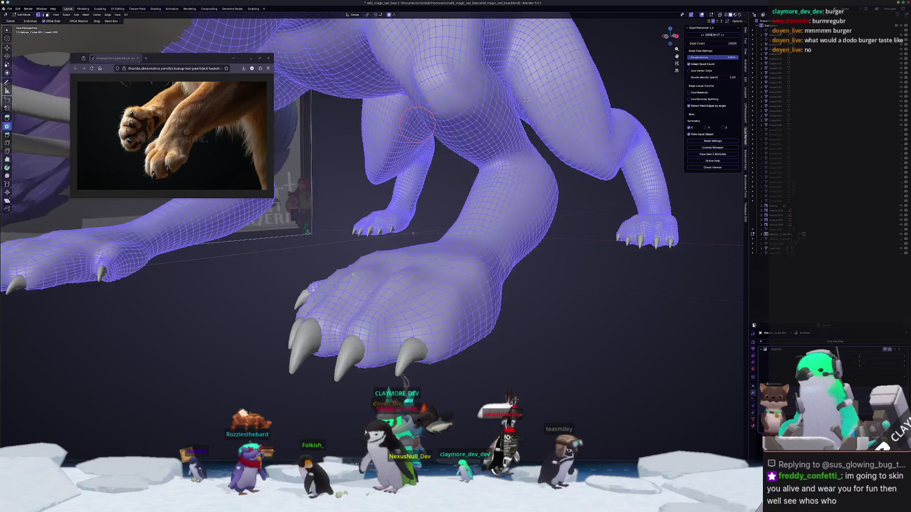
- Sculpt the retopo mesh at the big paw with the brush enlarged to 130 px
key("ctrl+Tab")
mouse_move(369, 269)
middle_mouse_down()
mouse_move(386, 338)
mouse_move(411, 375)
mouse_move(321, 347)
mouse_move(328, 332)
mouse_move(339, 337)
middle_mouse_up()
middle_click_drag(367, 365, 372, 340)
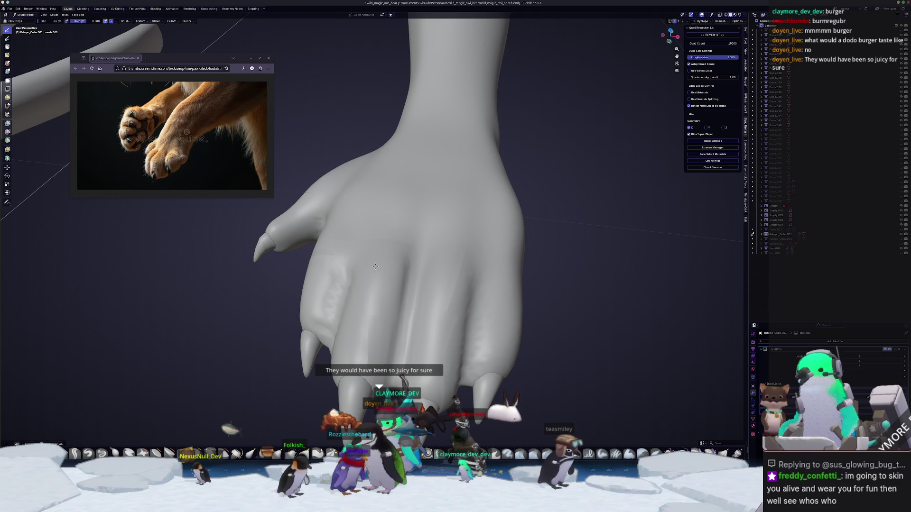
key("f")
left_click(358, 365)
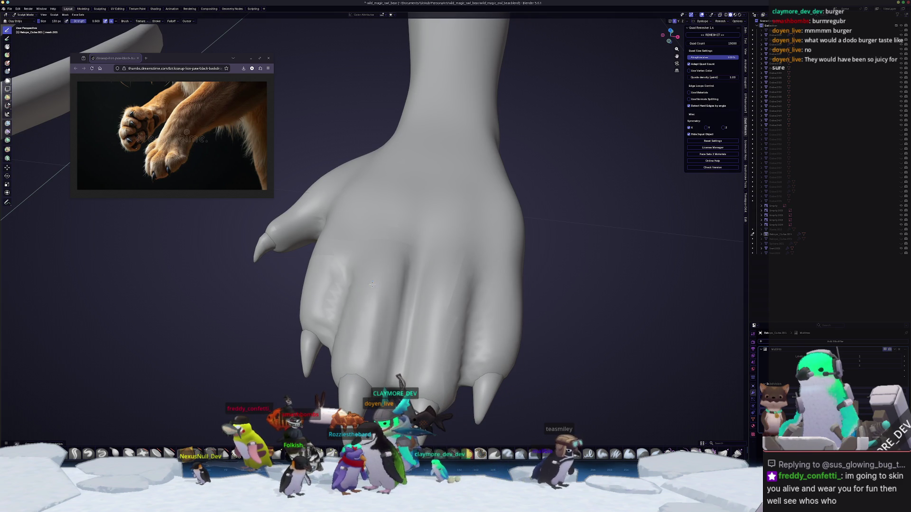
- Inspect the paw from its side, front and back, then lay it sideways
mouse_move(346, 361)
middle_mouse_down()
mouse_move(327, 334)
mouse_move(361, 352)
middle_mouse_up()
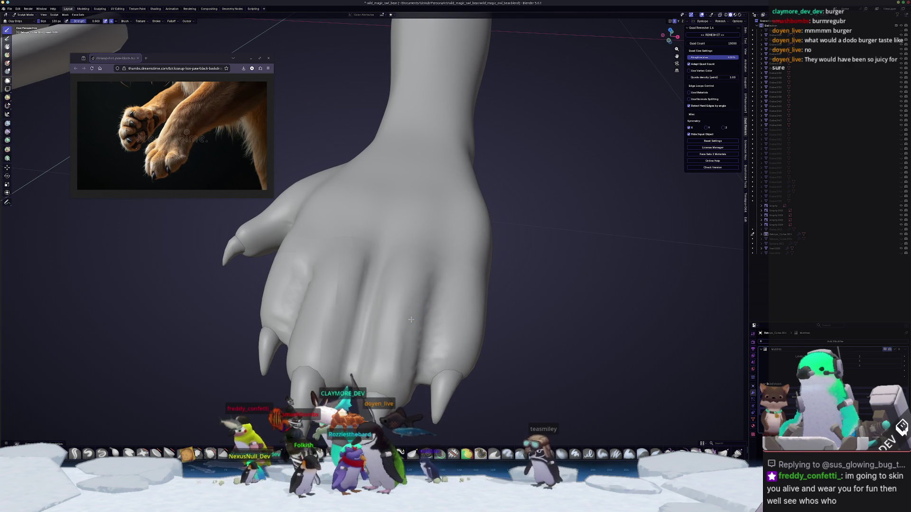
mouse_move(404, 366)
middle_mouse_down()
mouse_move(345, 358)
mouse_move(320, 343)
middle_mouse_up()
middle_click_drag(373, 283, 391, 336)
mouse_move(409, 278)
middle_mouse_down()
mouse_move(377, 280)
mouse_move(300, 378)
mouse_move(408, 332)
middle_mouse_up()
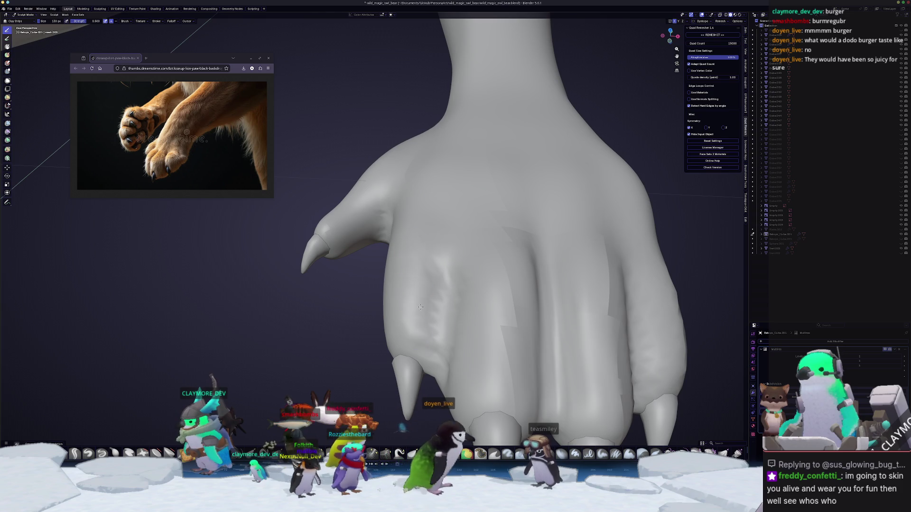
middle_click_drag(397, 298, 468, 224)
scroll(467, 224, "up", 4)
key("z")
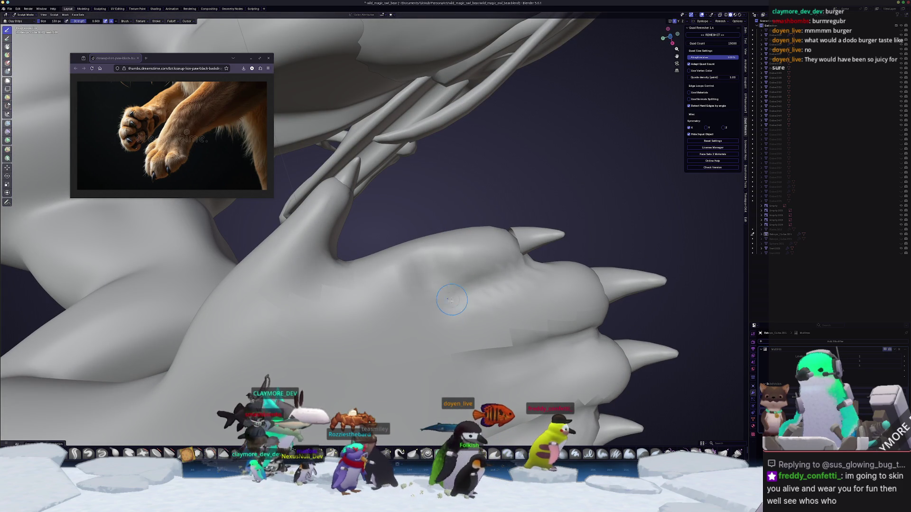
- Inspect the paw and claws in right orthographic view and from below
mouse_move(442, 318)
middle_mouse_down()
mouse_move(427, 258)
mouse_move(428, 316)
middle_mouse_up()
scroll(422, 312, "up", 2)
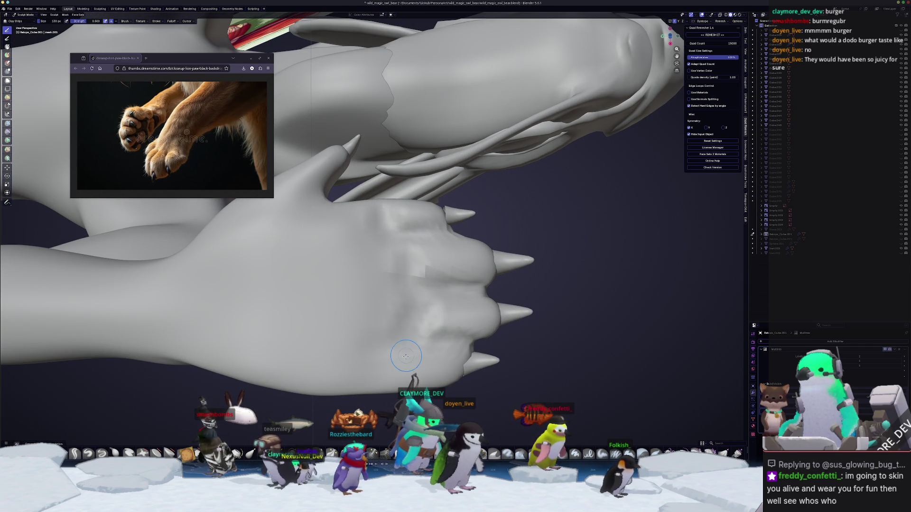
key("KP_3")
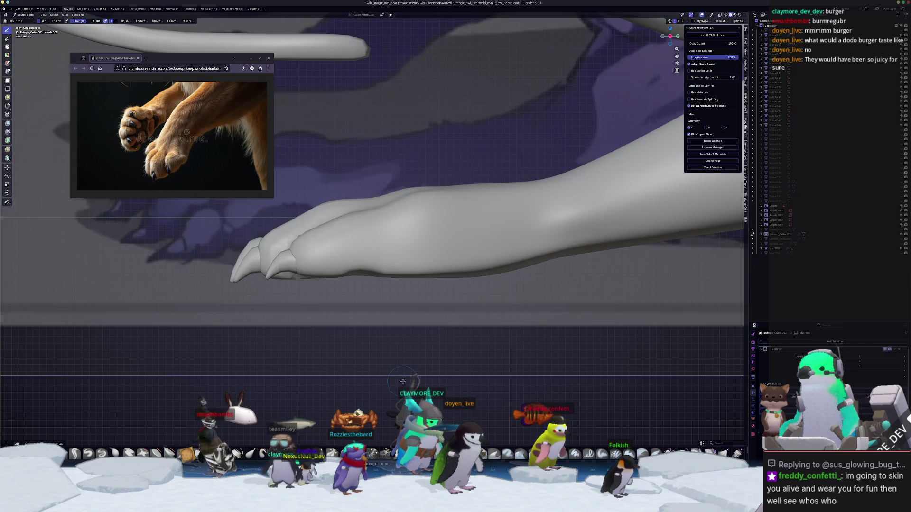
scroll(423, 306, "up", 3)
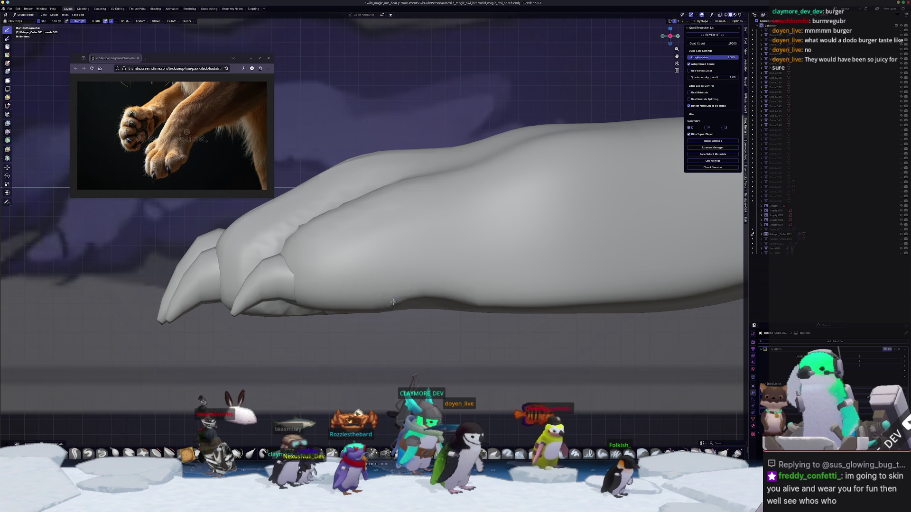
middle_click_drag(382, 301, 359, 311)
mouse_move(413, 288)
middle_mouse_down()
mouse_move(332, 237)
mouse_move(418, 291)
middle_mouse_up()
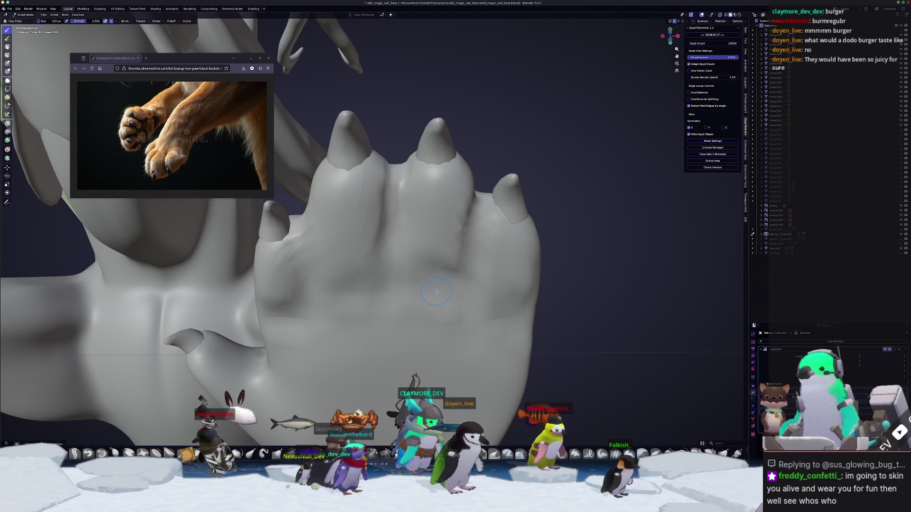
middle_click_drag(319, 326, 368, 319)
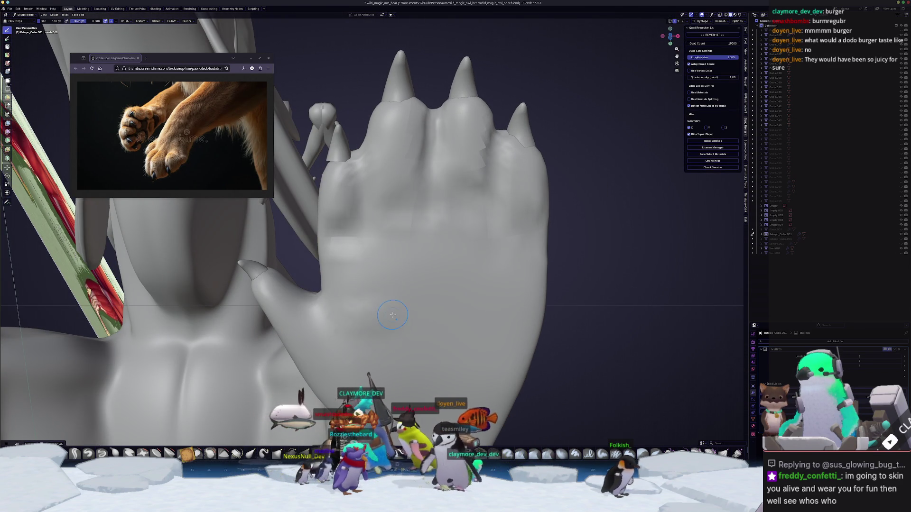
- Show the mesh as wireframe, restore solid shading, and leave the whole creature in Object Mode
key("shift+z")
key("ctrl+Tab")
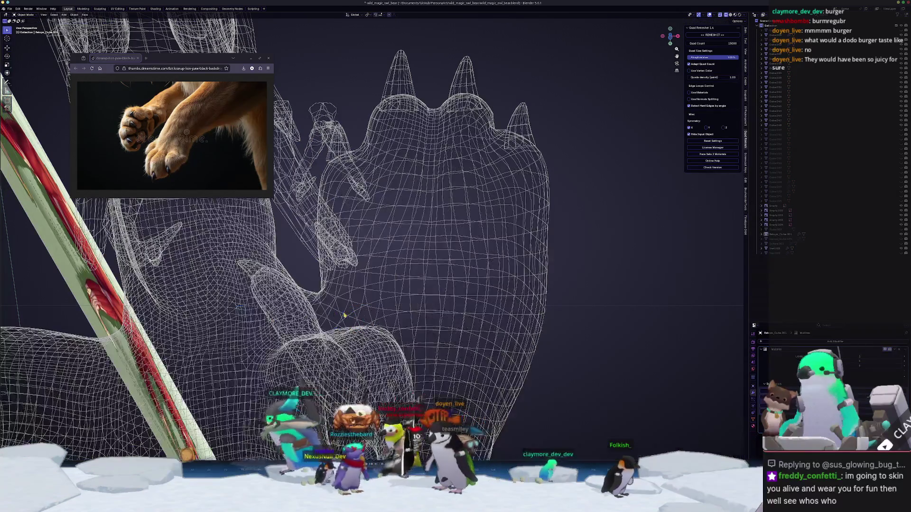
left_click(730, 15)
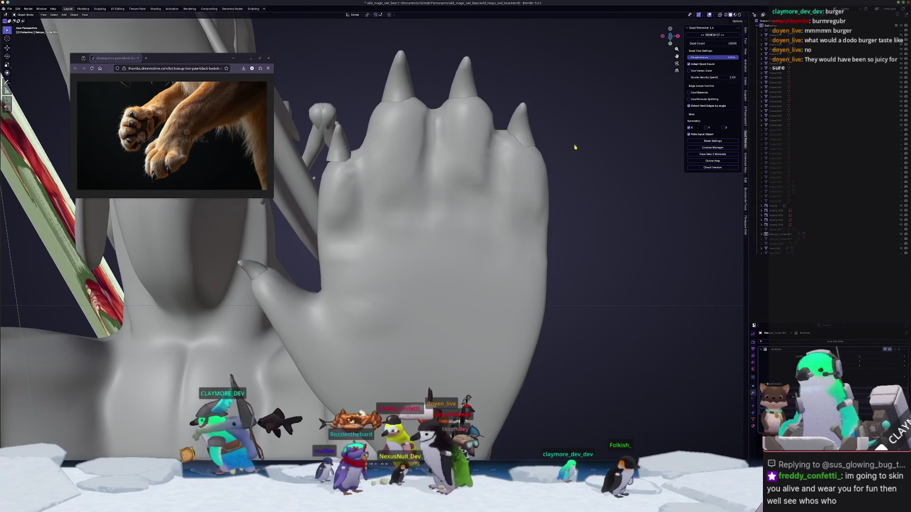
key("ctrl+Tab")
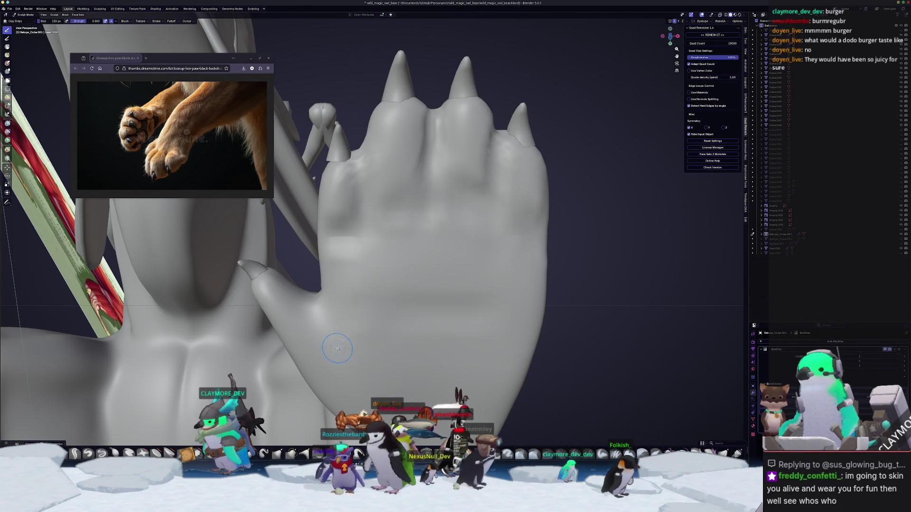
key("ctrl+Tab")
scroll(342, 328, "down", 10)
mouse_move(342, 328)
middle_mouse_down()
mouse_move(420, 329)
mouse_move(468, 355)
middle_mouse_up()
scroll(467, 356, "up", 4)
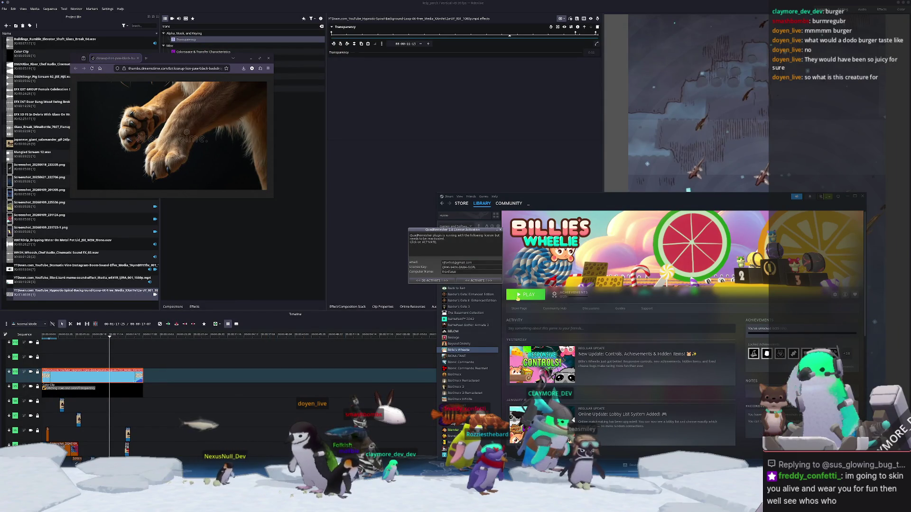
- Launch Billie's Wheelie from the Steam library and dismiss the controller recommendation
left_click(518, 296)
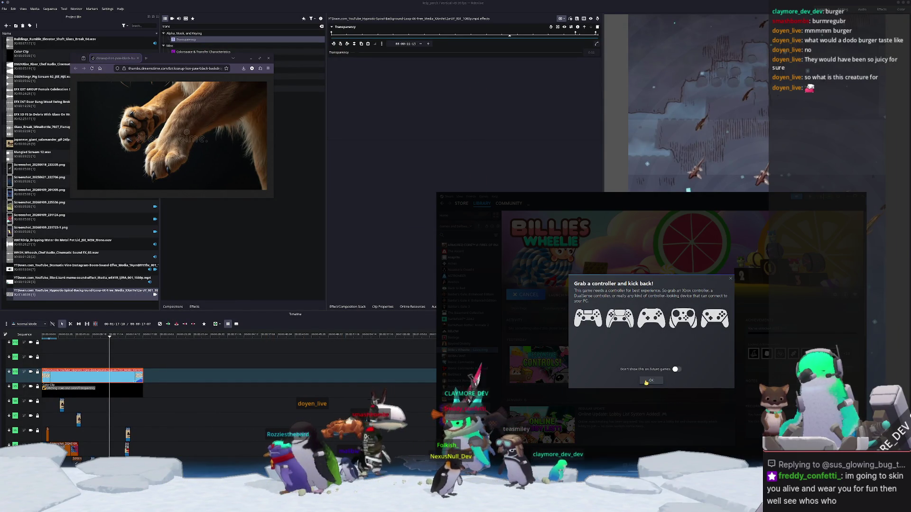
left_click(650, 381)
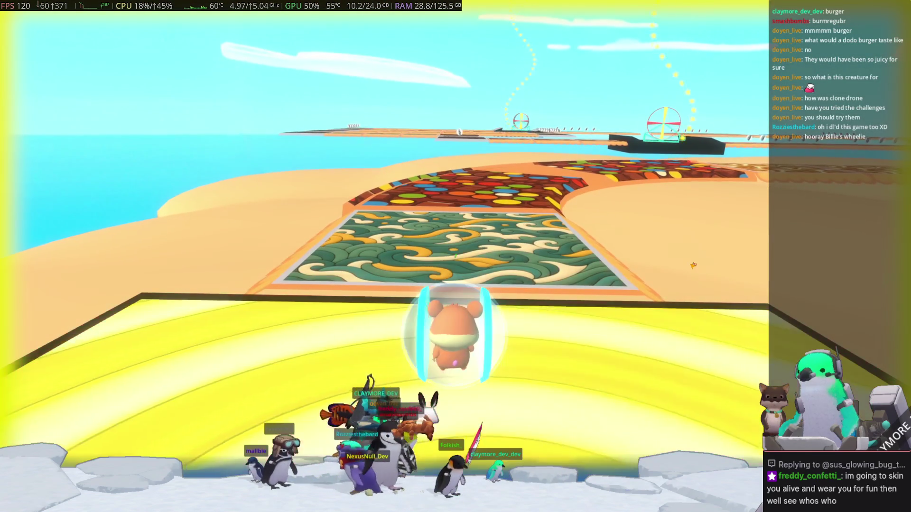
- Roll the ball down the track and dismiss the sunflower seed tutorial tips
key("w")
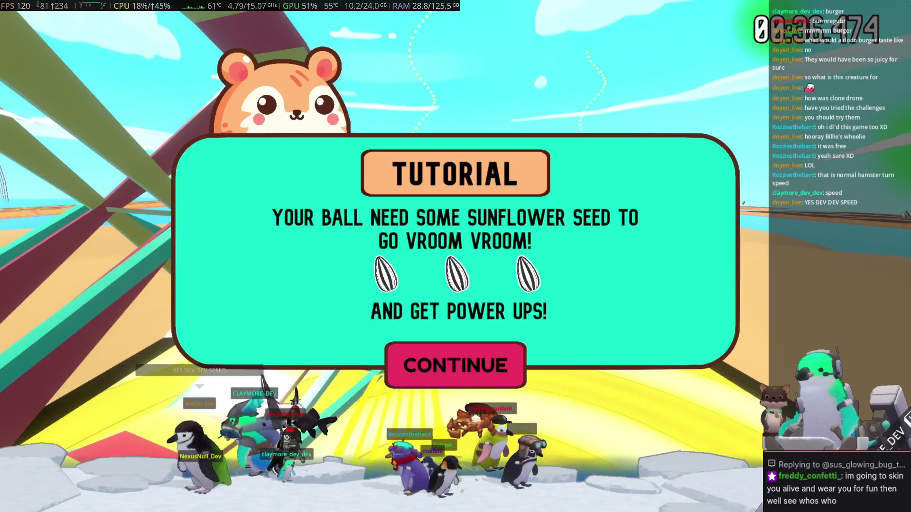
left_click(486, 365)
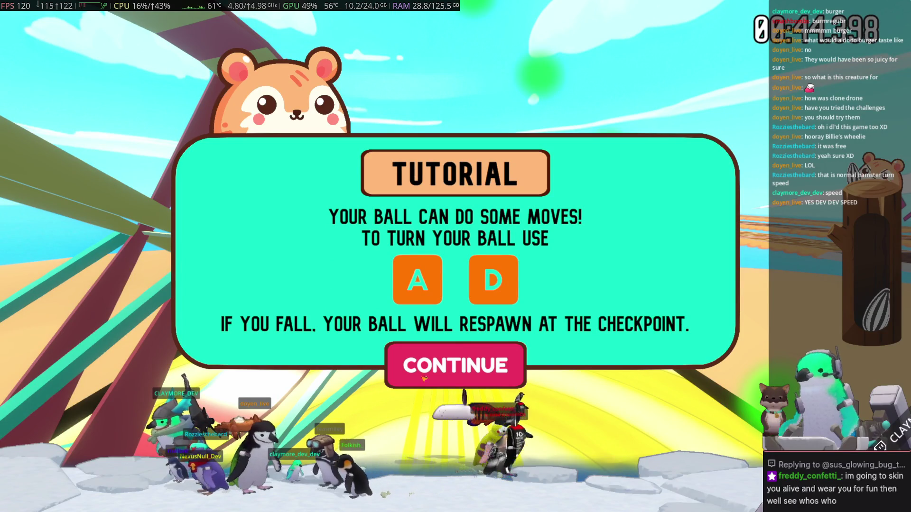
left_click(465, 371)
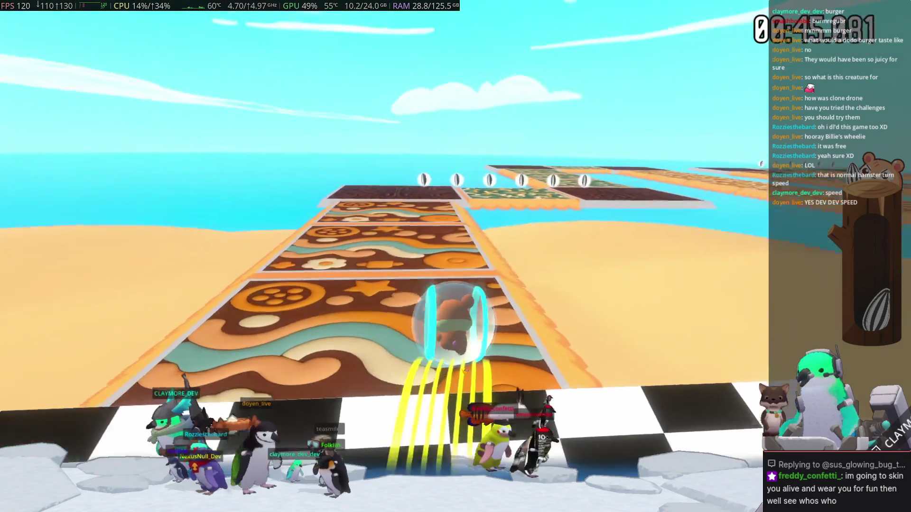
- Steer right across the green track, dismiss the turning tip, and pause the game
key("d")
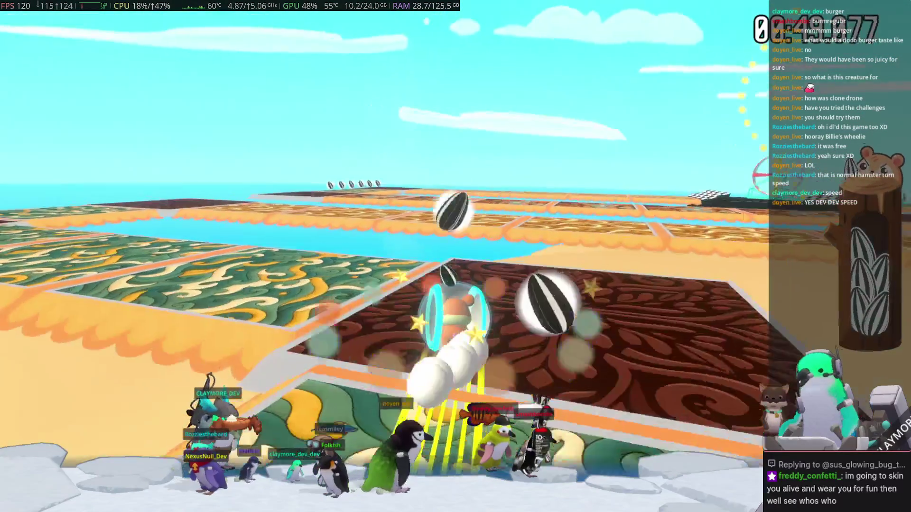
key("d")
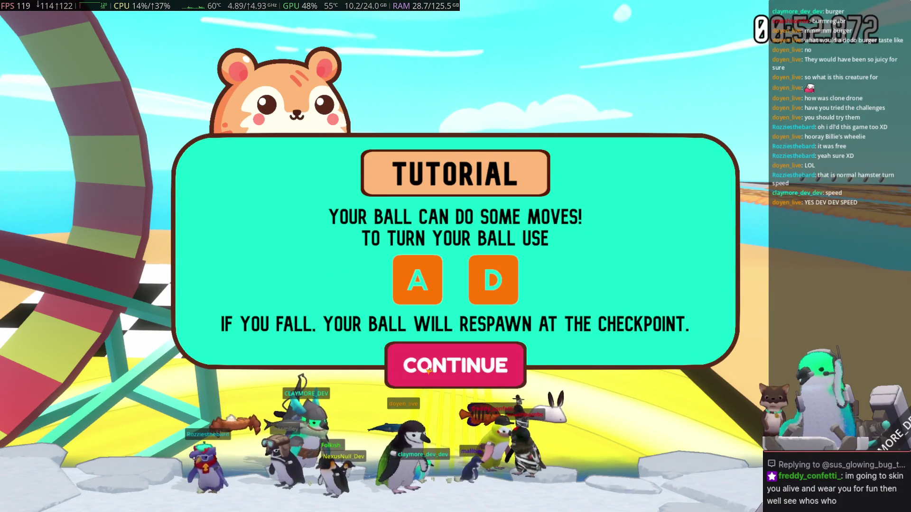
left_click(427, 371)
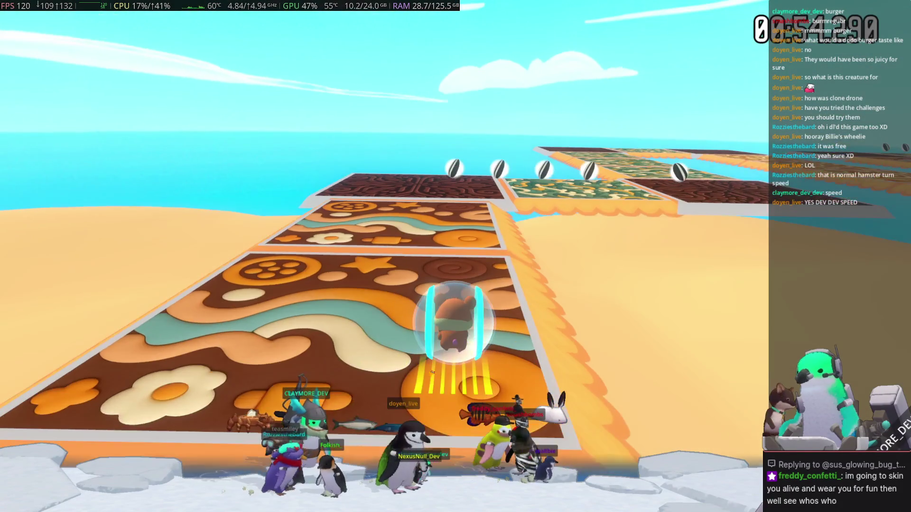
key("Escape")
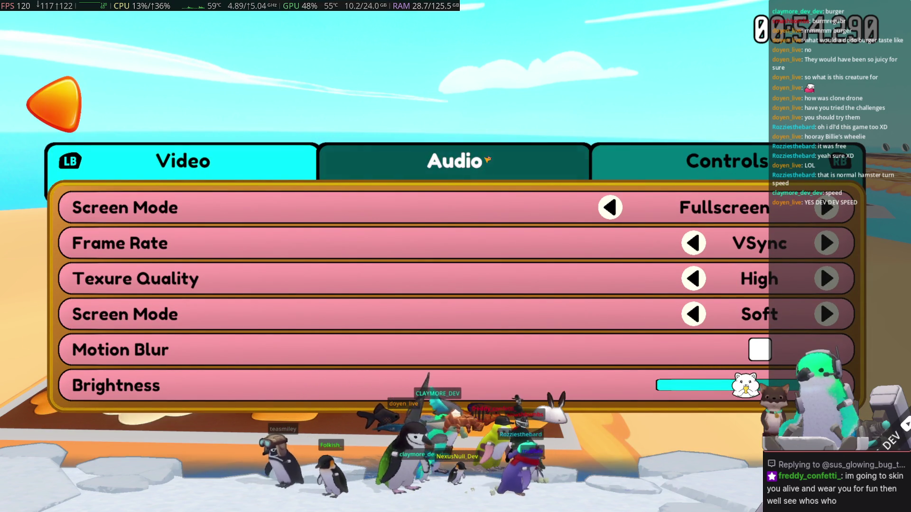
- Browse the Audio and Controls settings, ending on the Video settings
left_click(451, 159)
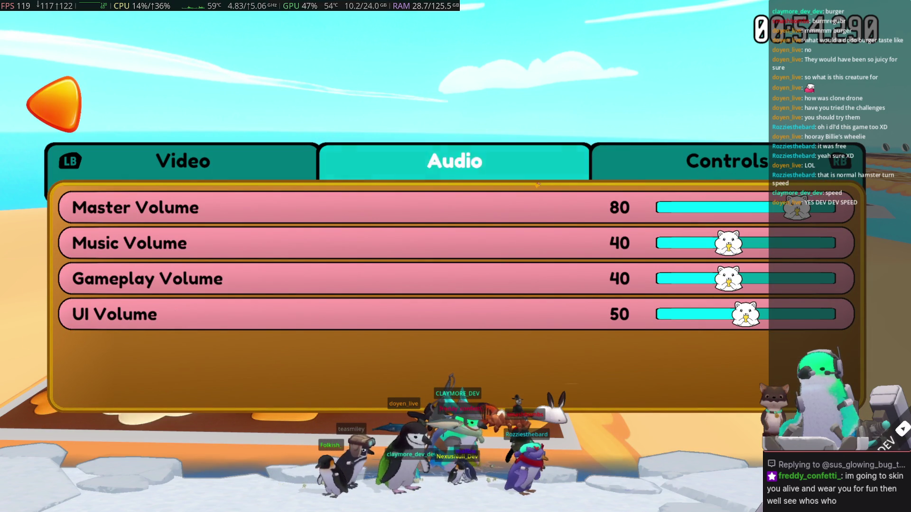
left_click(645, 166)
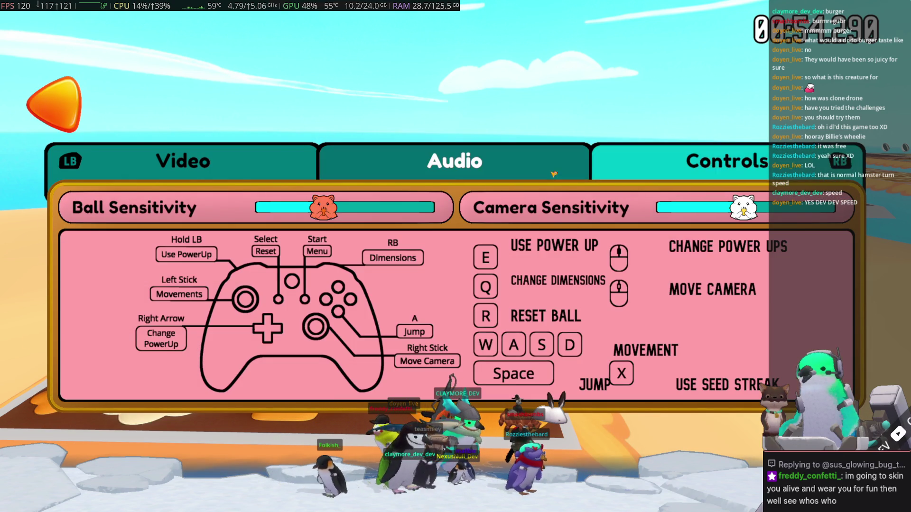
left_click(546, 169)
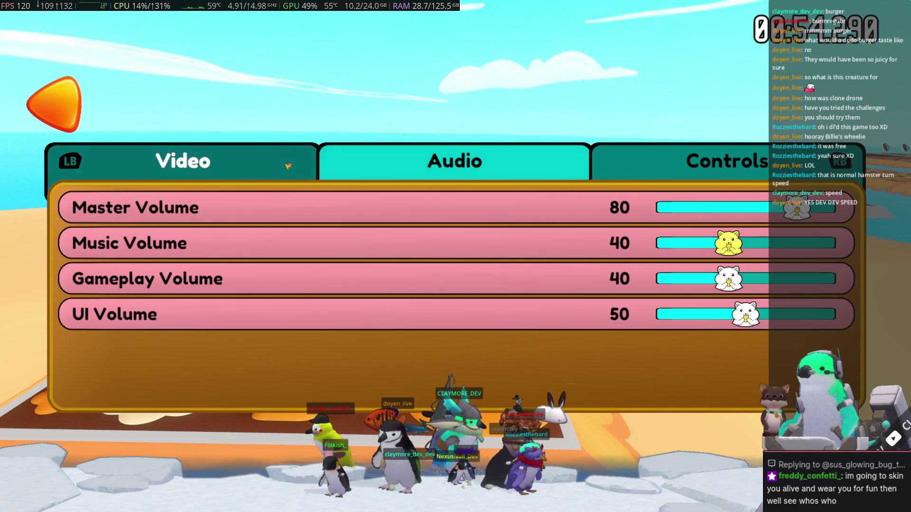
left_click(294, 169)
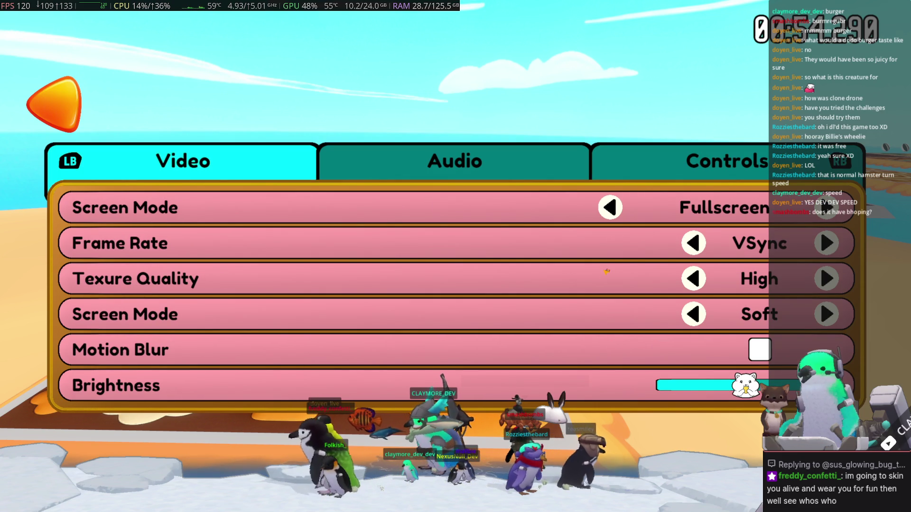
- Cycle the second Screen Mode option through Hard and Low, leaving it on Soft
left_click(692, 315)
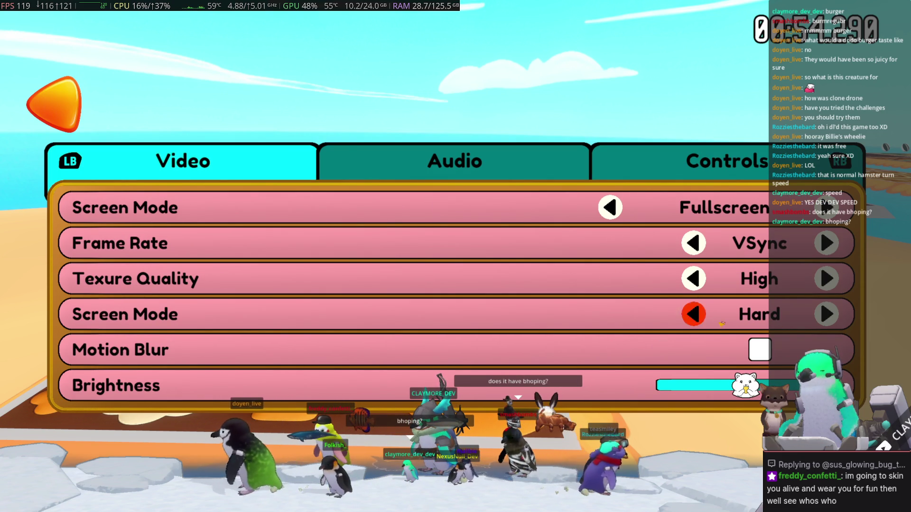
left_click(827, 314)
left_click(686, 320)
left_click(687, 321)
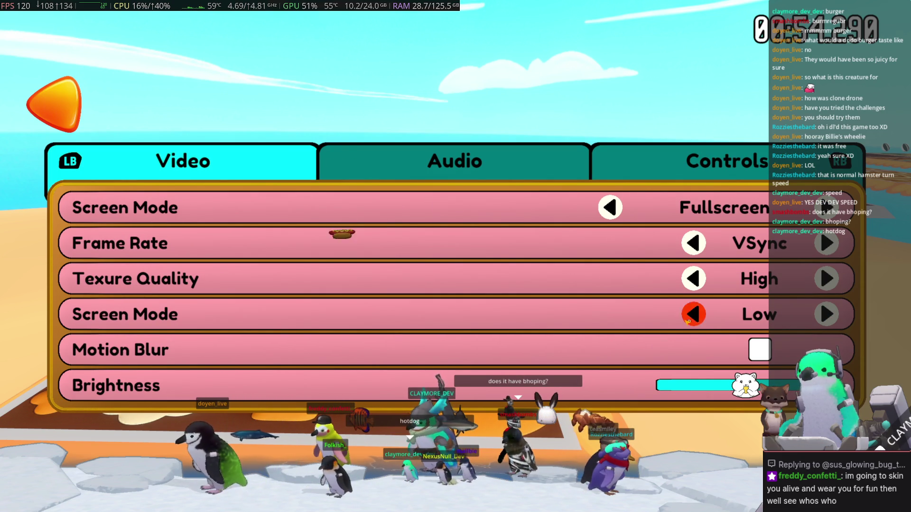
left_click(828, 318)
left_click(828, 318)
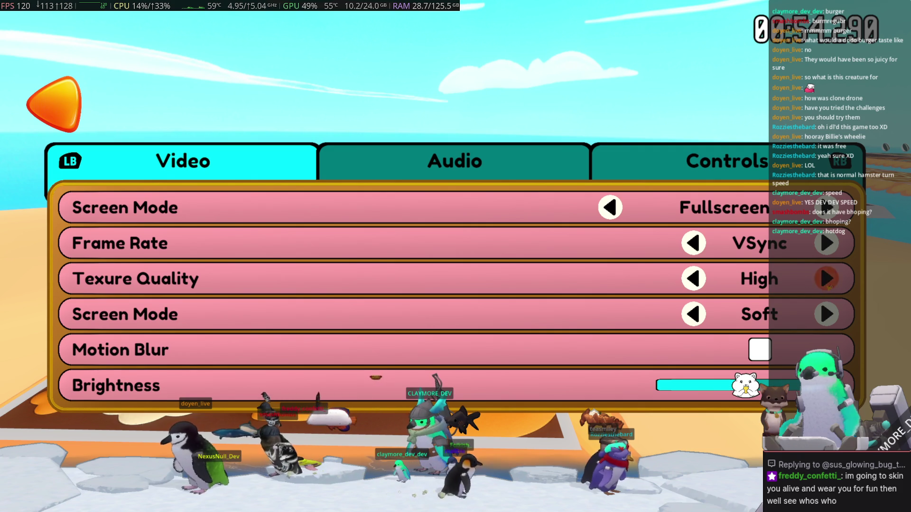
left_click(476, 173)
- Resume the race, steer toward the checkered finish, and dismiss the jumping tip
key("Escape")
key("w")
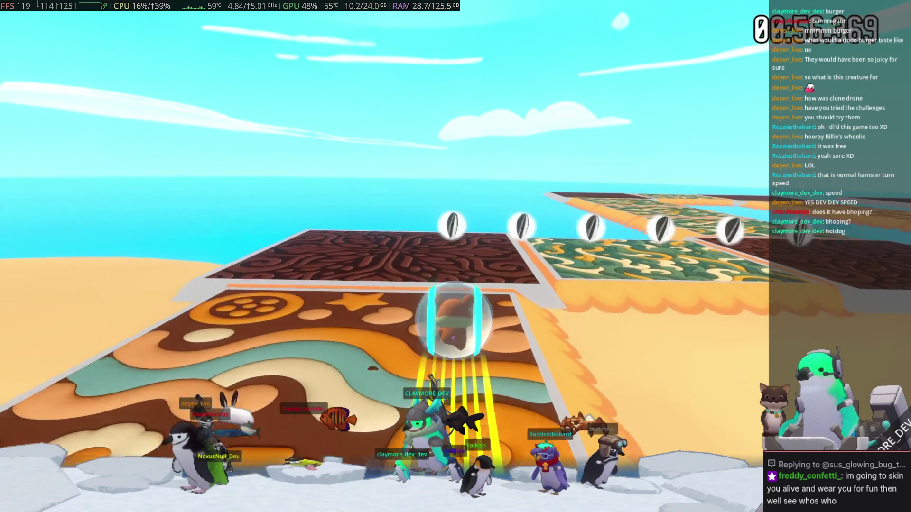
key("d")
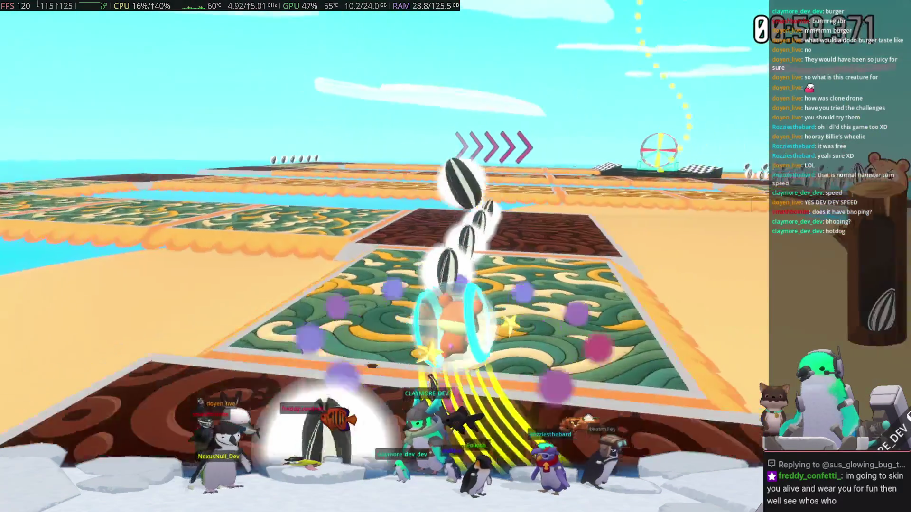
key("a")
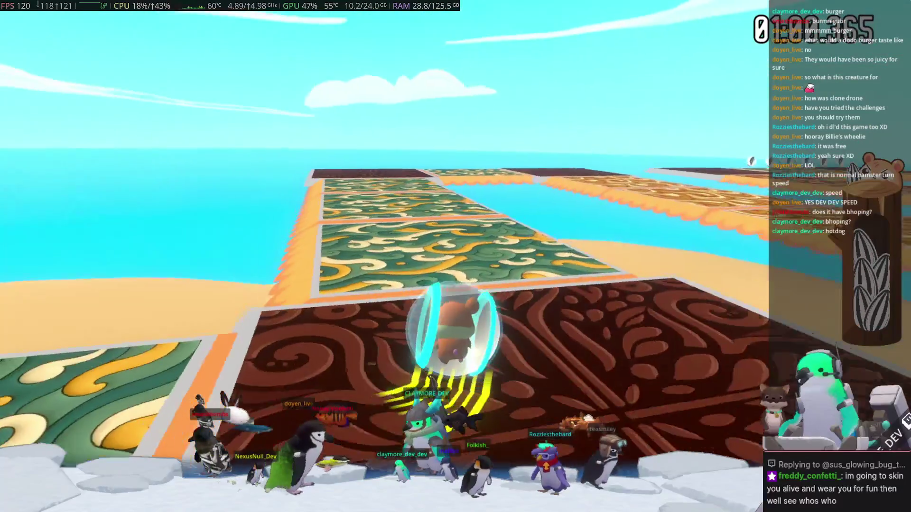
key("a")
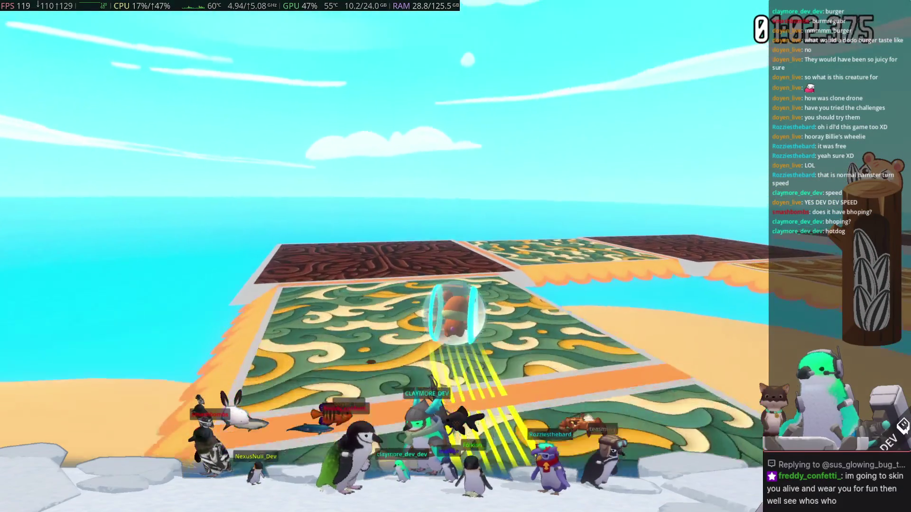
key("d")
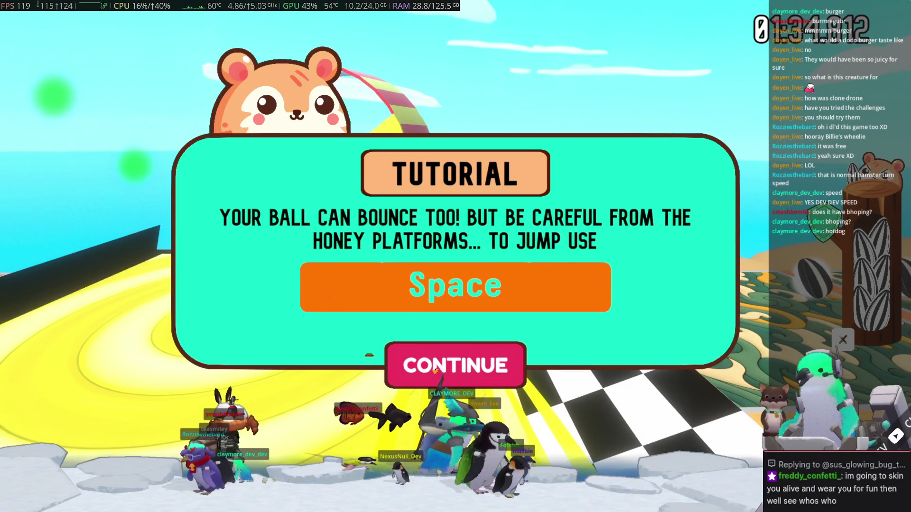
left_click(435, 371)
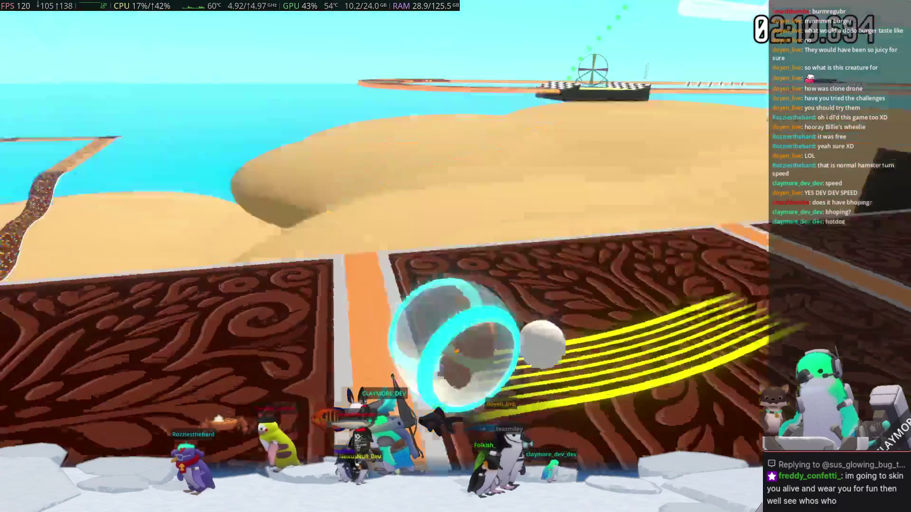
- Roll the ball down the ramp and across the patterned tiles onto the checkered platform
key("a")
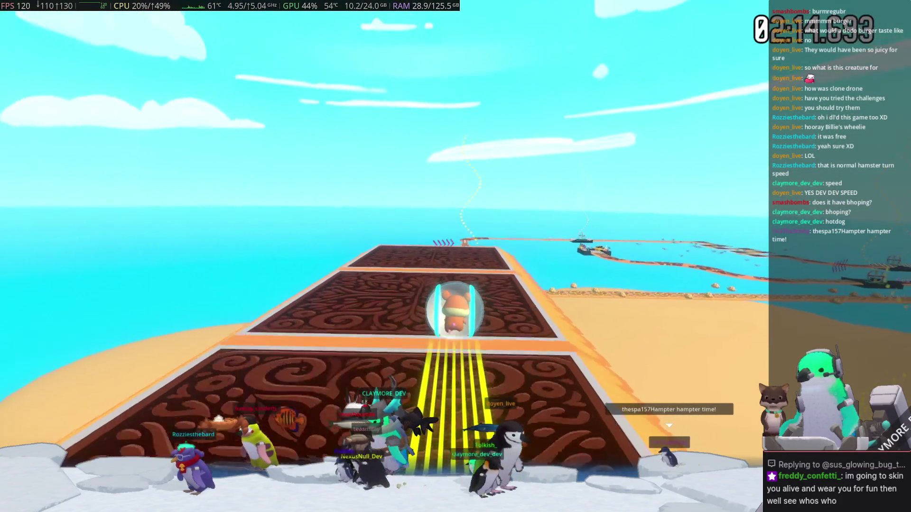
key("w")
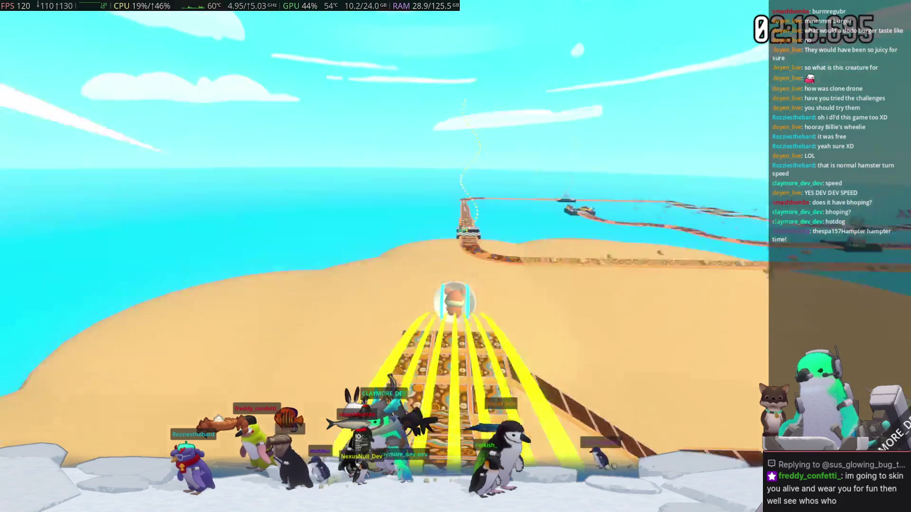
key("w")
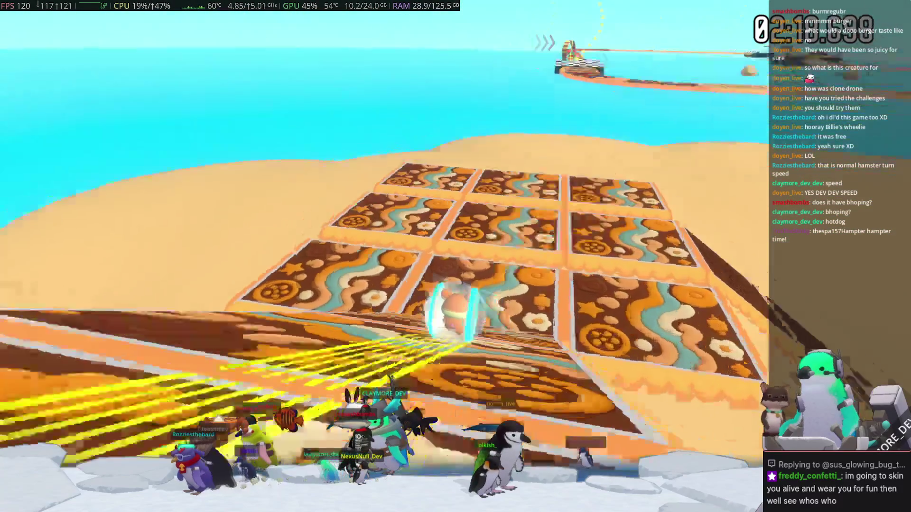
key("d")
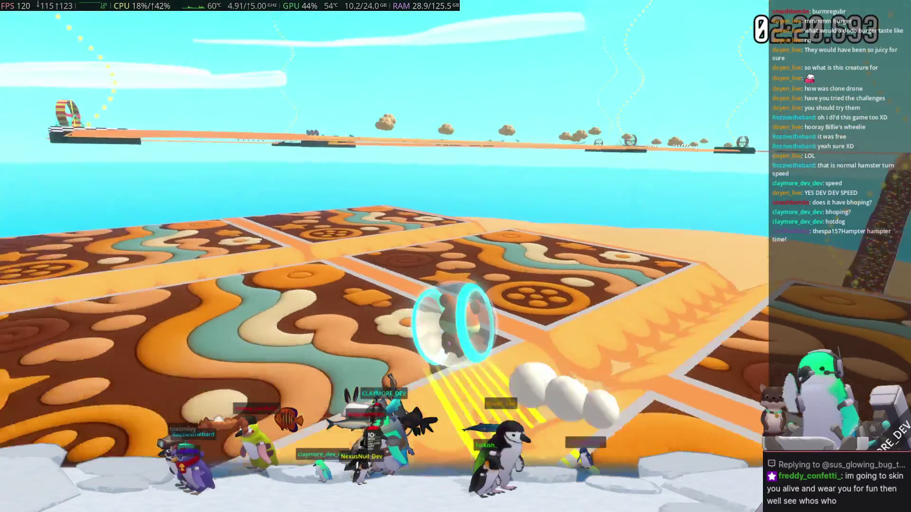
key("w")
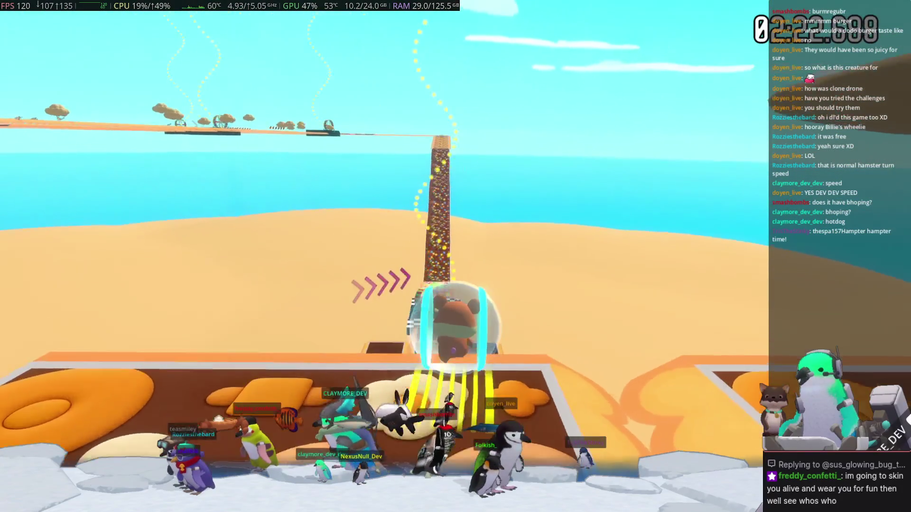
key("w")
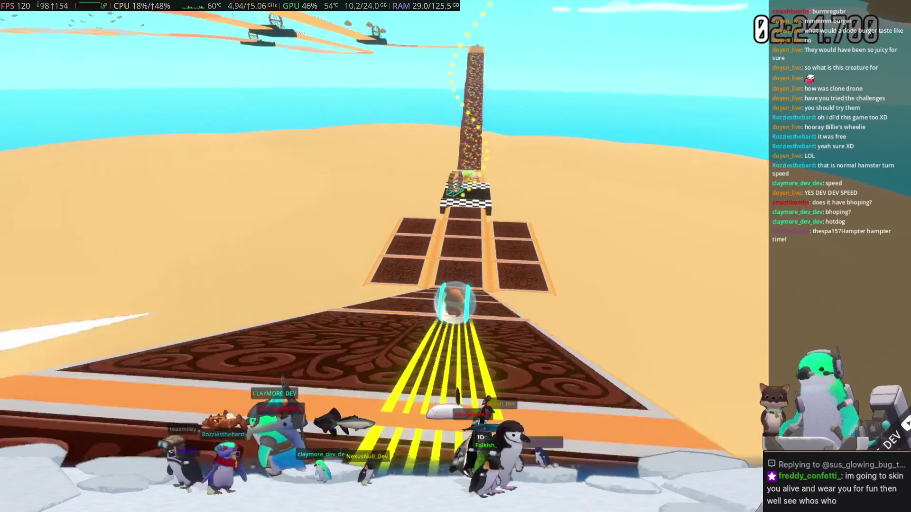
key("w")
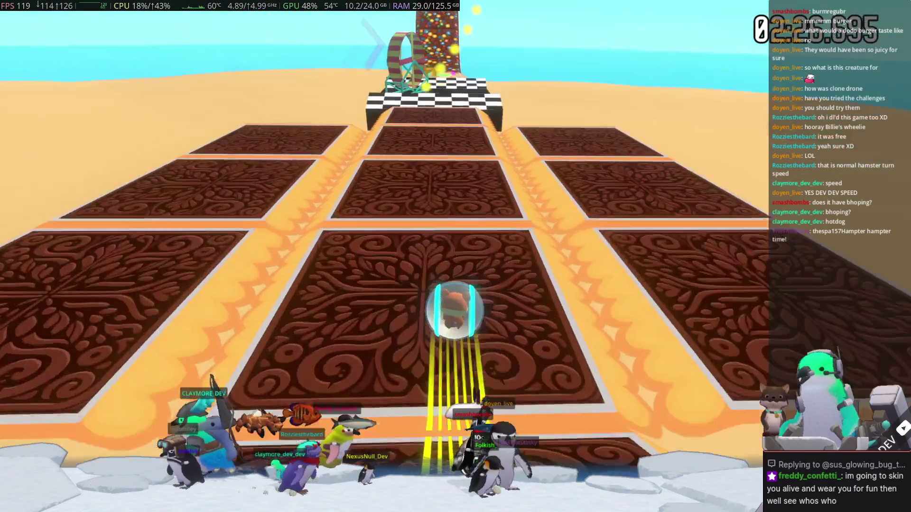
key("w")
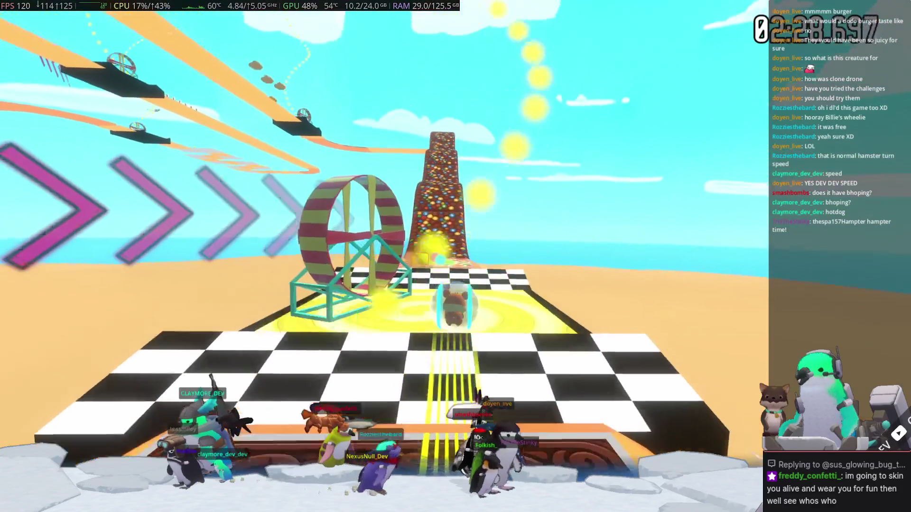
key("w")
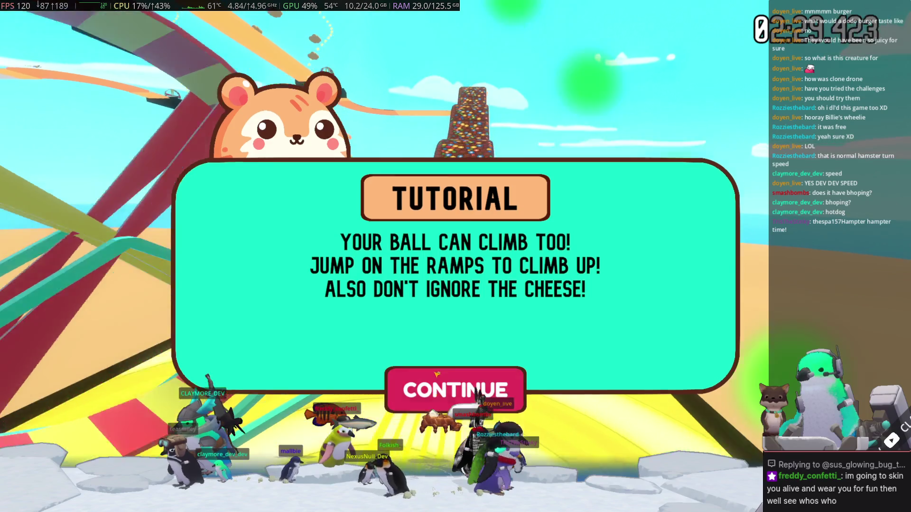
- Dismiss the climbing tip and roll past the cheese up the candy ramp
left_click(433, 363)
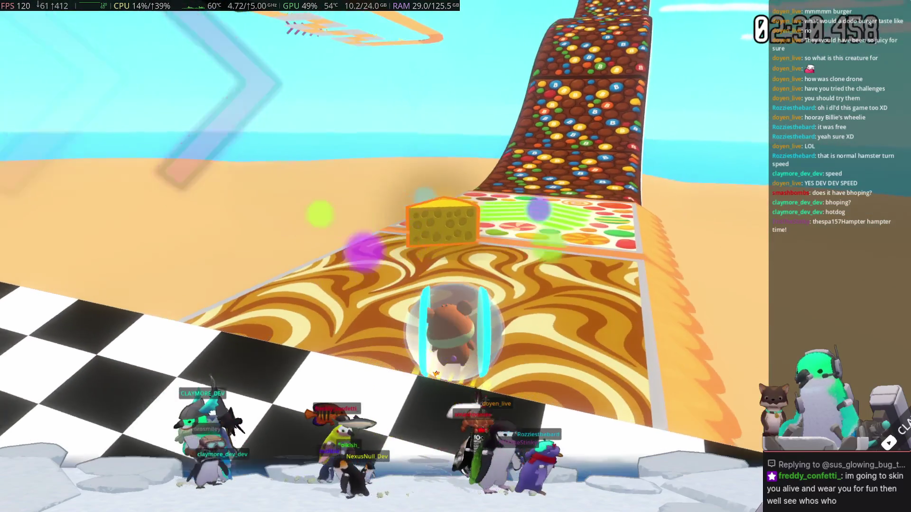
key("w")
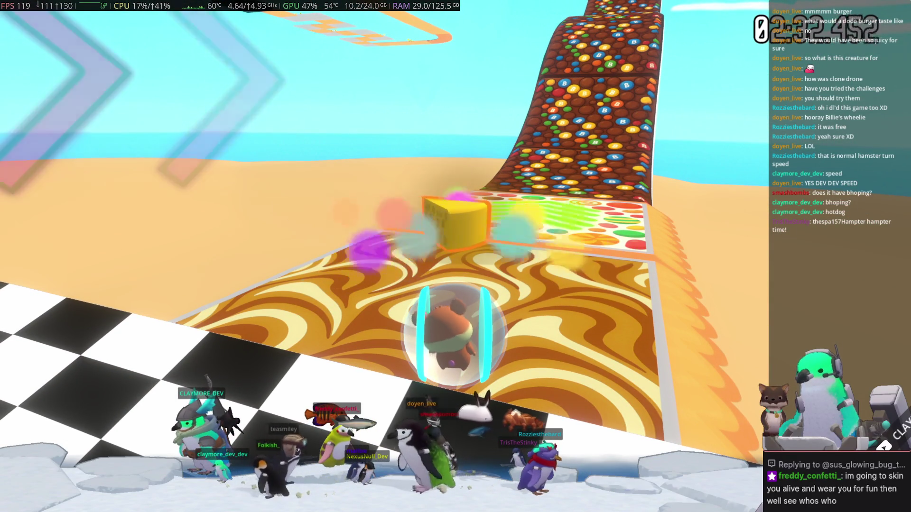
key("w")
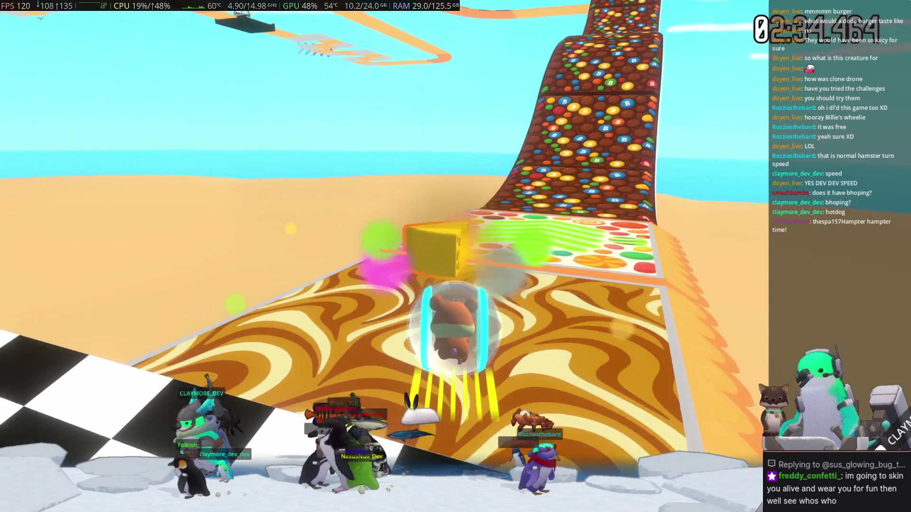
key("w")
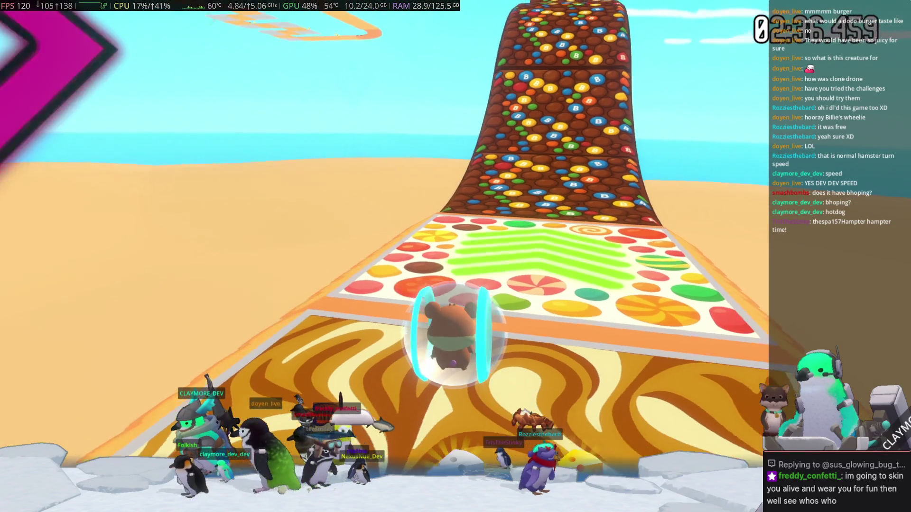
key("w")
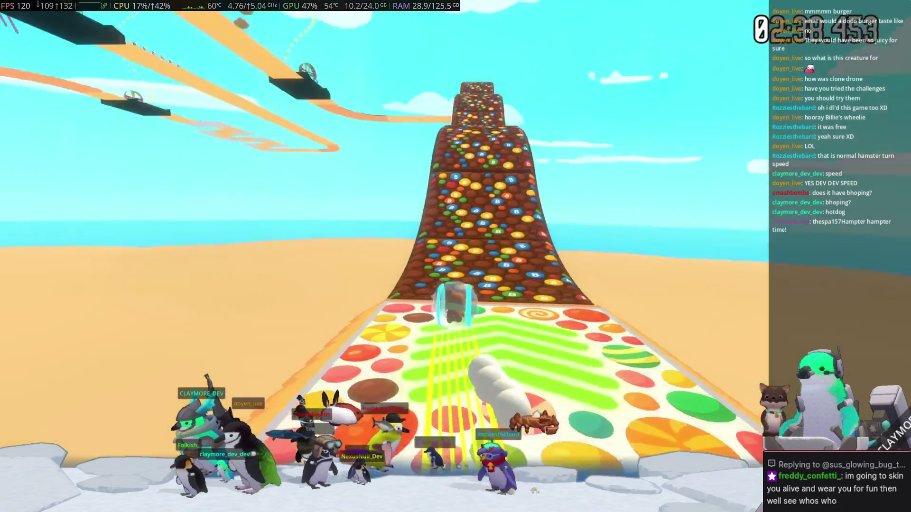
key("w")
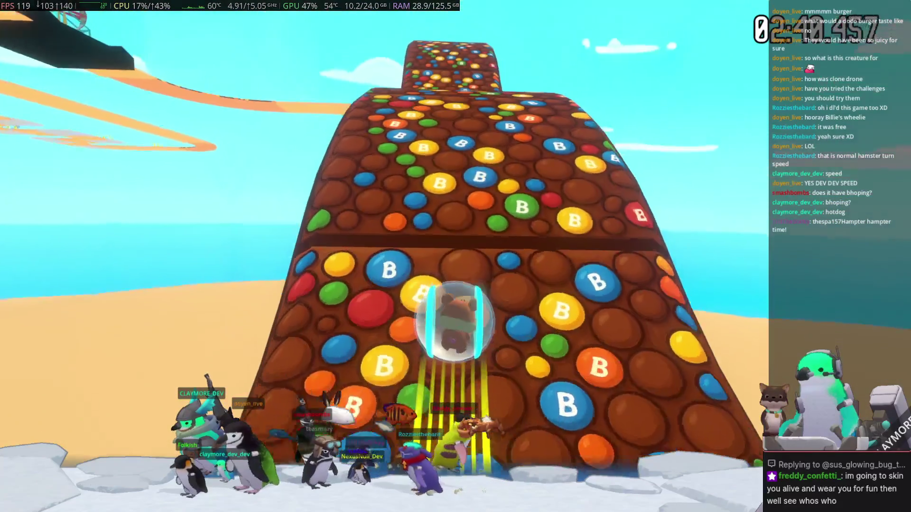
key("w")
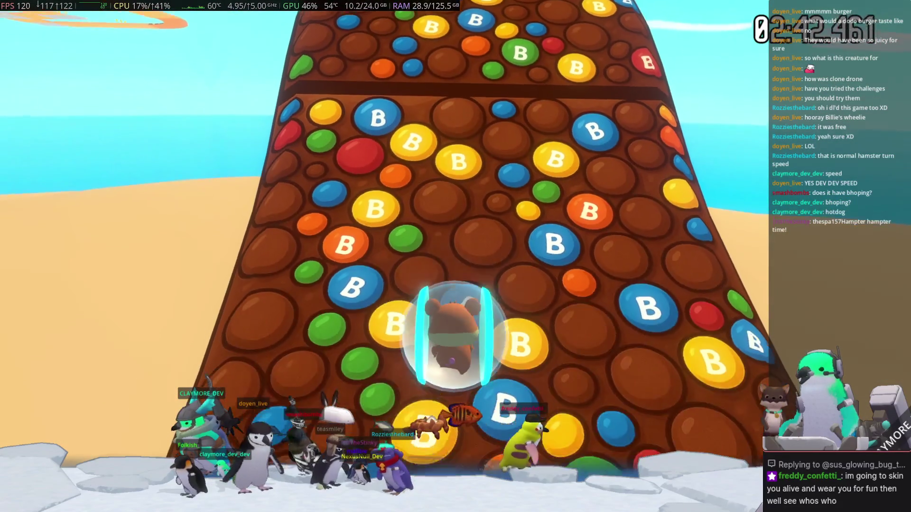
key("w")
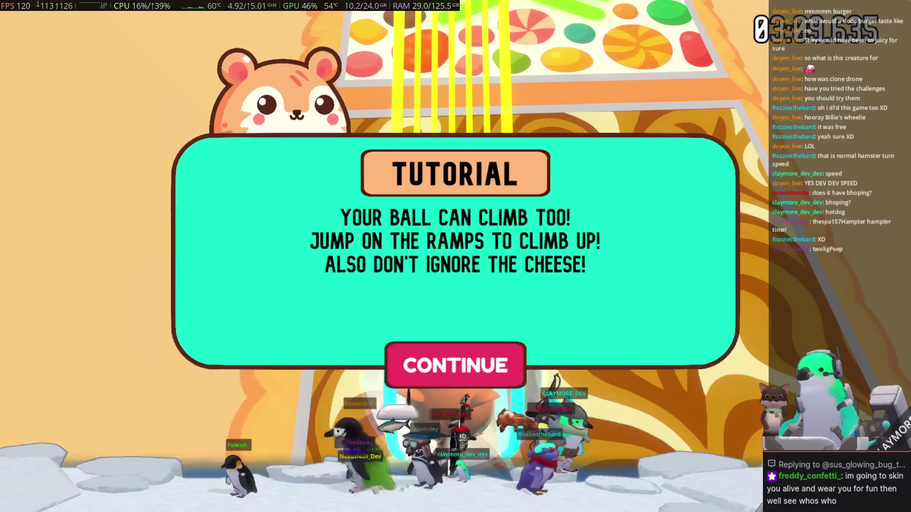
- Dismiss the climbing tutorial and roll up the candy ramp to the cheese block
left_click(466, 370)
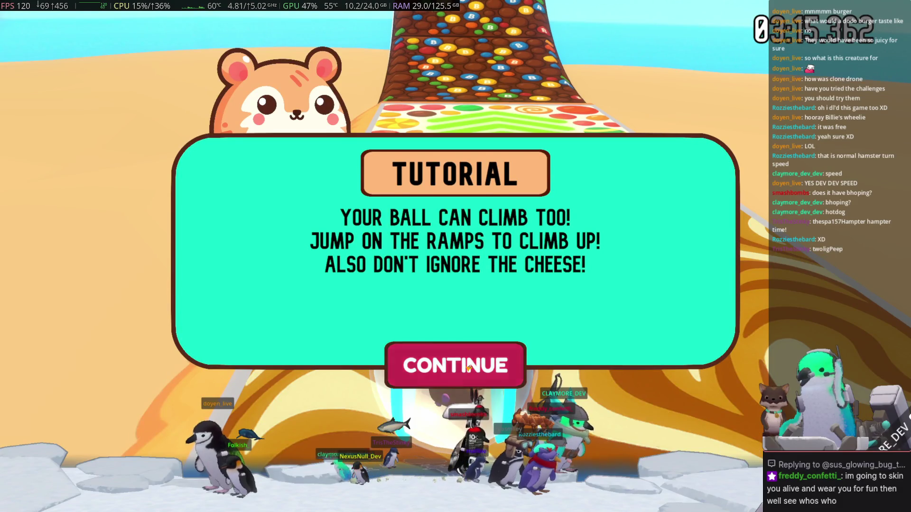
left_click(469, 366)
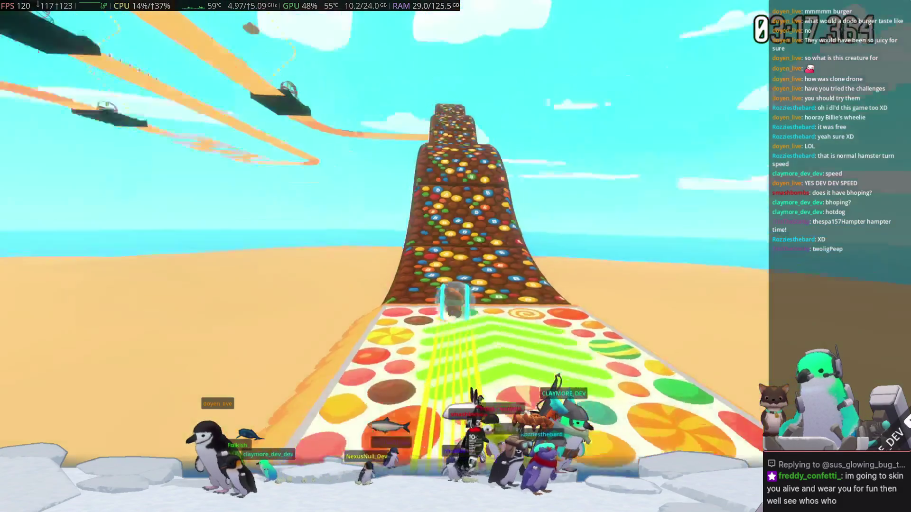
key("w")
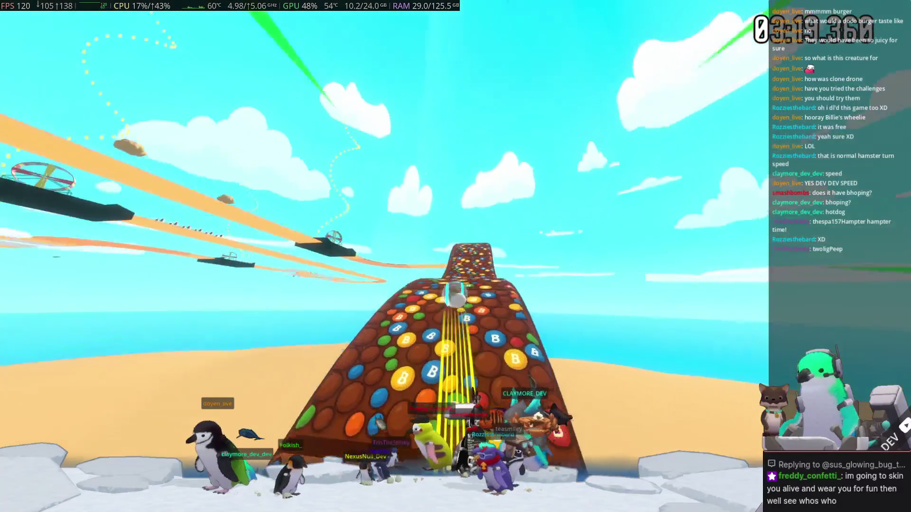
key("w")
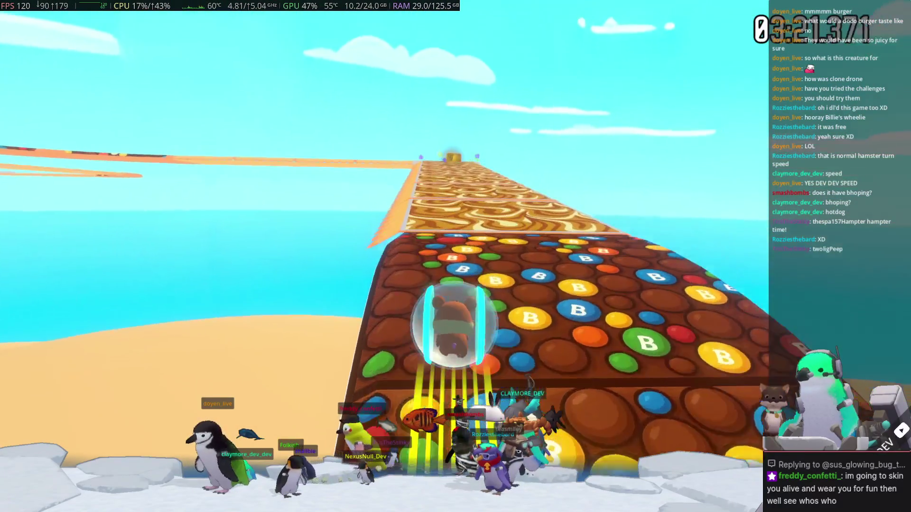
key("w")
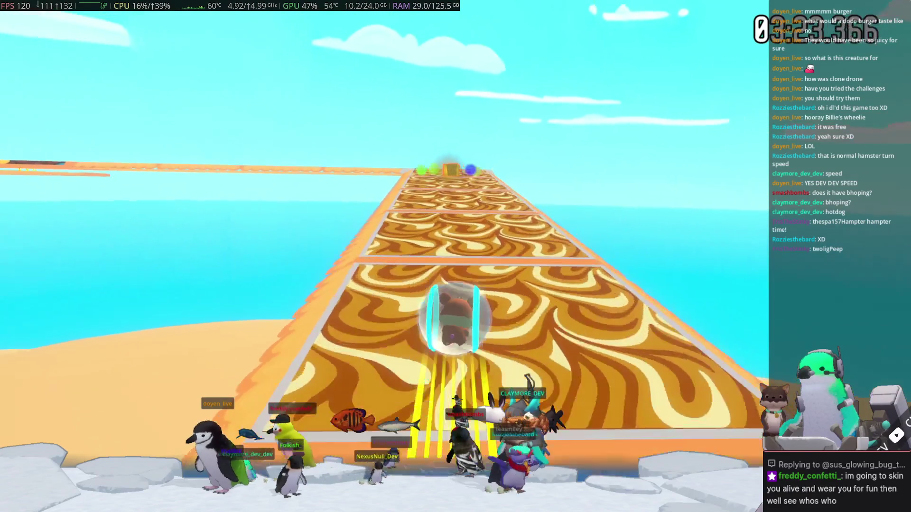
key("w")
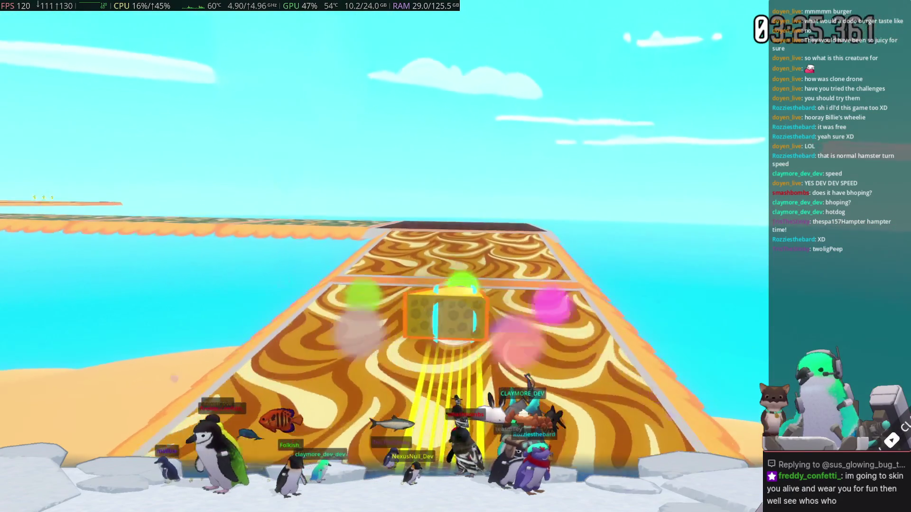
- Roll past the green and polka-dot sections onto the checkered platform
key("w")
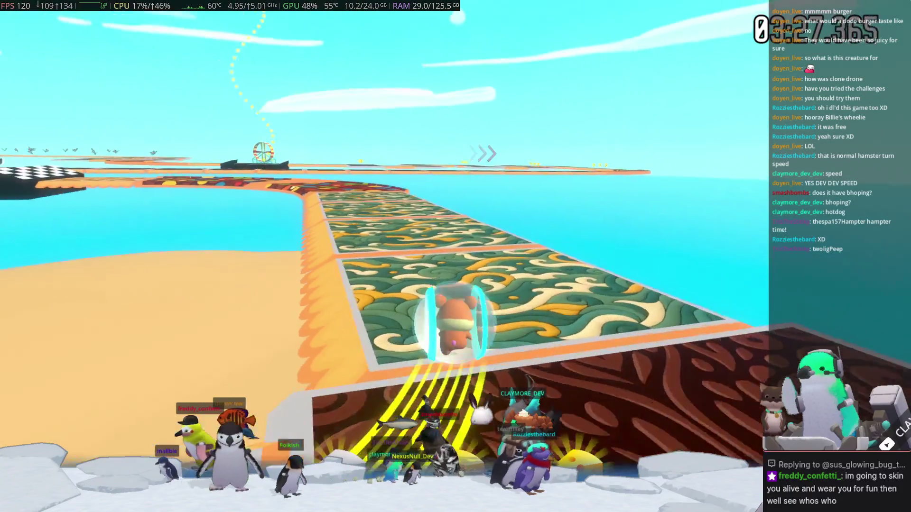
key("w")
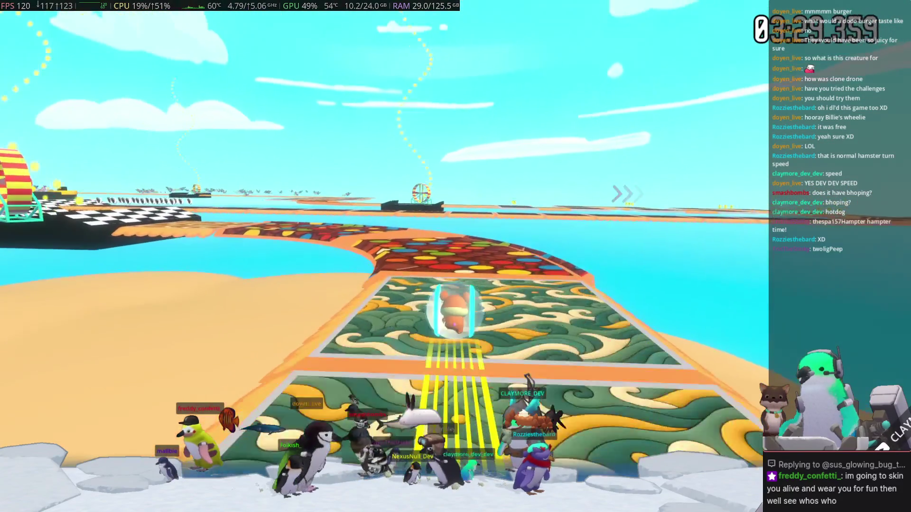
key("w")
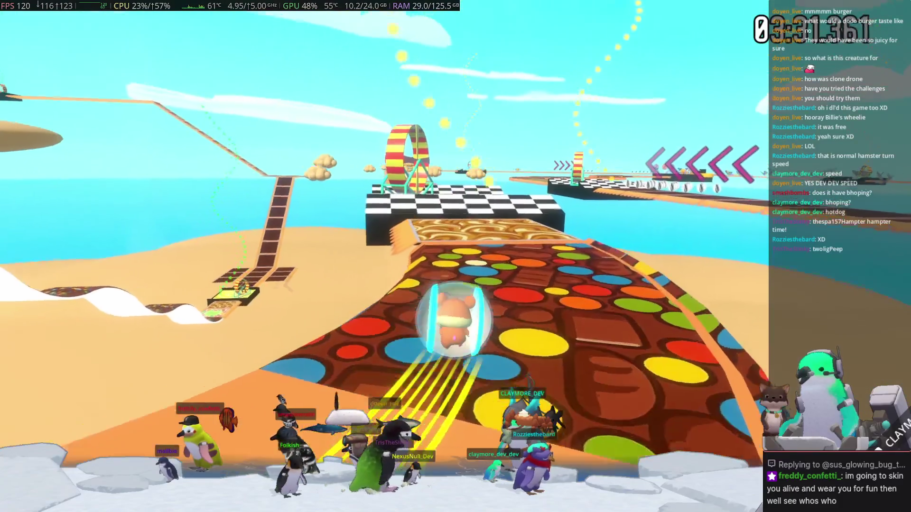
key("w")
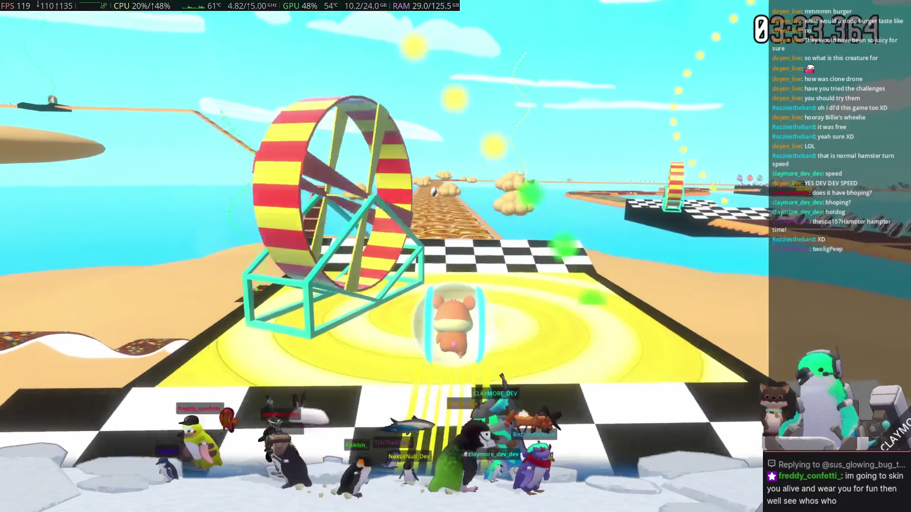
key("w")
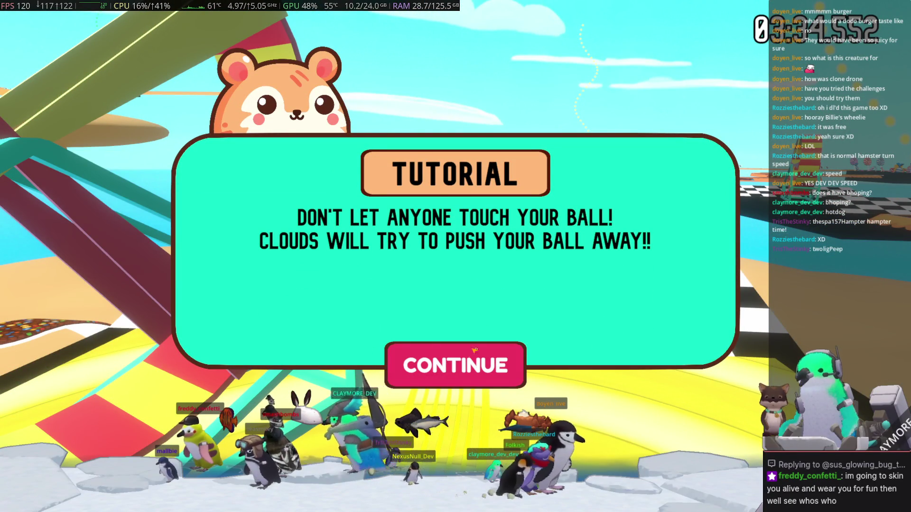
- Capture a screenshot region of the clouds tutorial, then dismiss it and resume play
key("ctrl+Print")
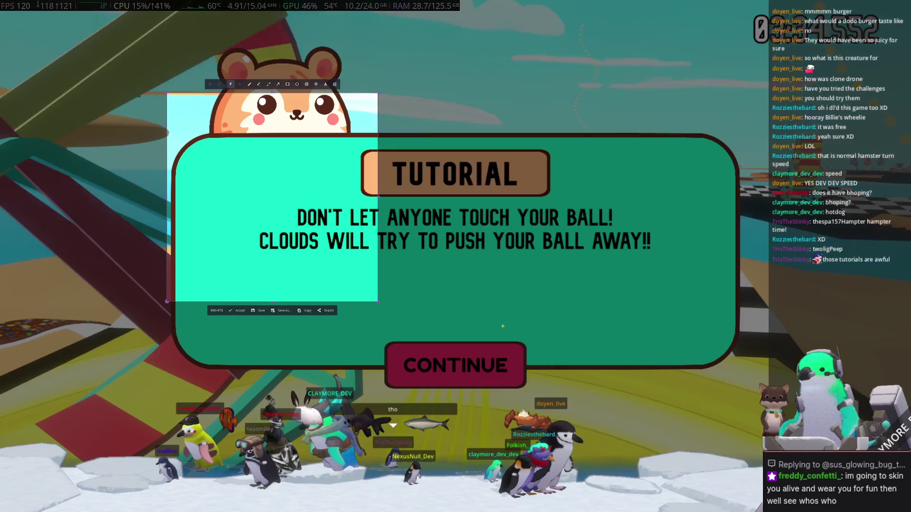
mouse_move(242, 147)
left_mouse_down()
mouse_move(453, 355)
mouse_move(387, 326)
mouse_move(572, 288)
mouse_move(672, 232)
left_mouse_up()
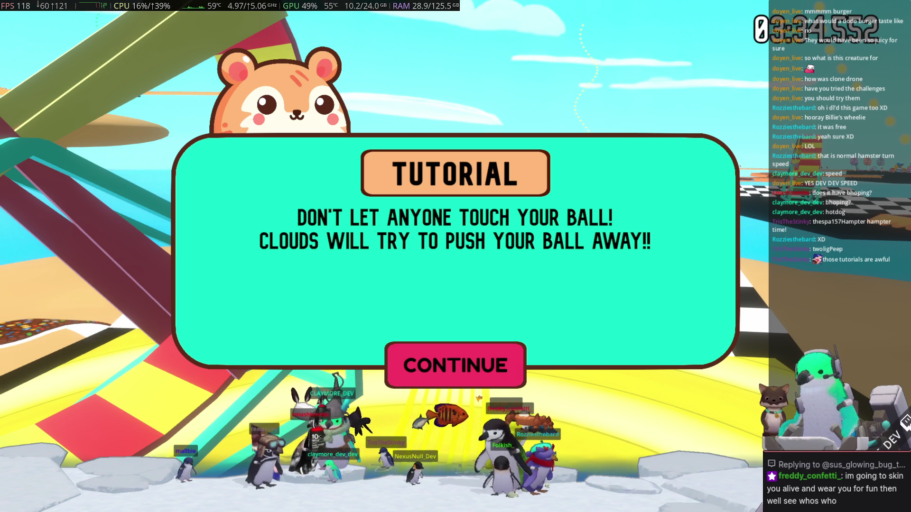
left_click(484, 377)
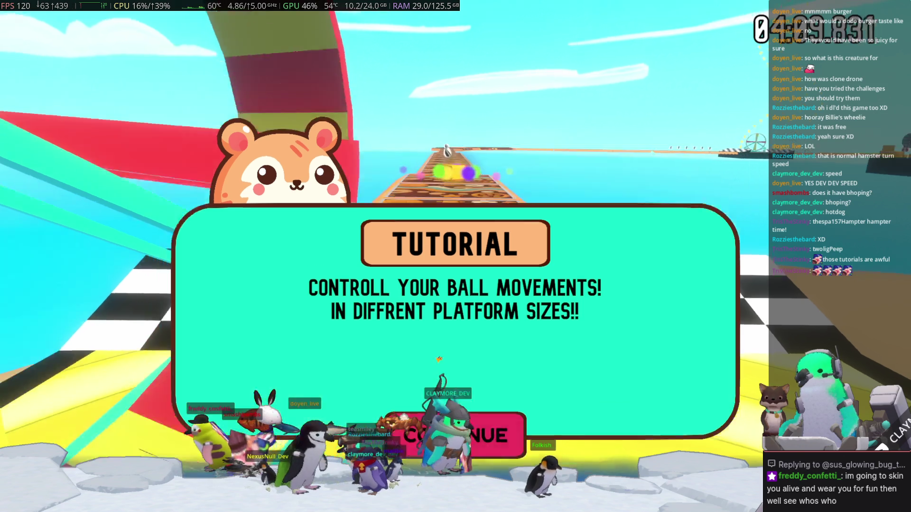
left_click(437, 361)
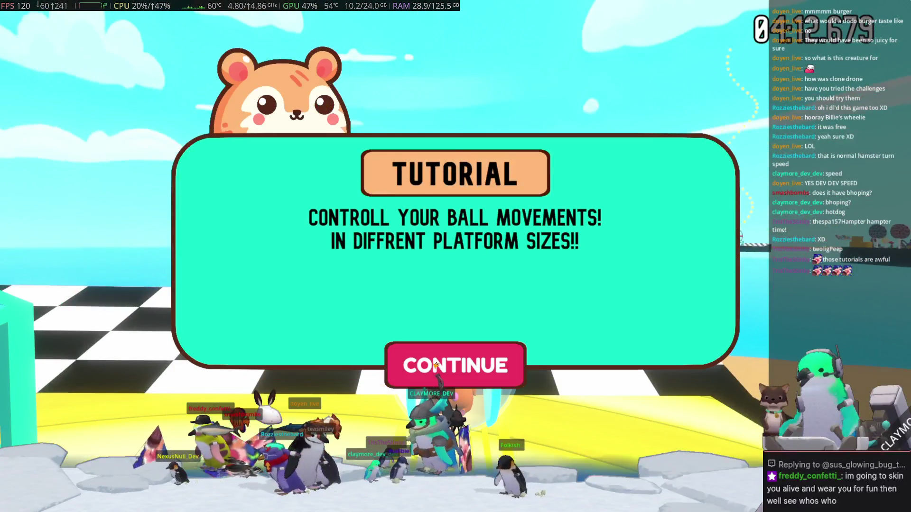
left_click(436, 363)
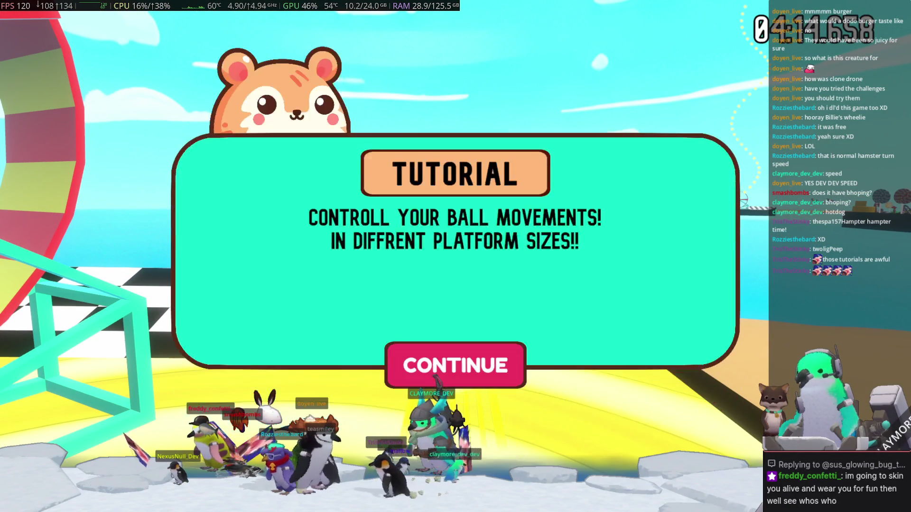
left_click(436, 378)
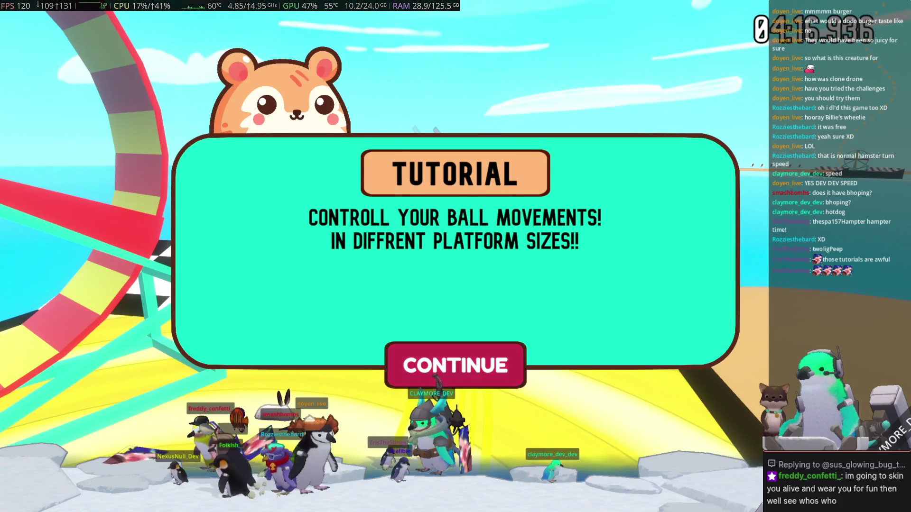
left_click(436, 377)
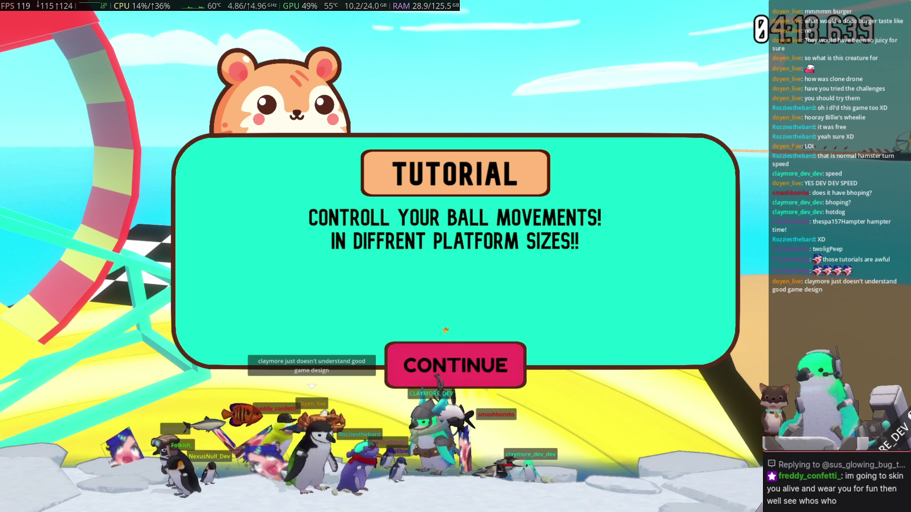
key("Print")
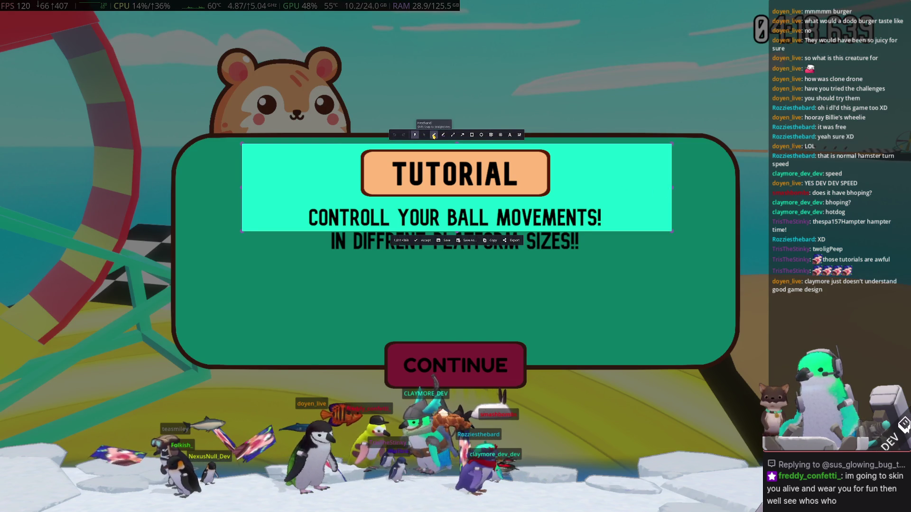
key("Return")
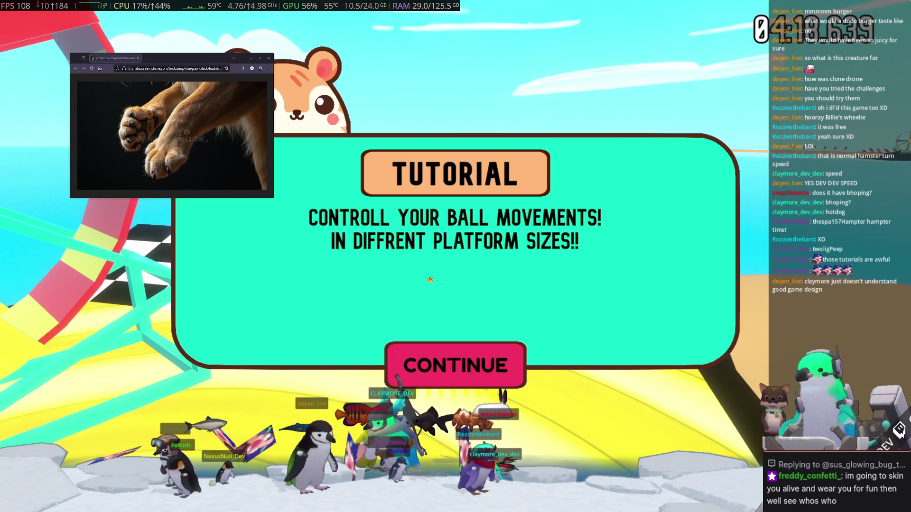
key("Print")
key("Return")
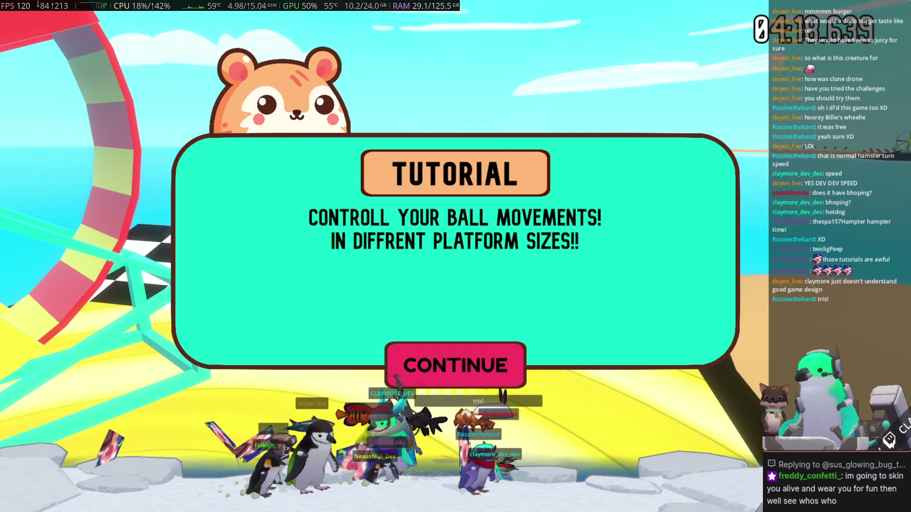
key("Return")
key("w")
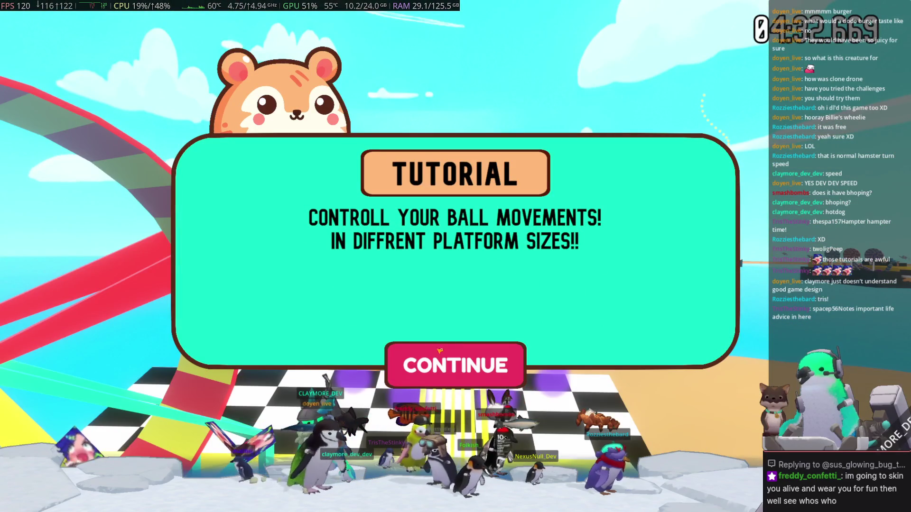
left_click(444, 371)
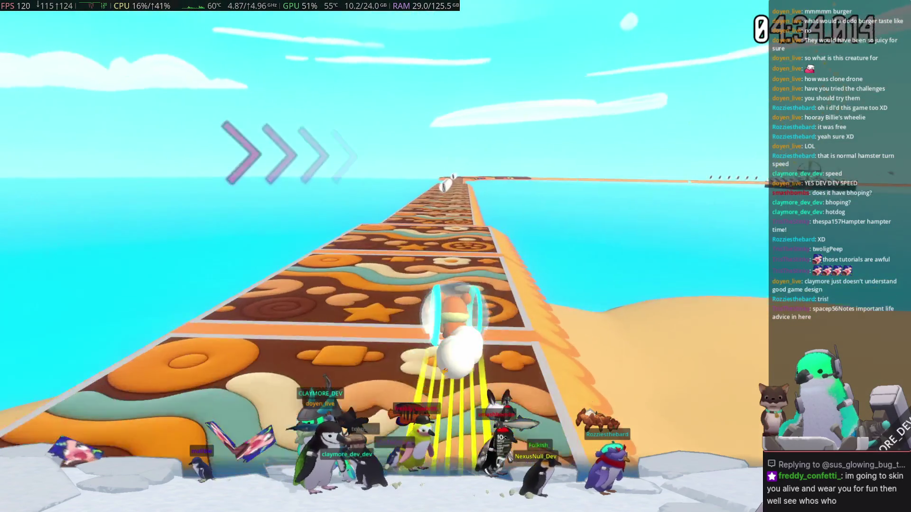
- Roll the ball forward along the track to the giant wheel's checkered platform
key("w")
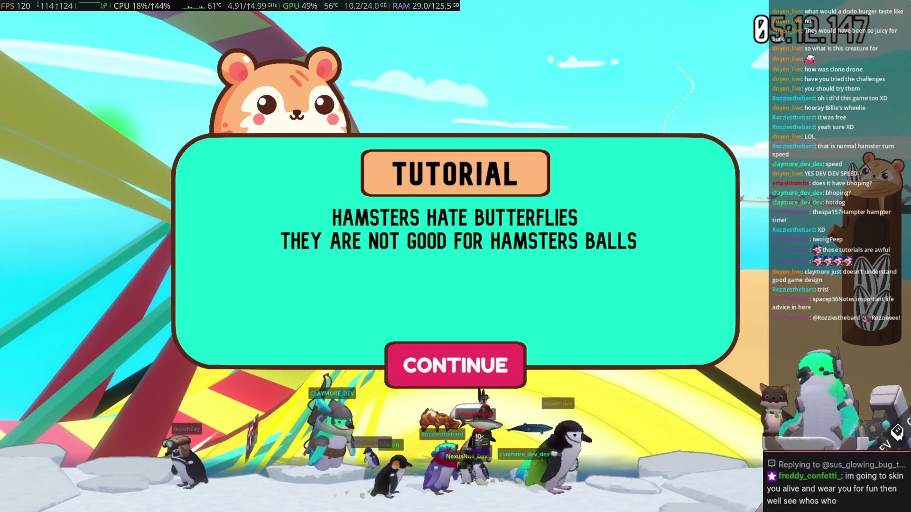
- Dismiss the butterfly tutorial tip and resume play
left_click(488, 371)
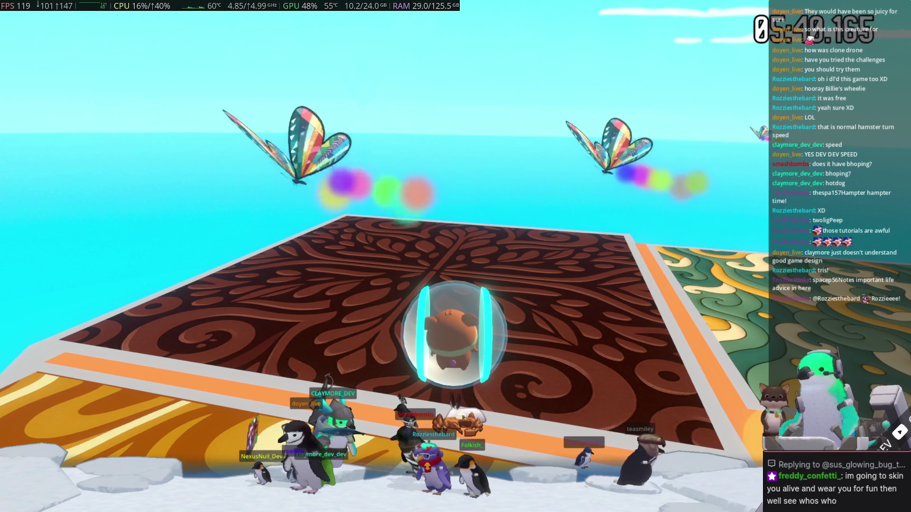
- Steer the hamster ball with WASD across the tutorial platforms onto the checkered platform
key("w")
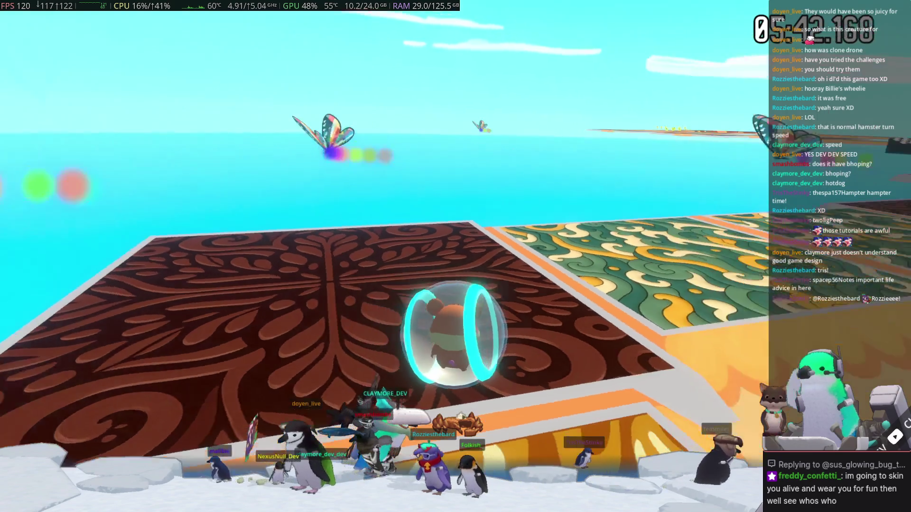
key("d")
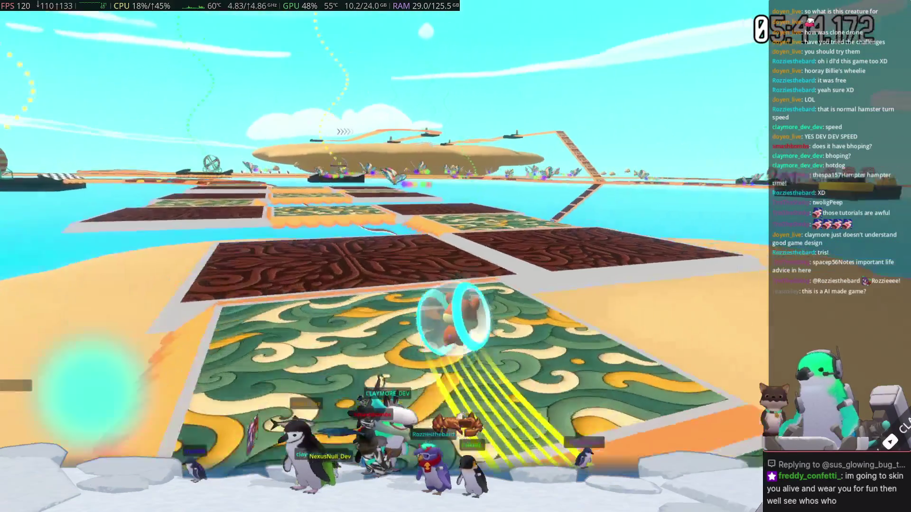
key("a")
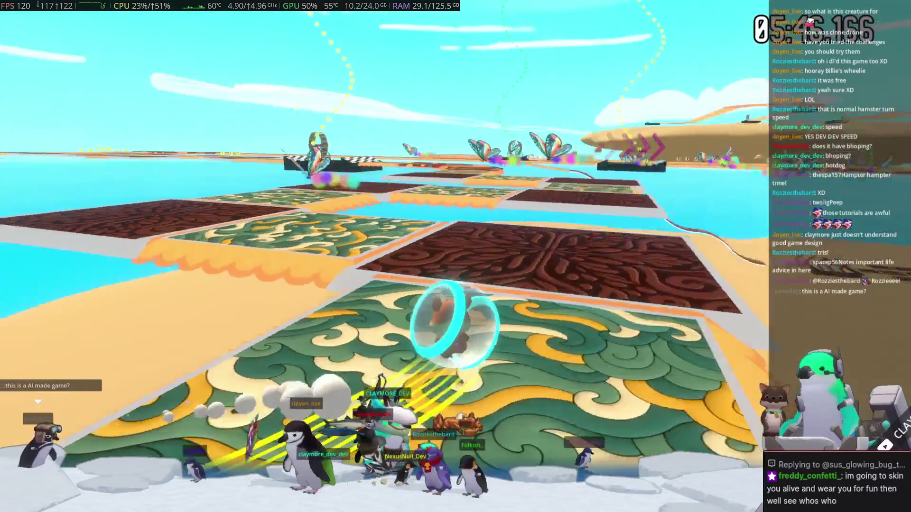
key("a")
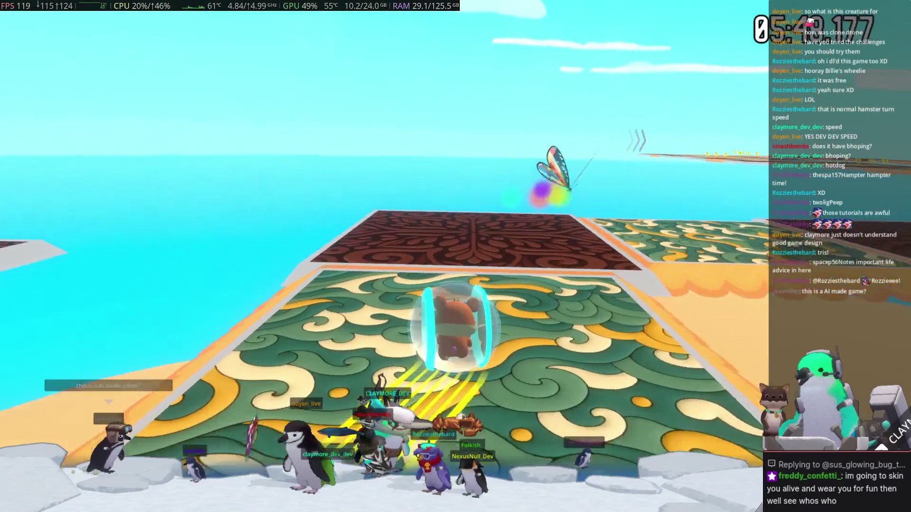
key("d")
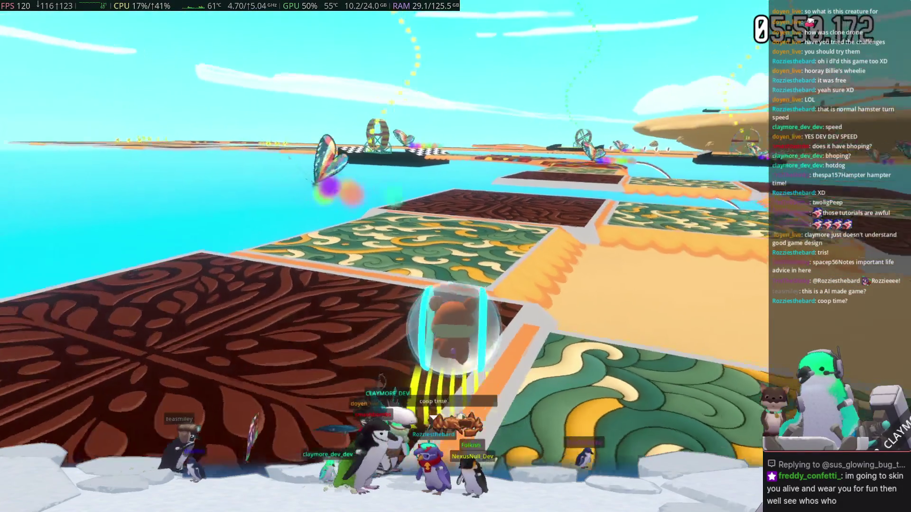
key("d")
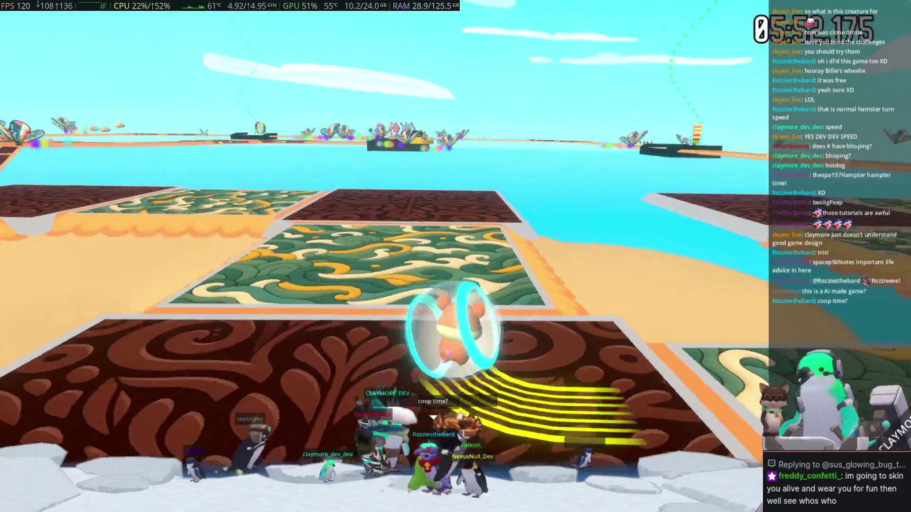
key("a")
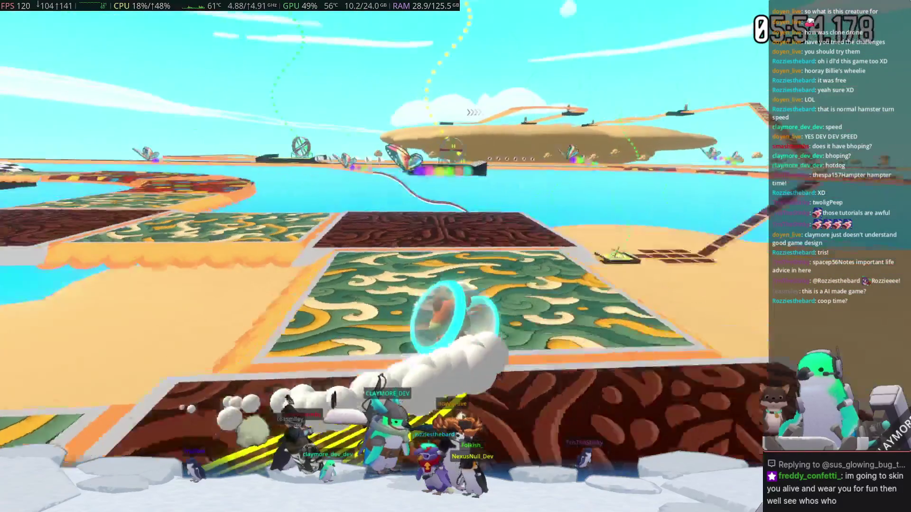
key("d")
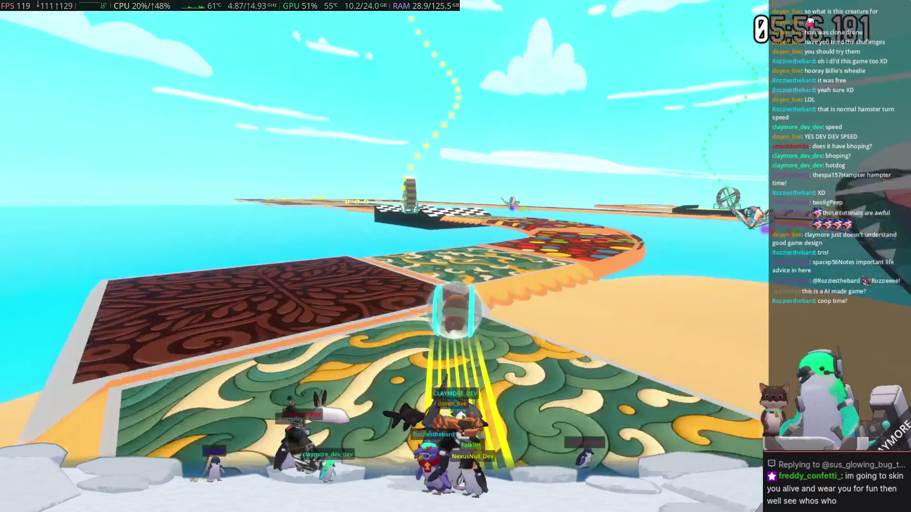
key("a")
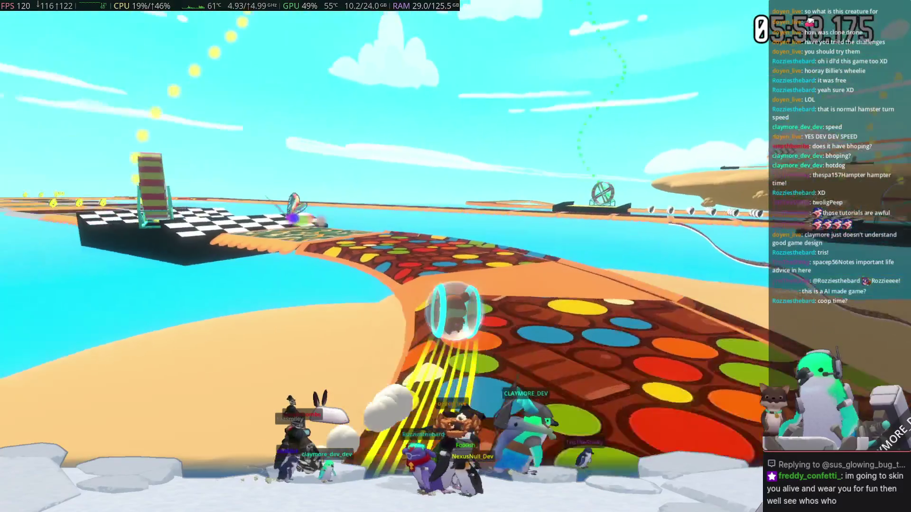
key("w")
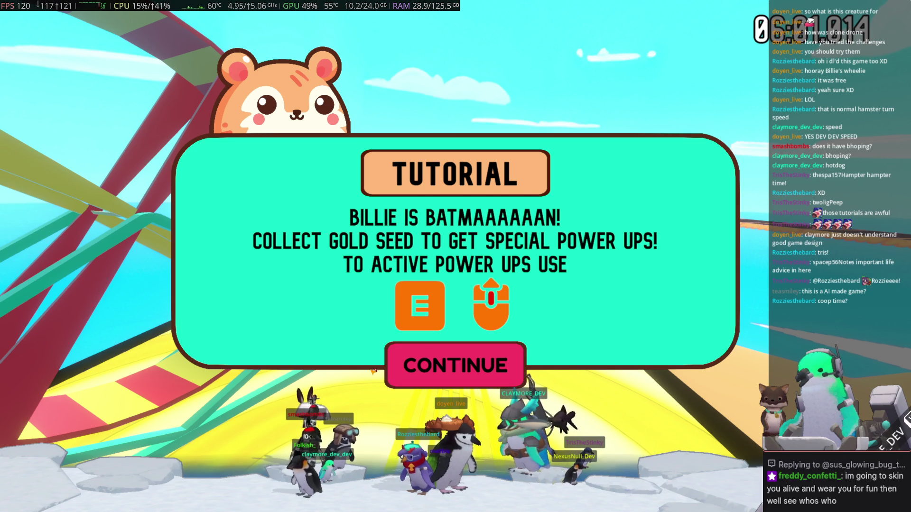
- Dismiss the power-up tutorial, roll through the question-mark pickup and use the carrot power-up
left_click(431, 377)
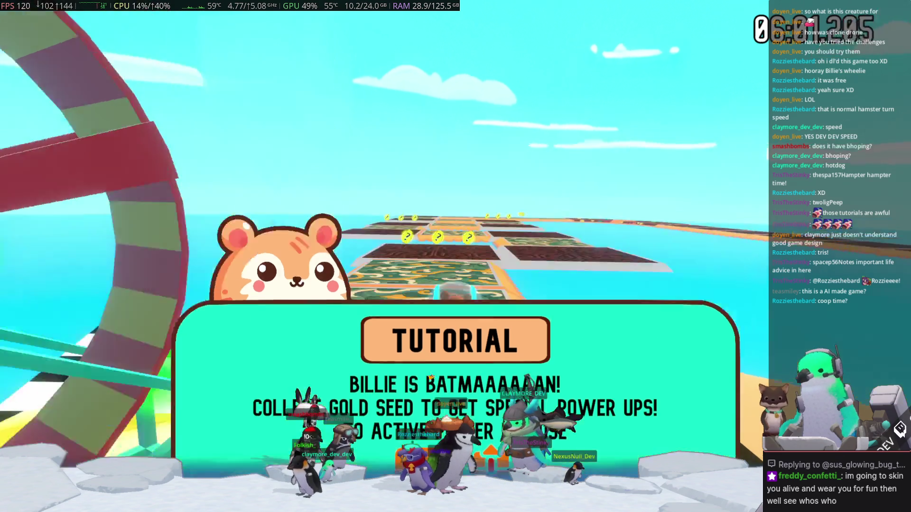
key("w")
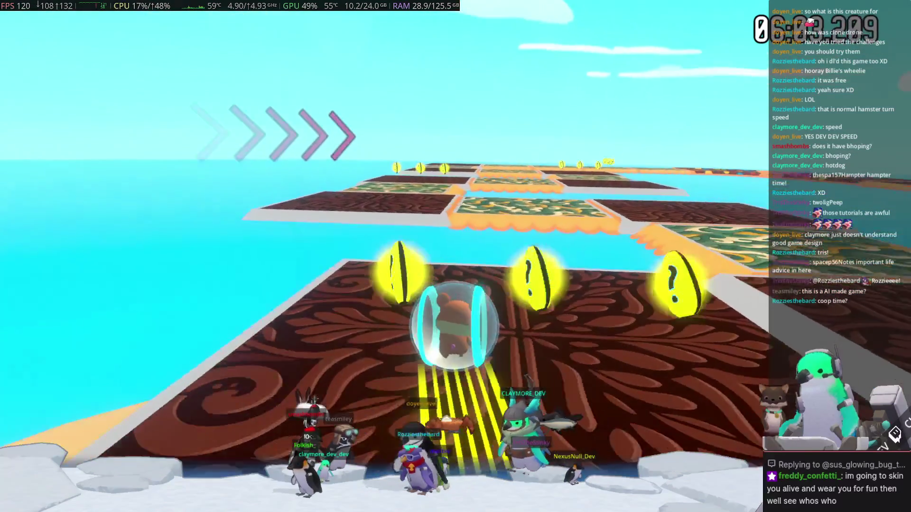
key("w")
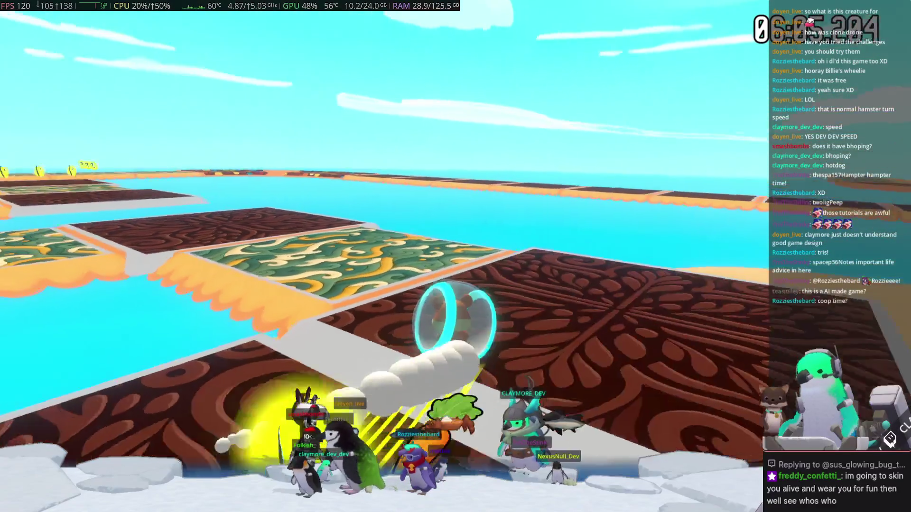
key("w")
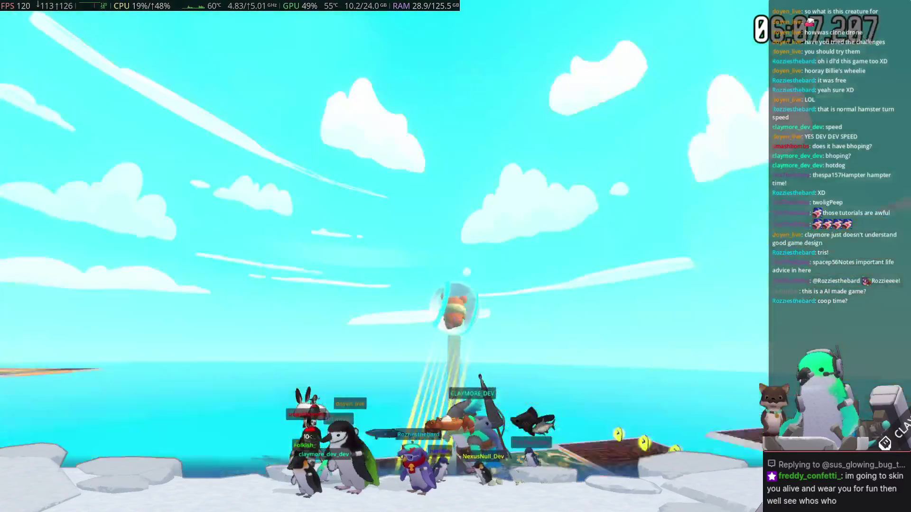
key("w")
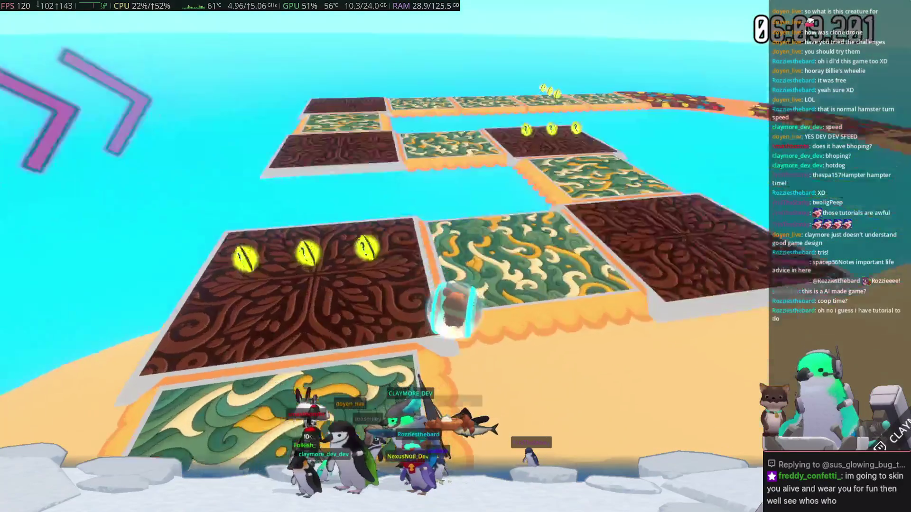
key("w")
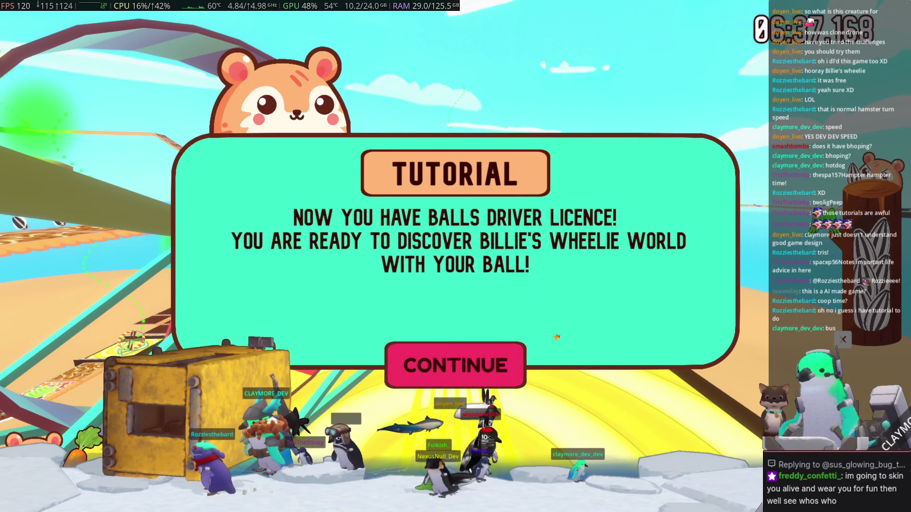
- Screenshot the driver licence message, close the popped-up image window, and click CONTINUE
key("Print")
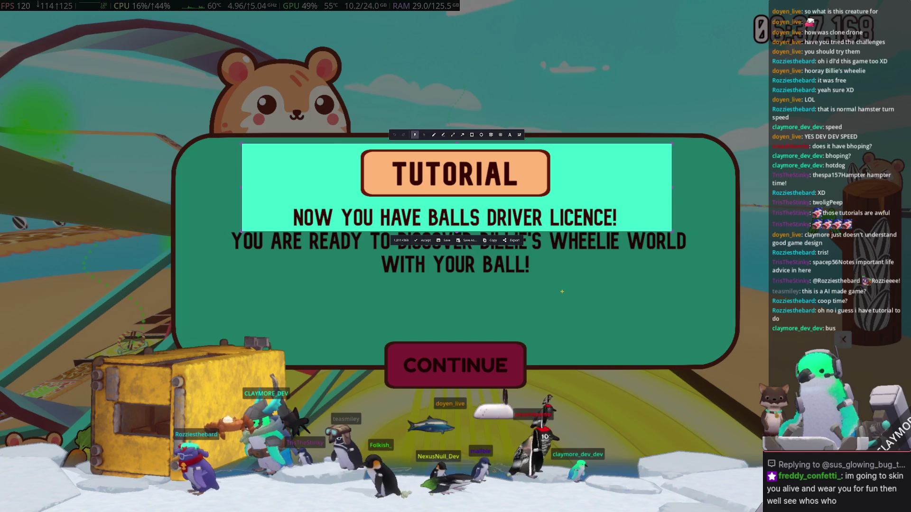
key("Escape")
left_click(566, 294)
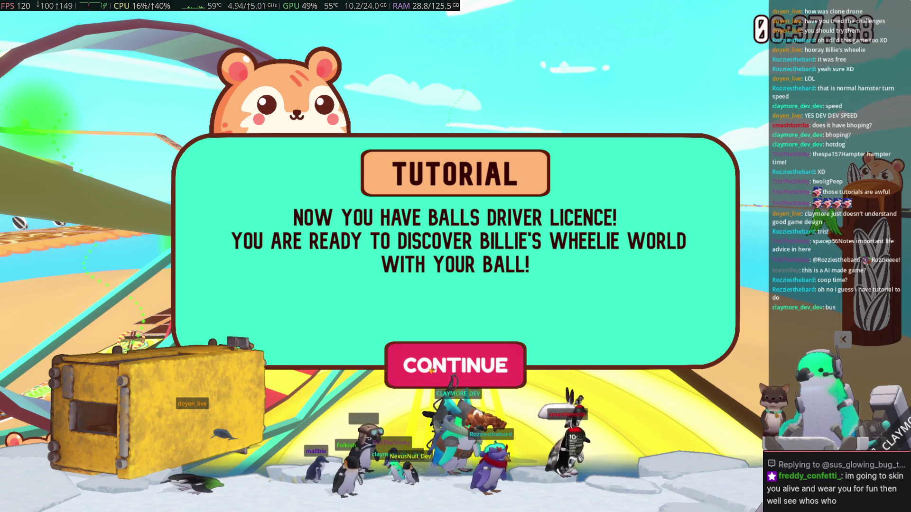
left_click(489, 367)
- Steer the ball along the curving dotted track to the checkered platform and await the countdown
key("d")
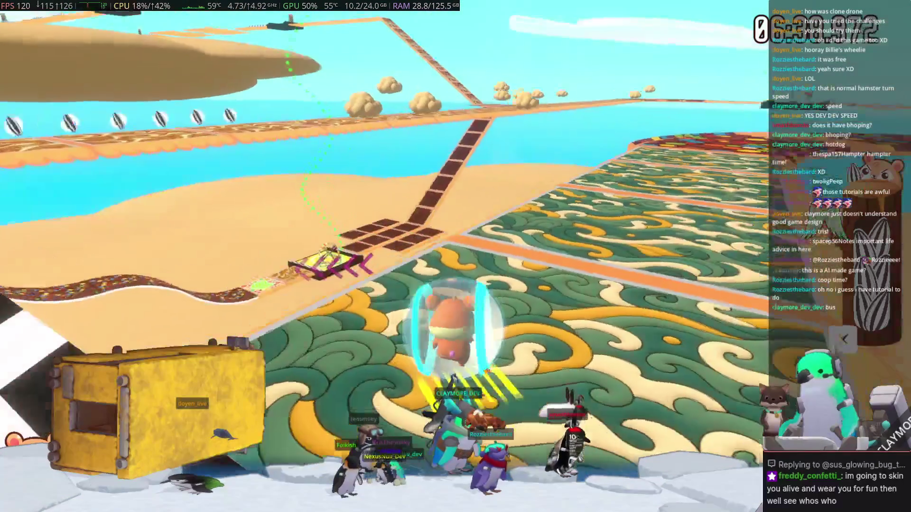
key("w")
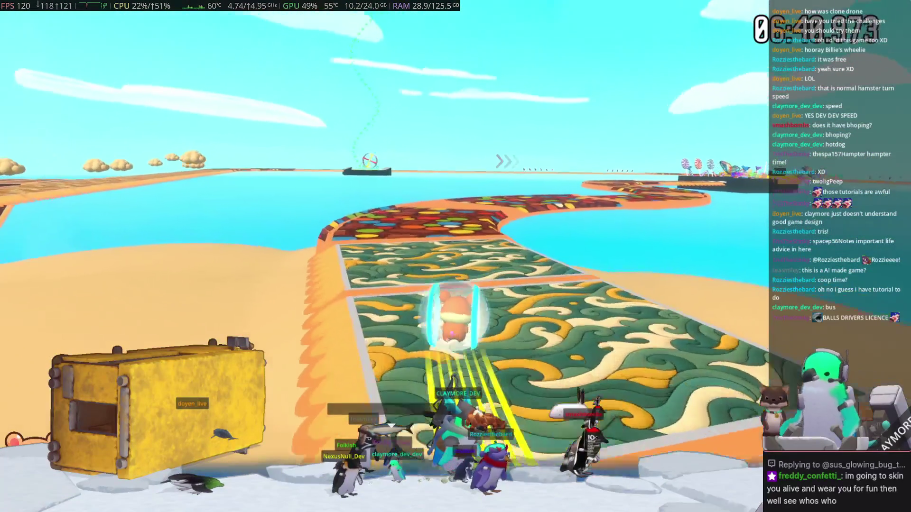
key("a")
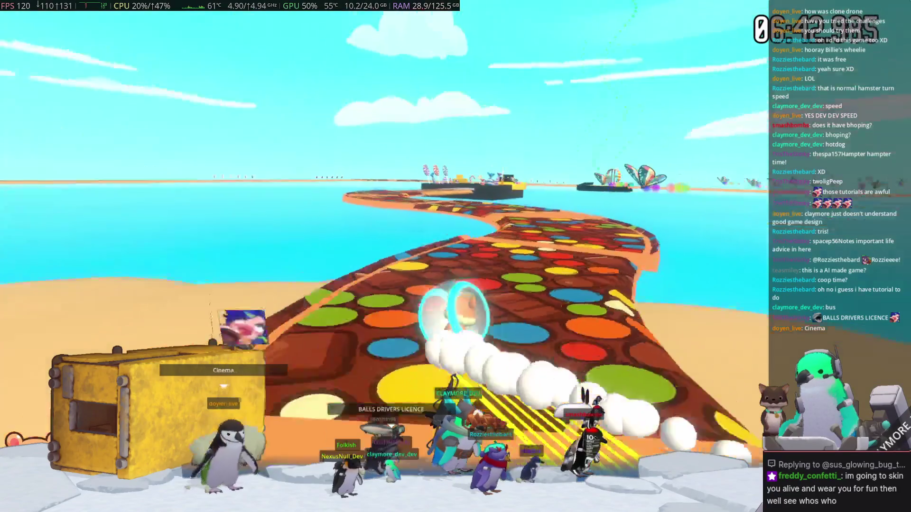
key("d")
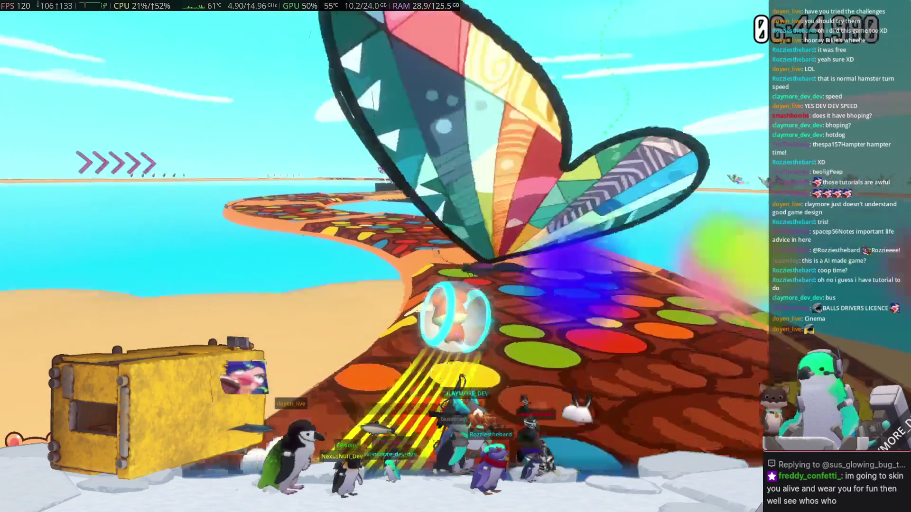
key("a")
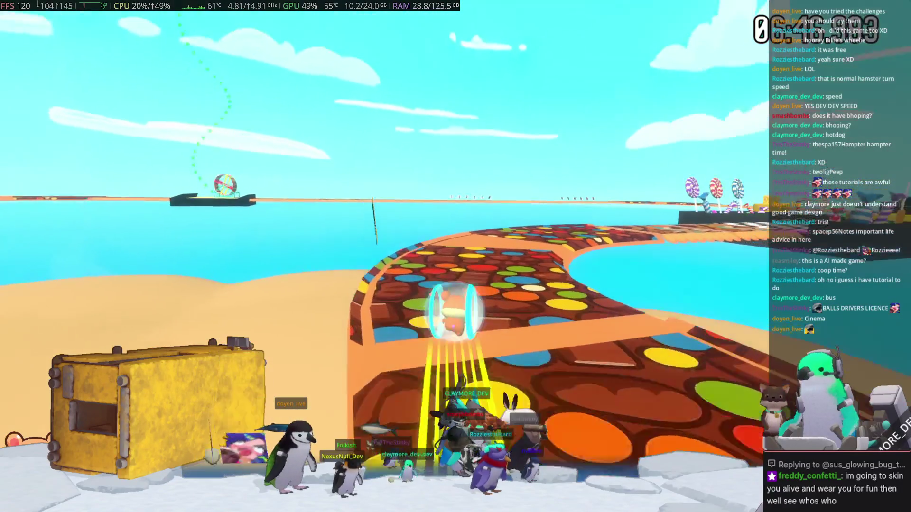
key("w")
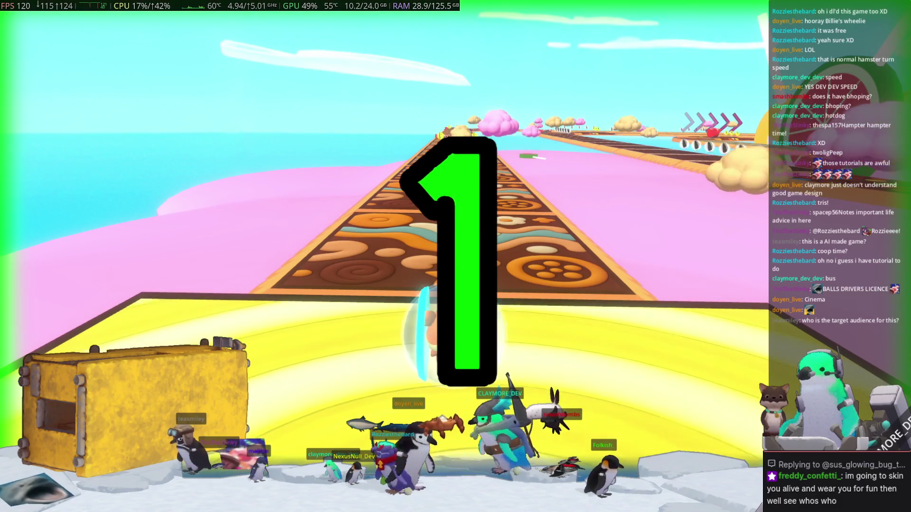
- Roll down the candy track past the watermelon and through the big cloud onto the green swirl section
key("w")
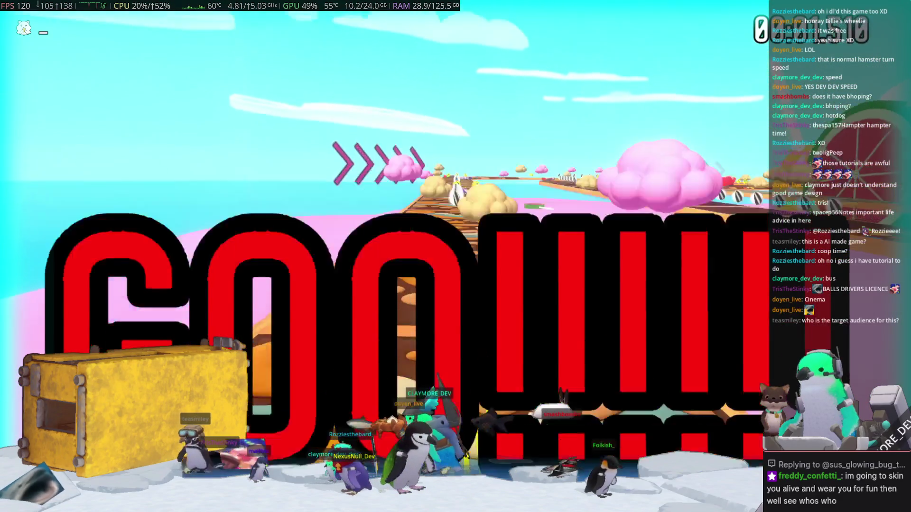
key("w")
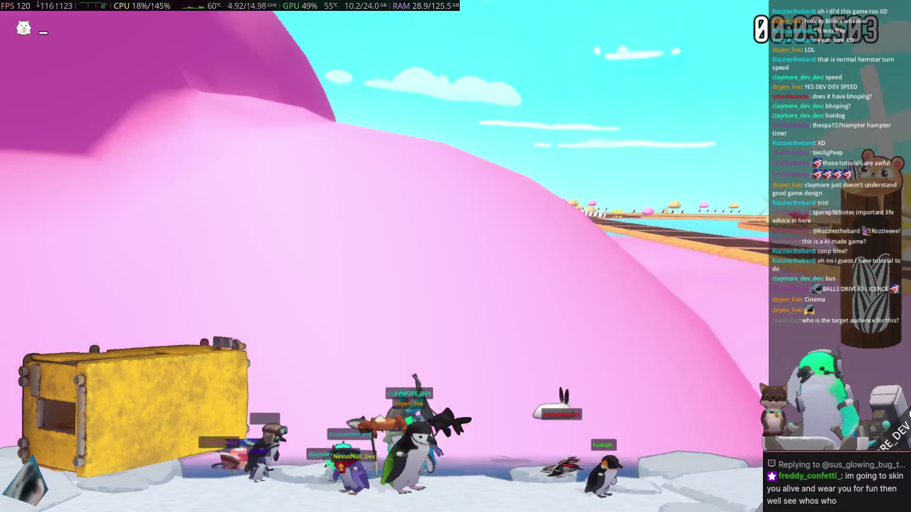
key("w")
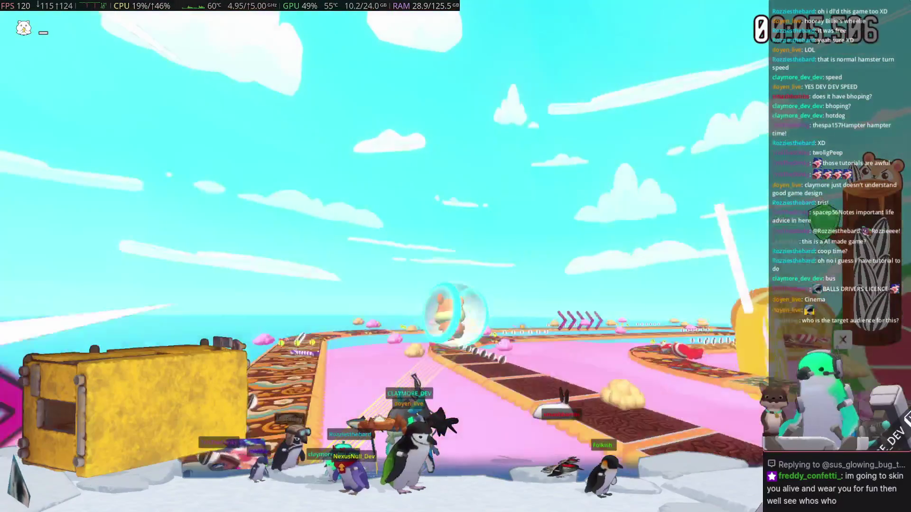
key("w")
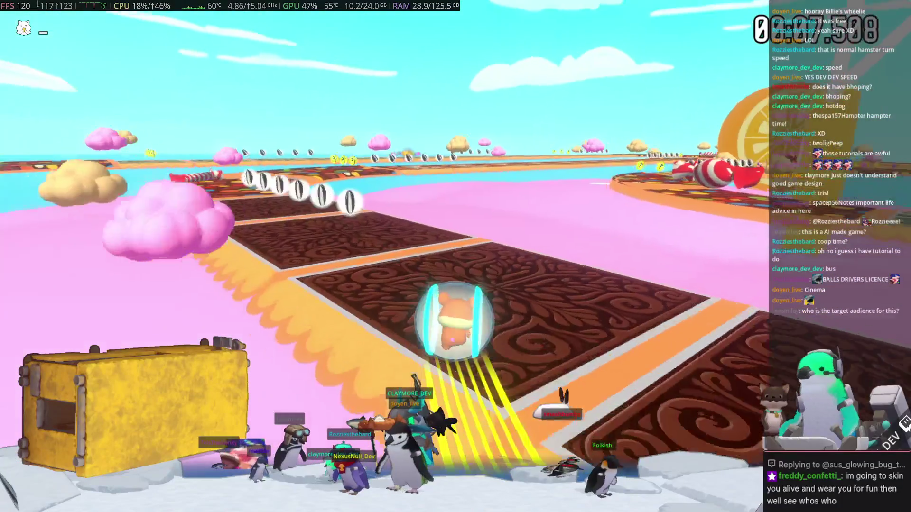
key("w")
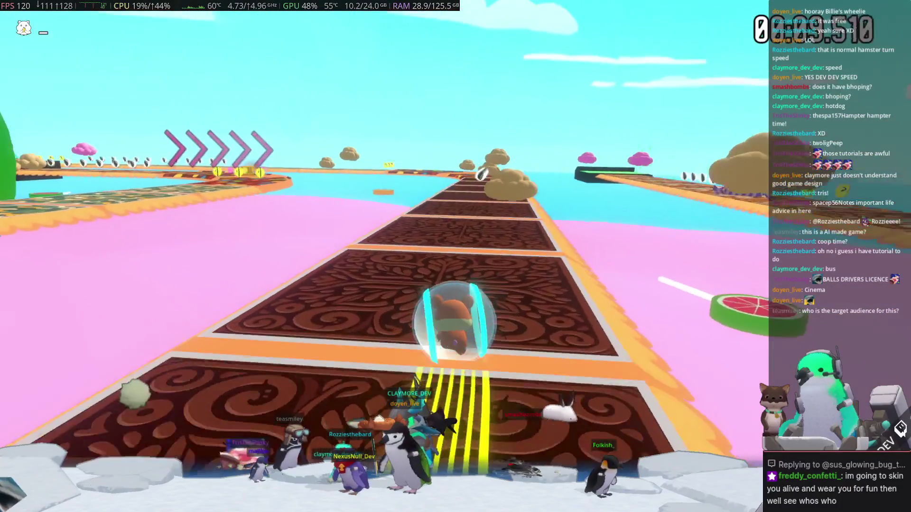
key("w")
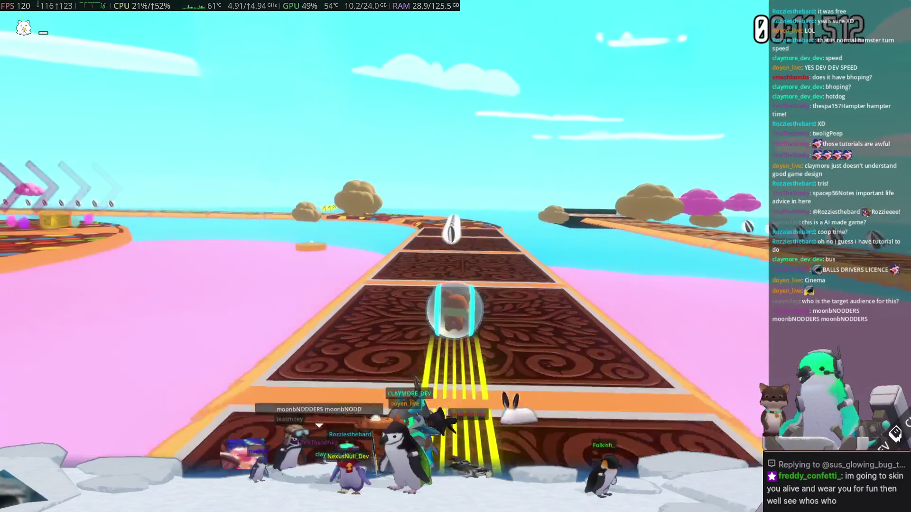
key("w")
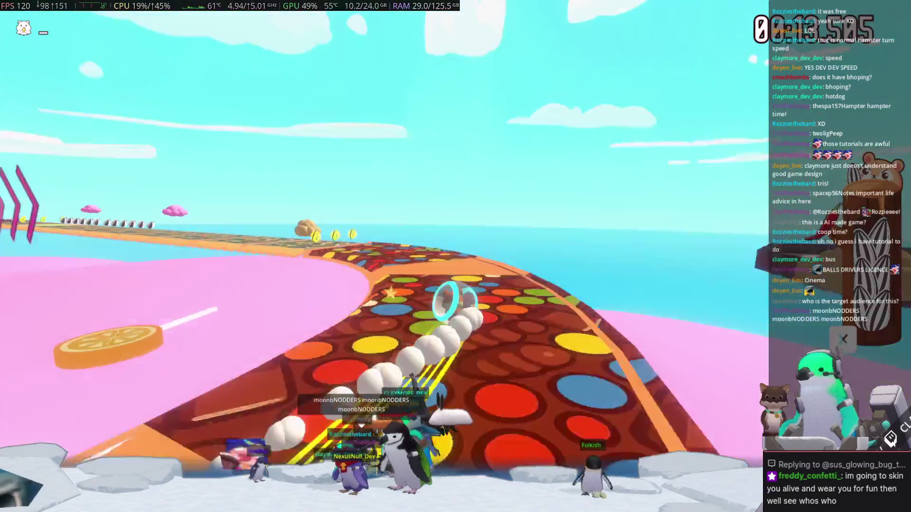
key("w")
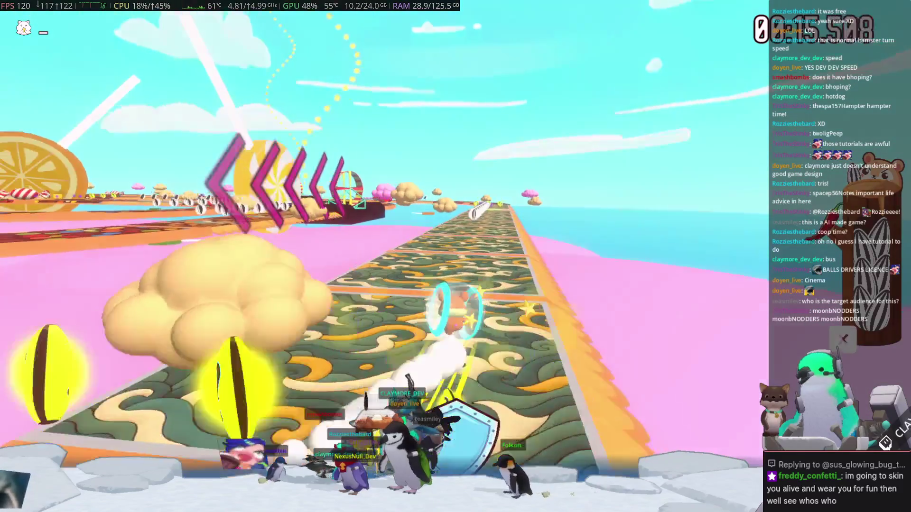
- Continue past the seed checkpoint along the candy and cookie track, past the candy cane
key("w")
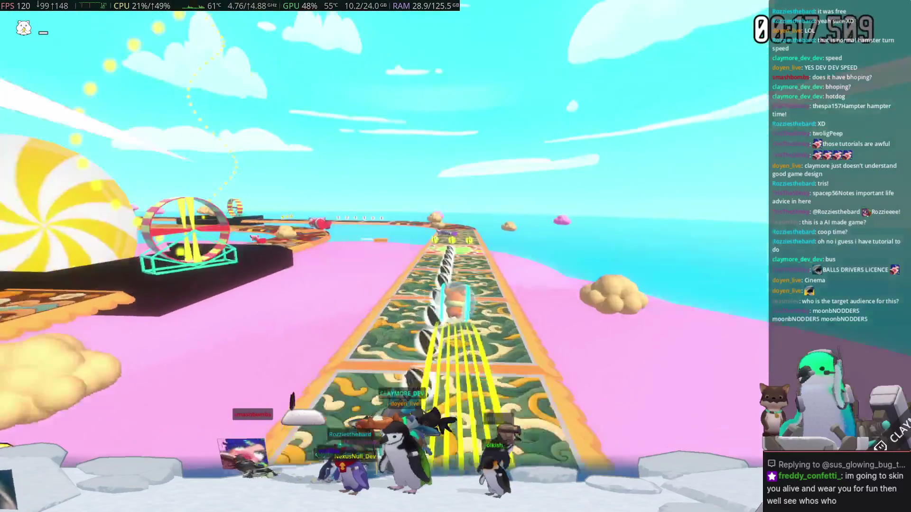
key("w")
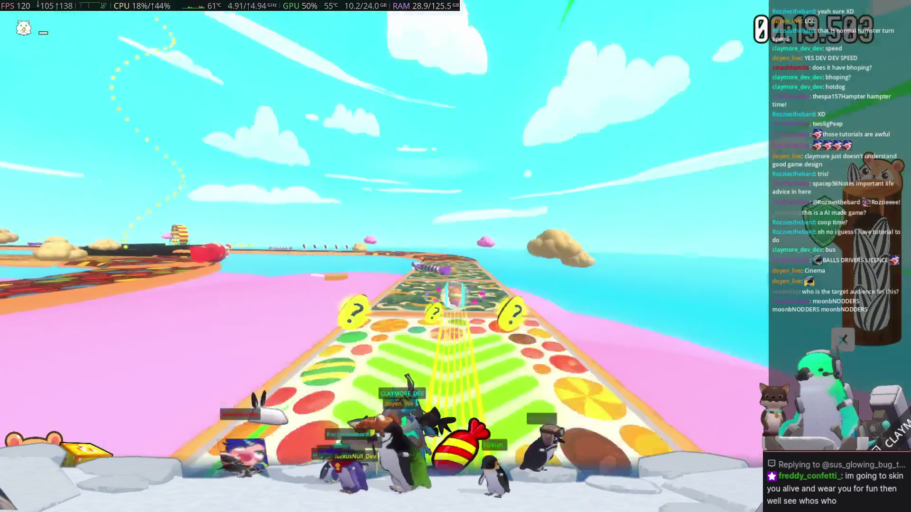
key("w")
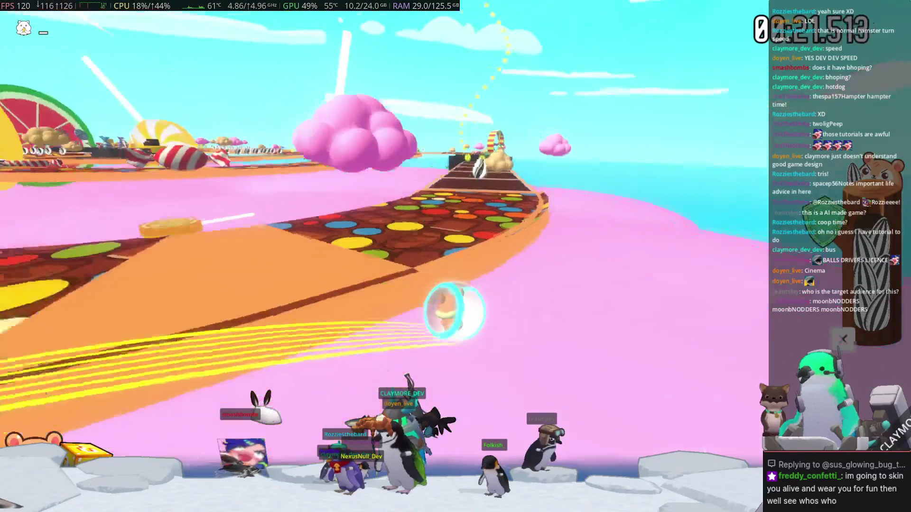
key("w")
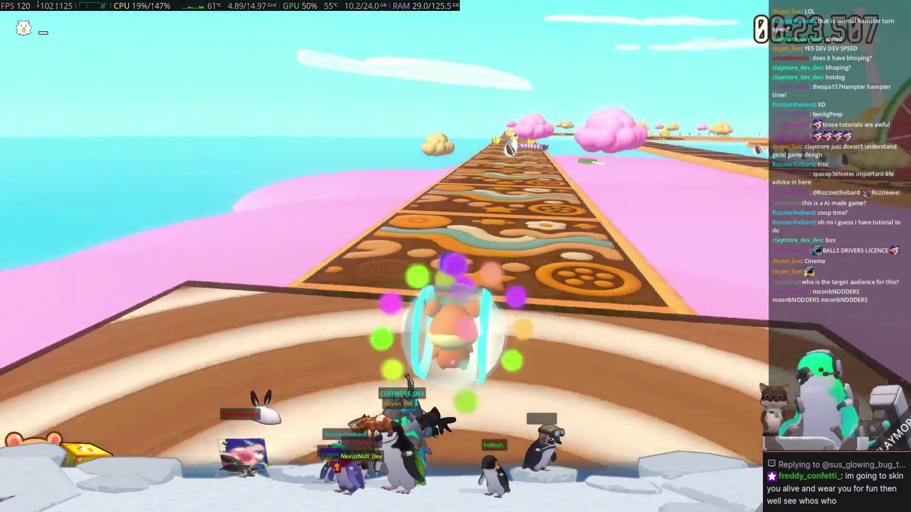
key("w")
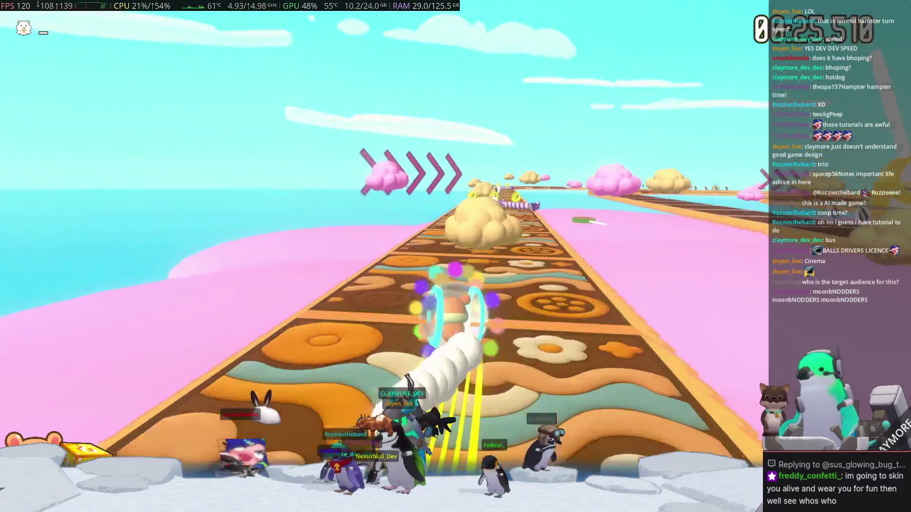
key("w")
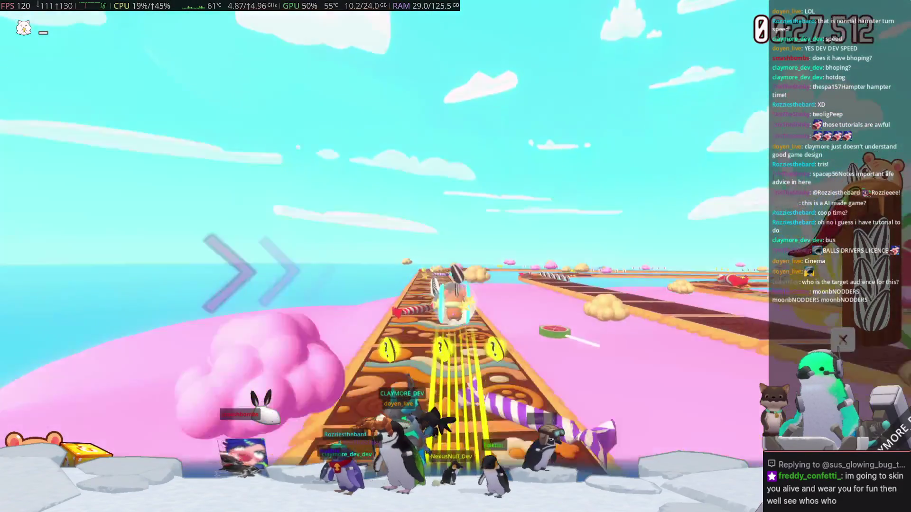
key("w")
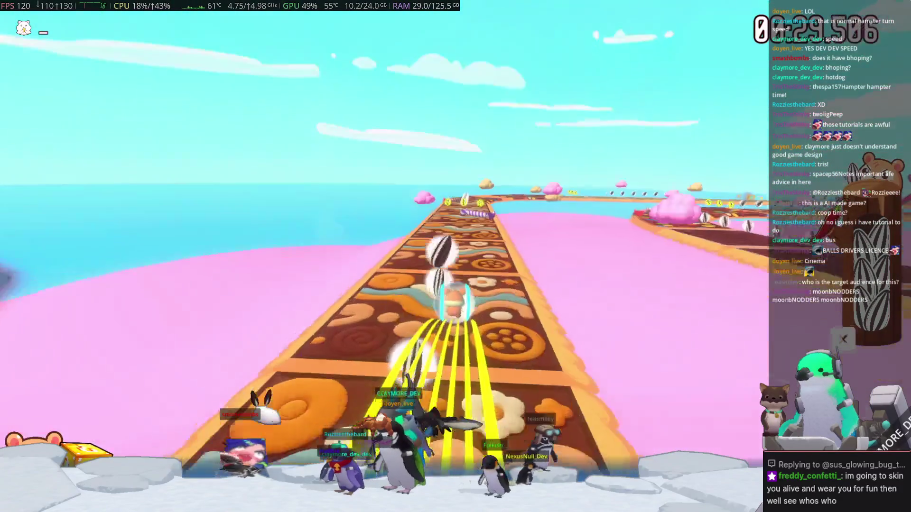
- Roll onto the swirl track, collecting the chili power-up and then the wing power-up
key("w")
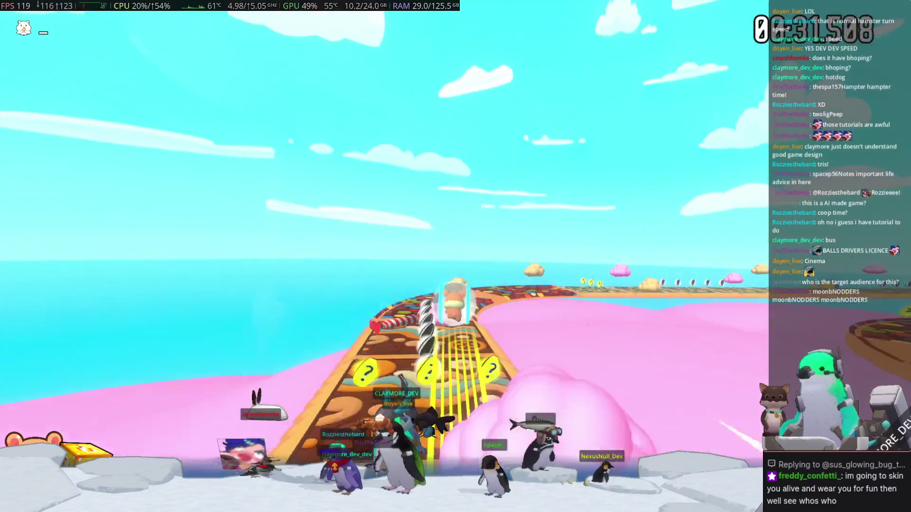
key("w")
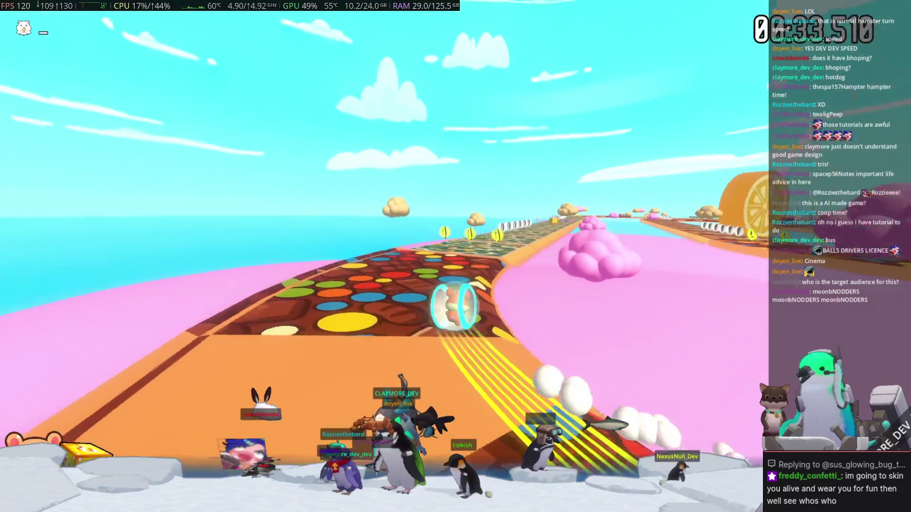
key("w")
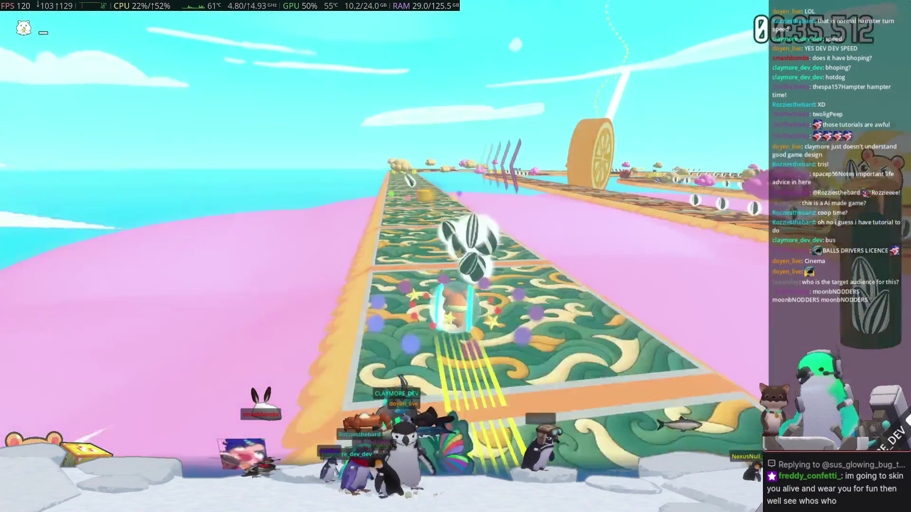
key("w")
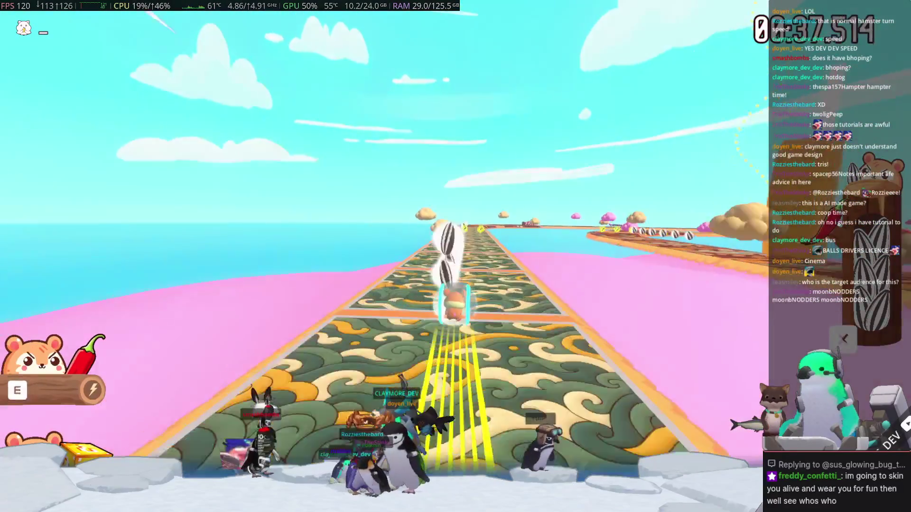
key("w")
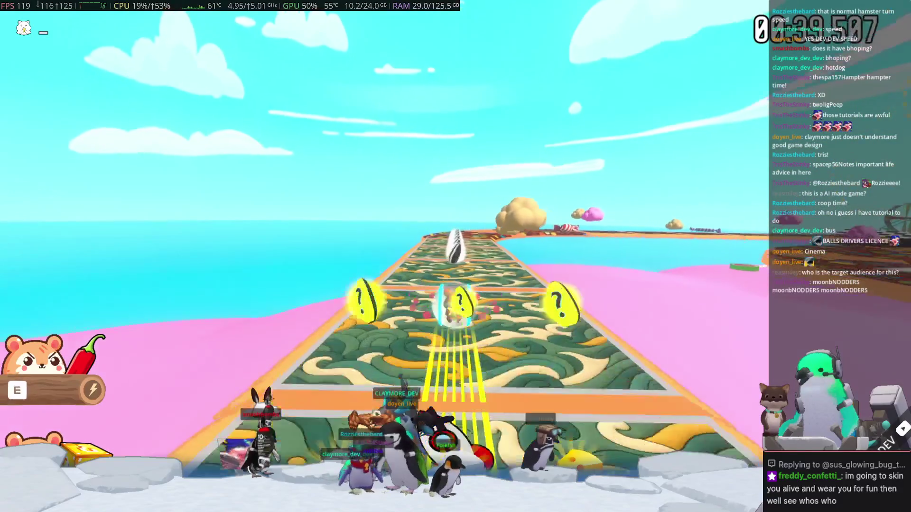
key("w")
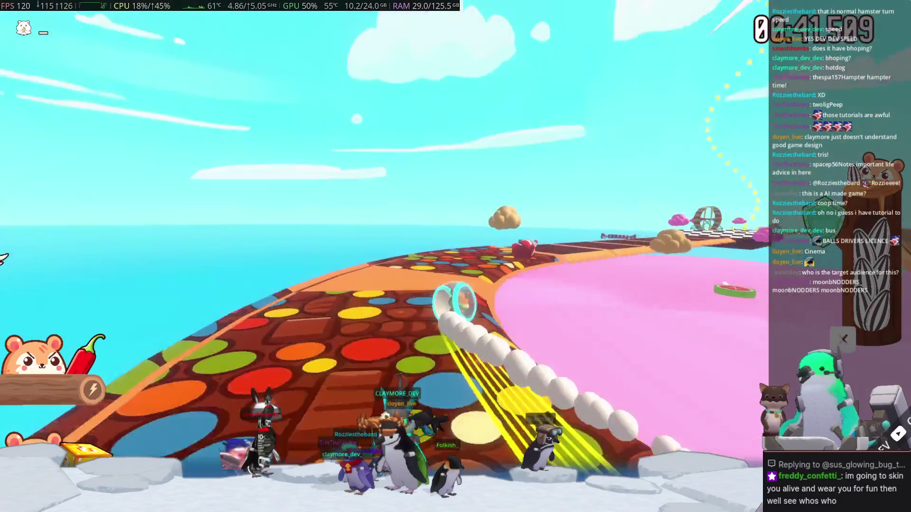
- Race through the checkered loop and along the curving dotted track until the ball tumbles off
key("w")
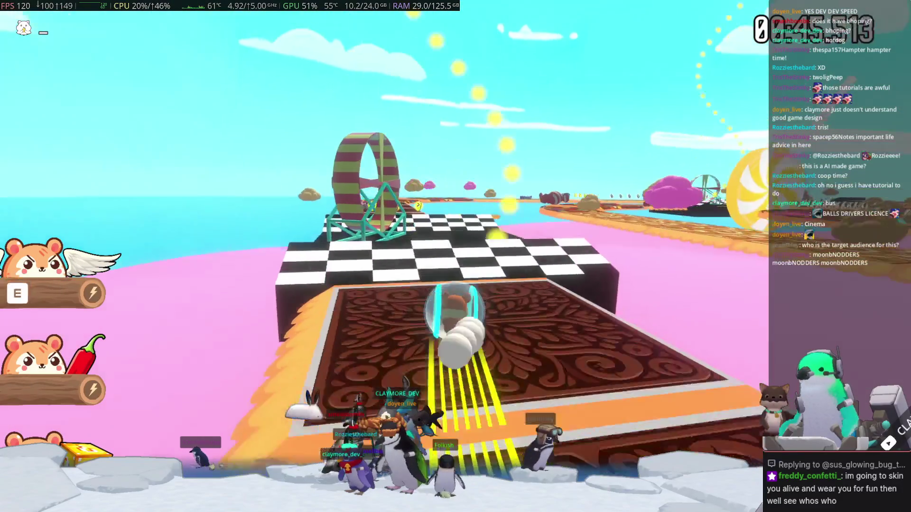
key("w")
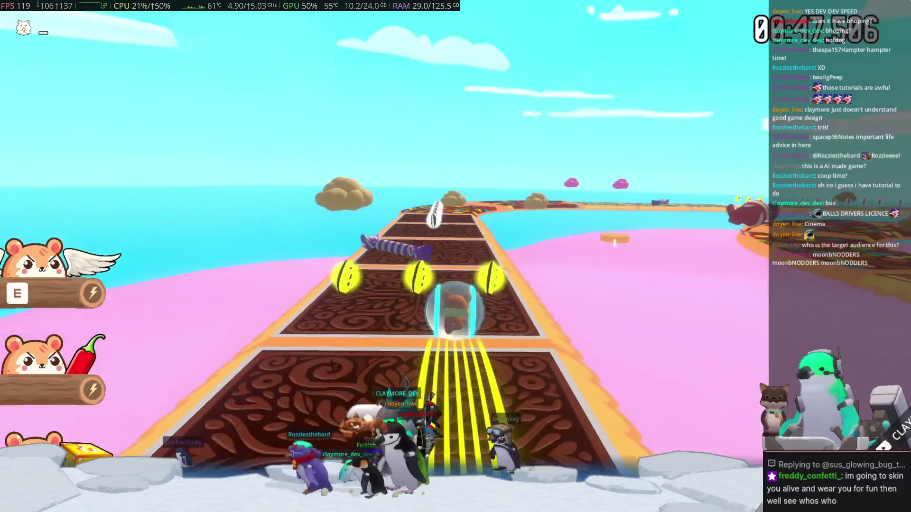
key("w")
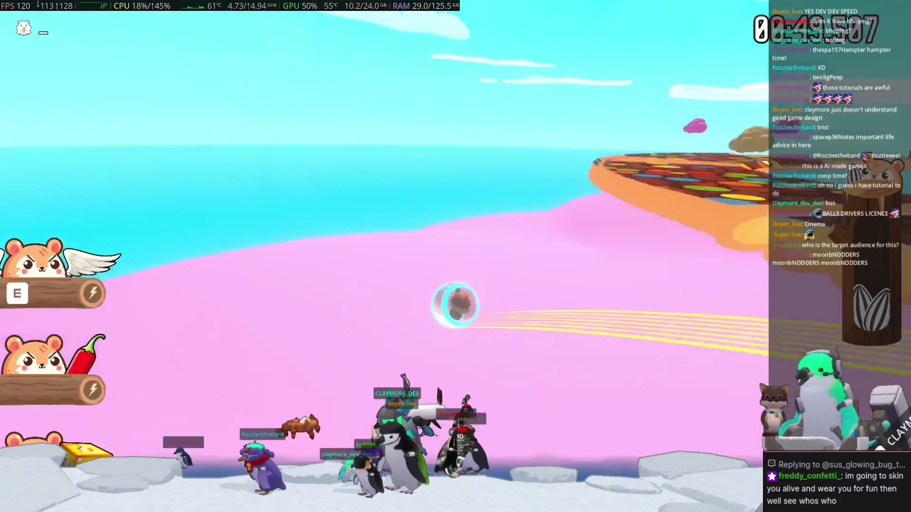
key("w")
key("w")
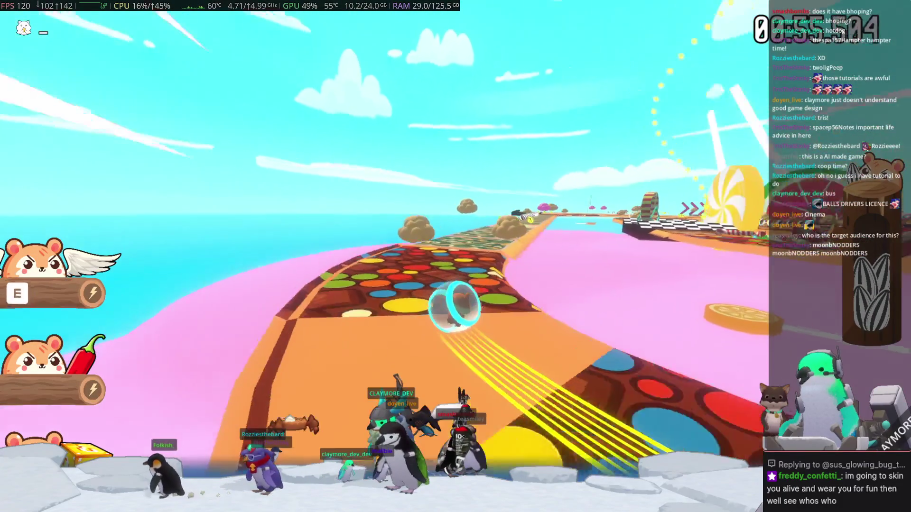
key("w")
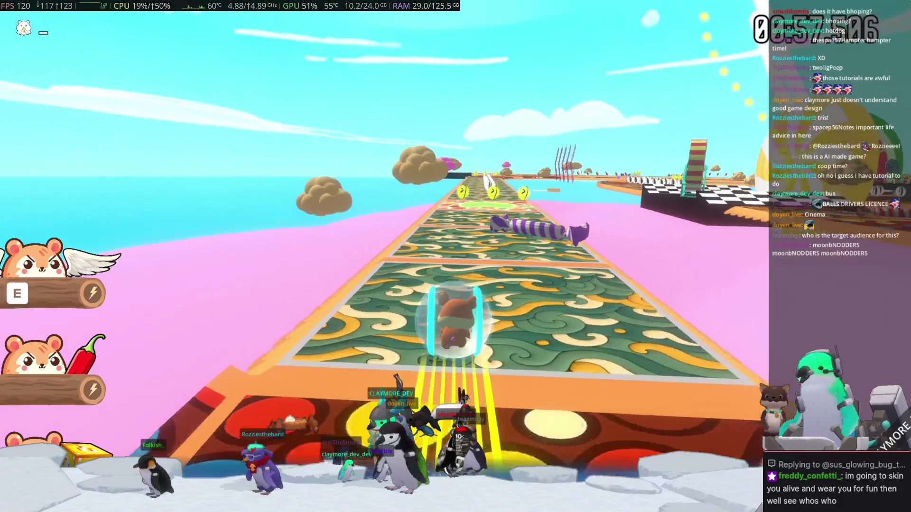
key("w")
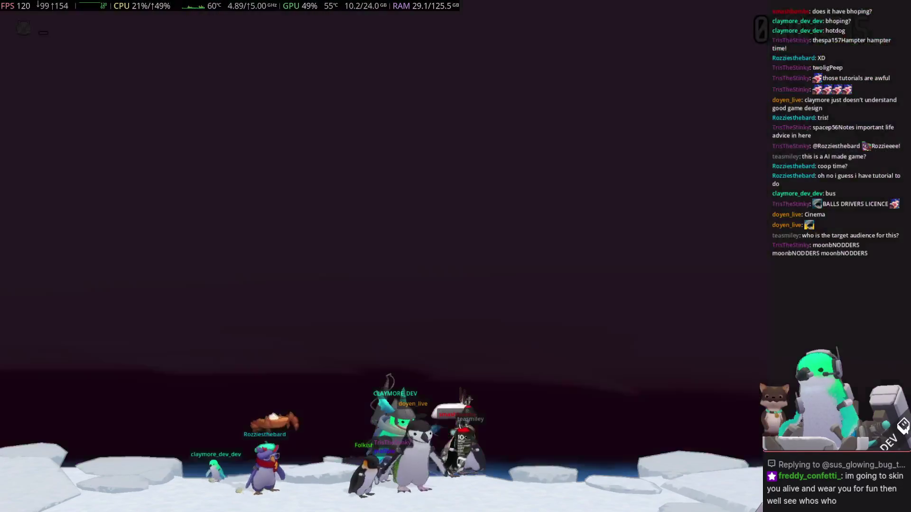
- Roll from the checkpoint over the chocolate, candy-dot and swirl tracks through the big cloud
key("w")
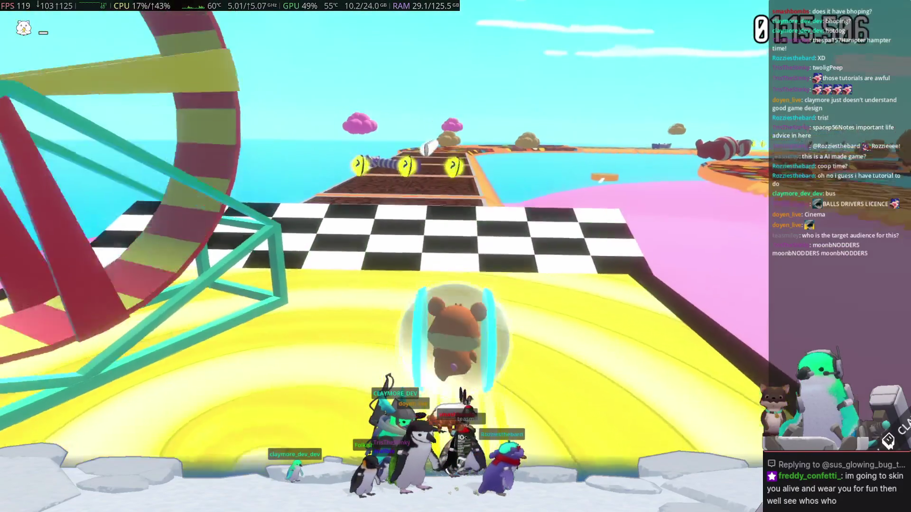
key("w")
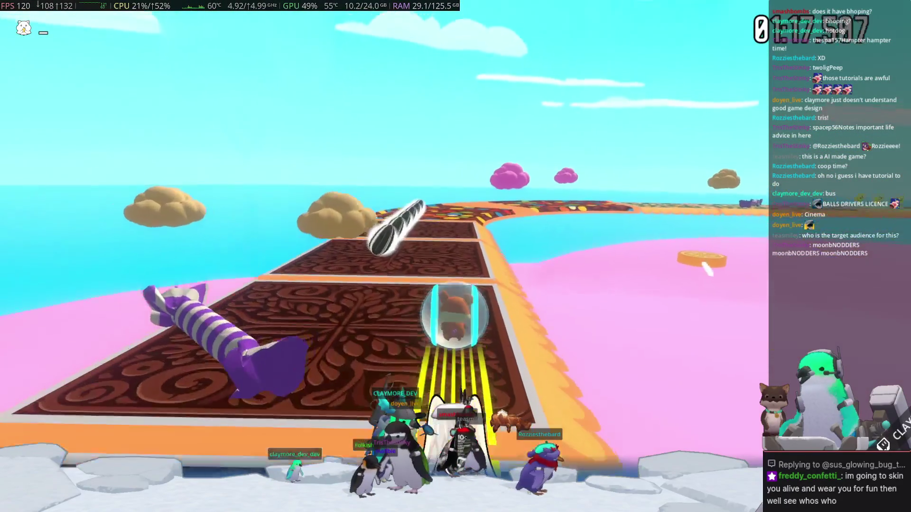
key("w")
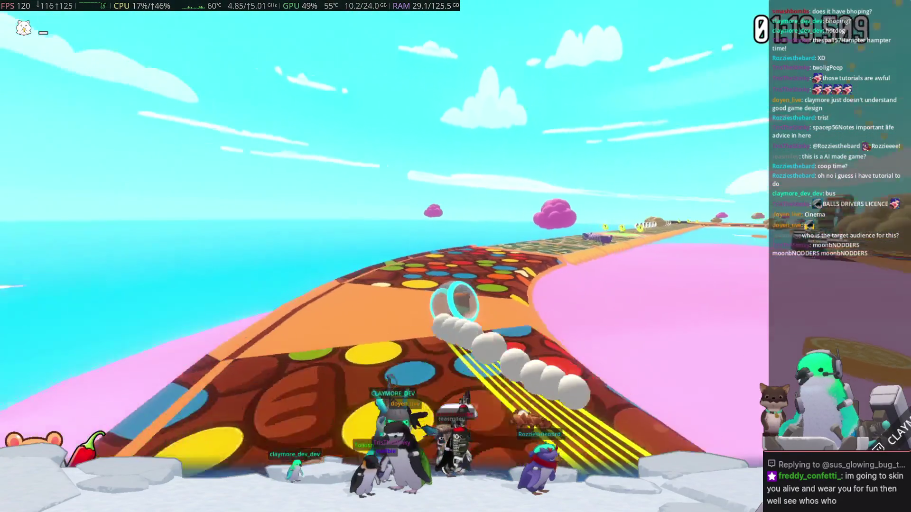
key("w")
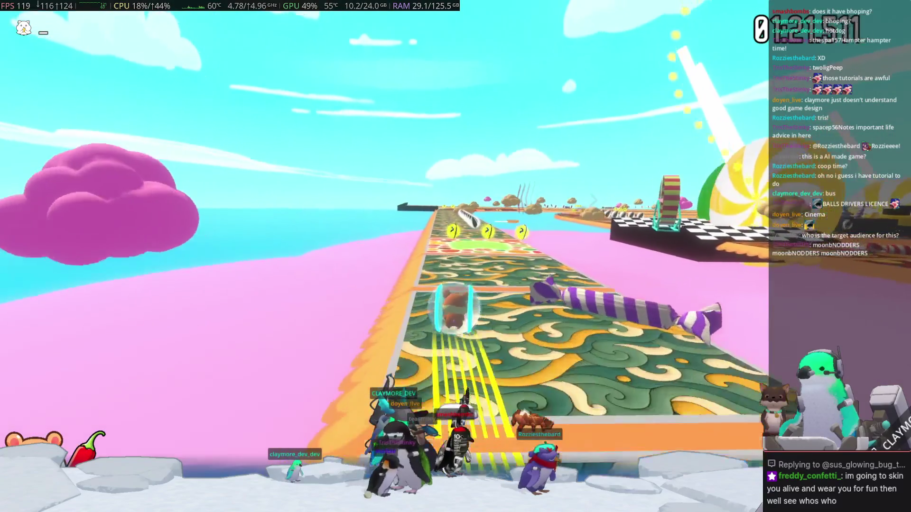
key("w")
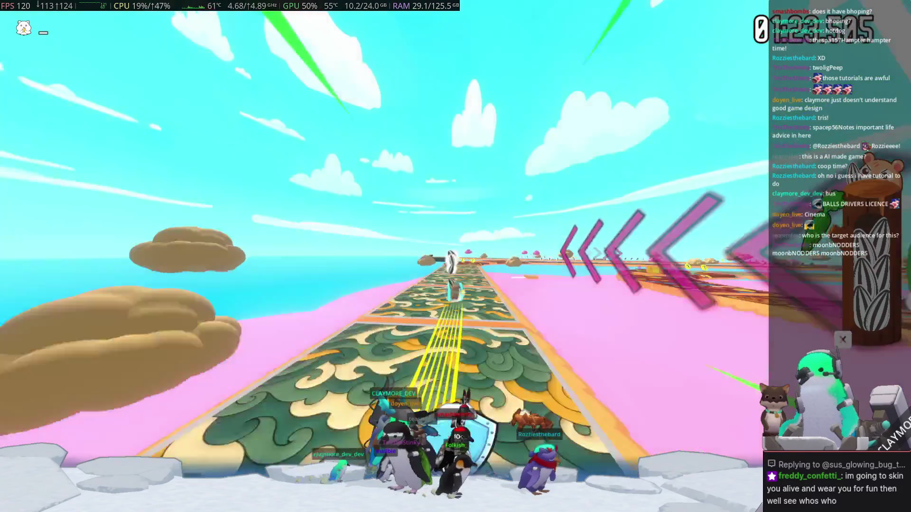
key("w")
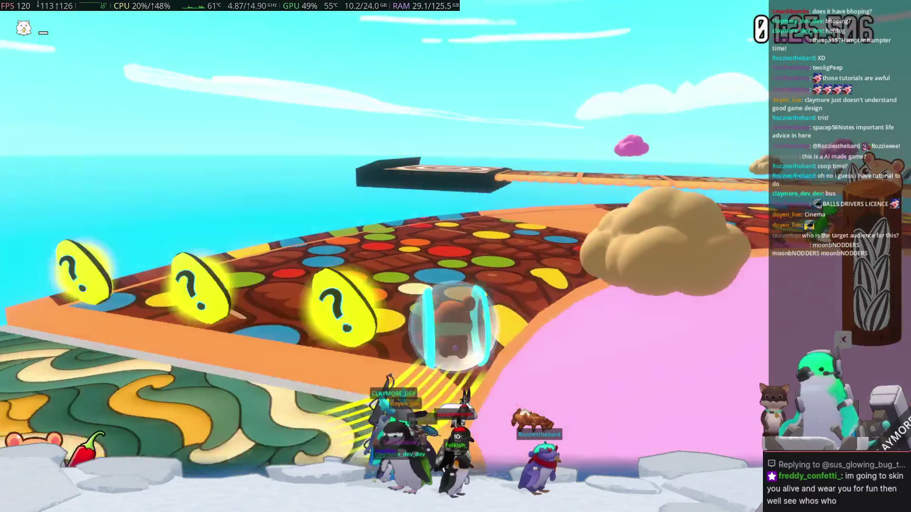
key("w")
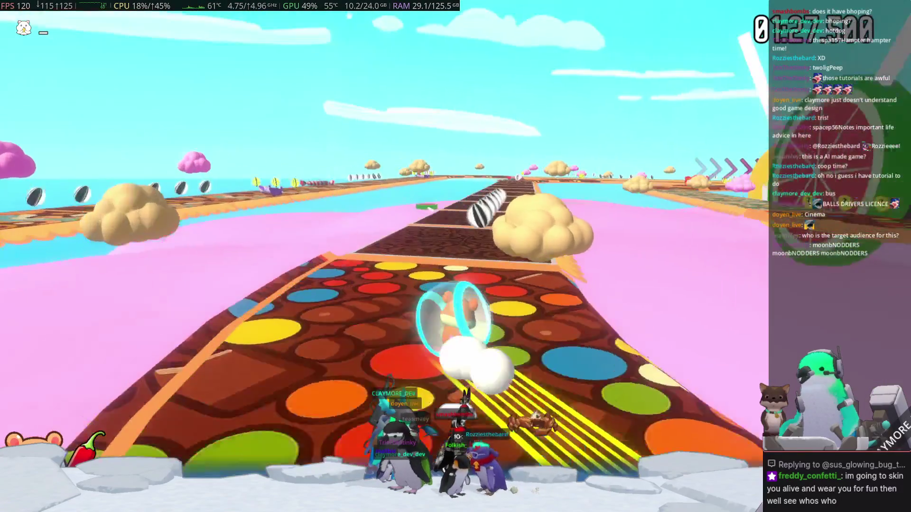
key("w")
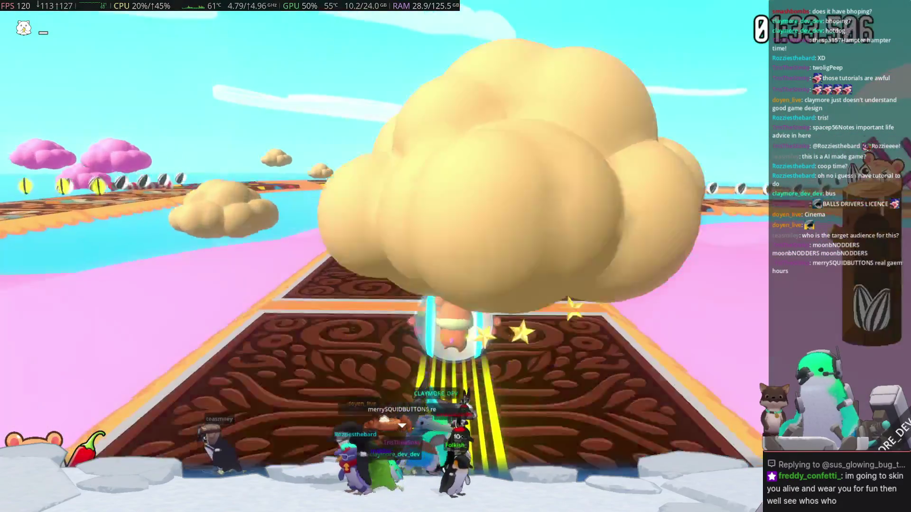
key("w")
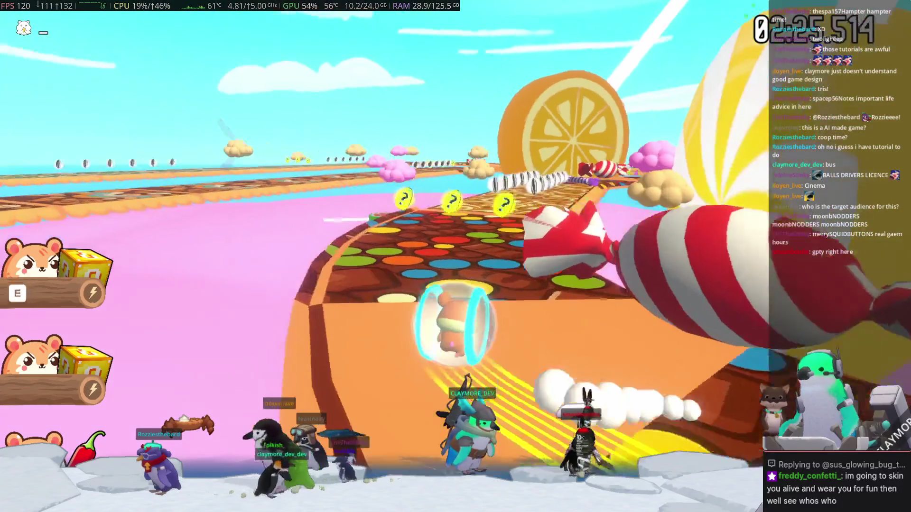
- Boost with the power-up and roll onto the checkered finish, placing first at 02:38.392
key("e")
key("w")
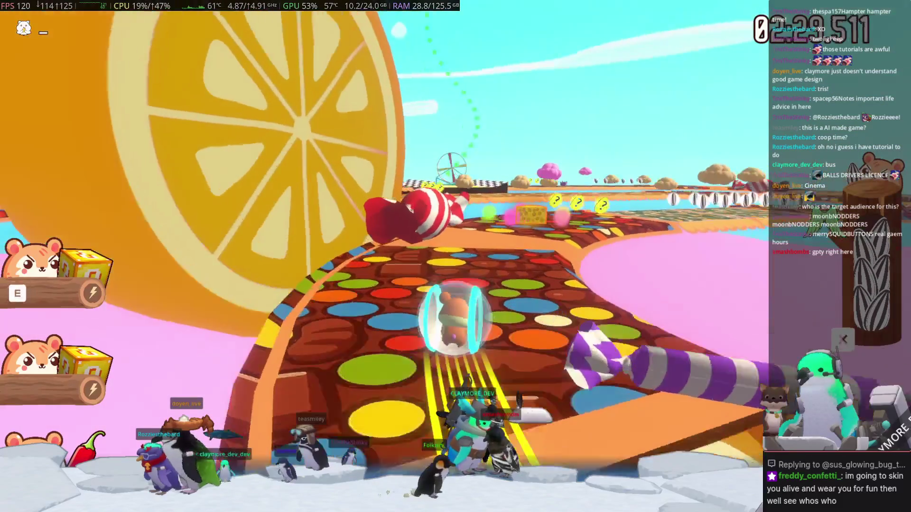
key("w")
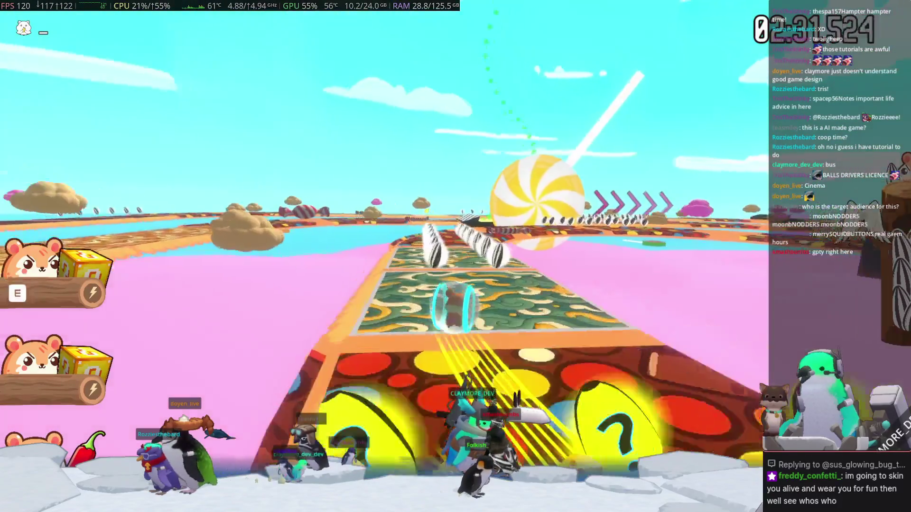
key("w")
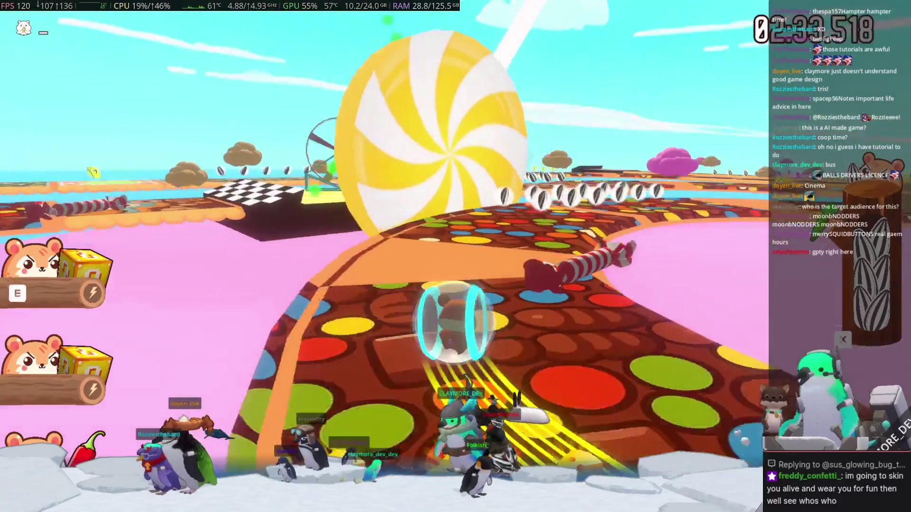
key("w")
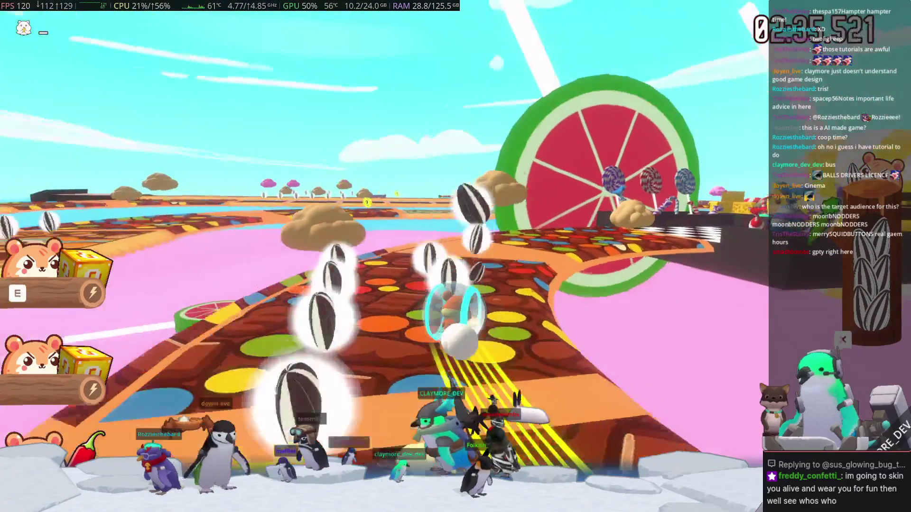
key("w")
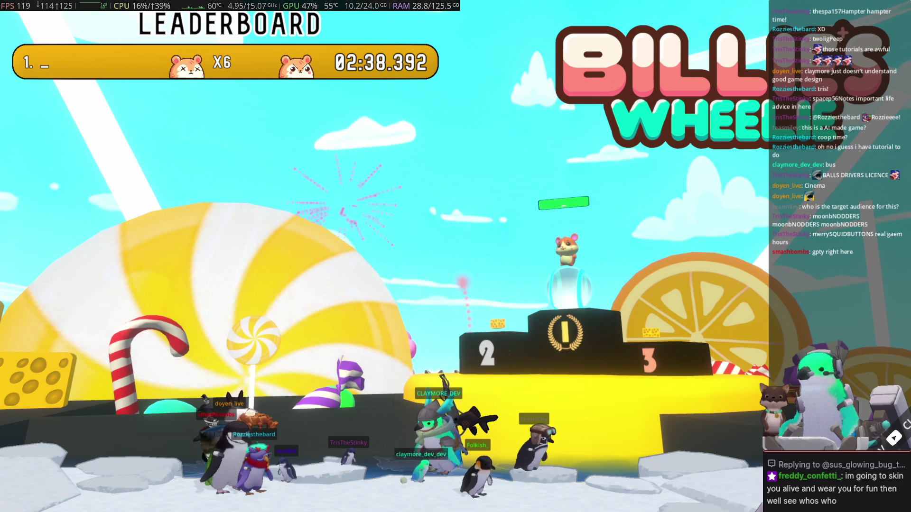
- Open and close the Steam overlay with Shift+Tab, then choose Leave Game on the results screen
key("shift+Tab")
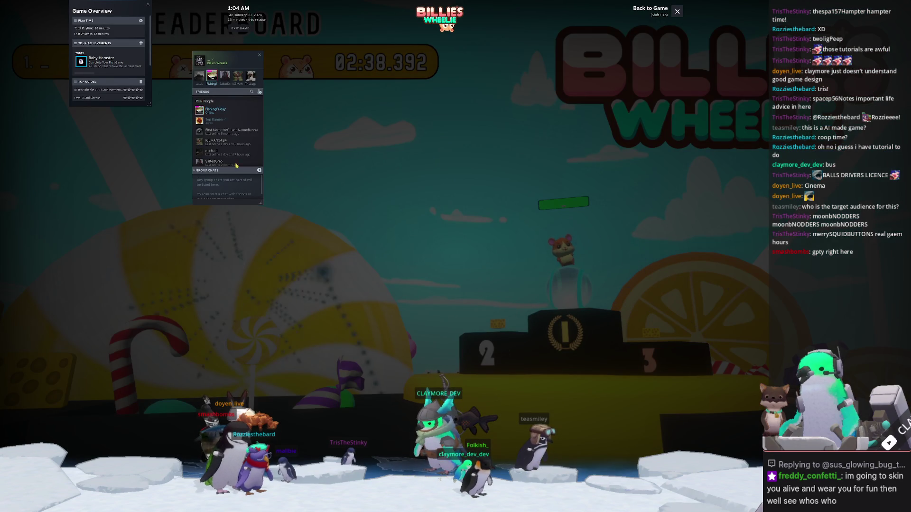
left_click(208, 109)
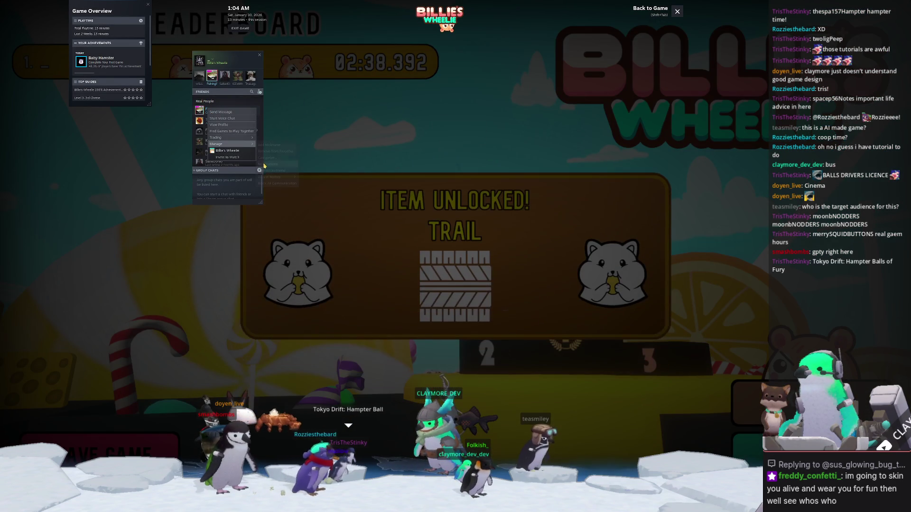
mouse_move(233, 144)
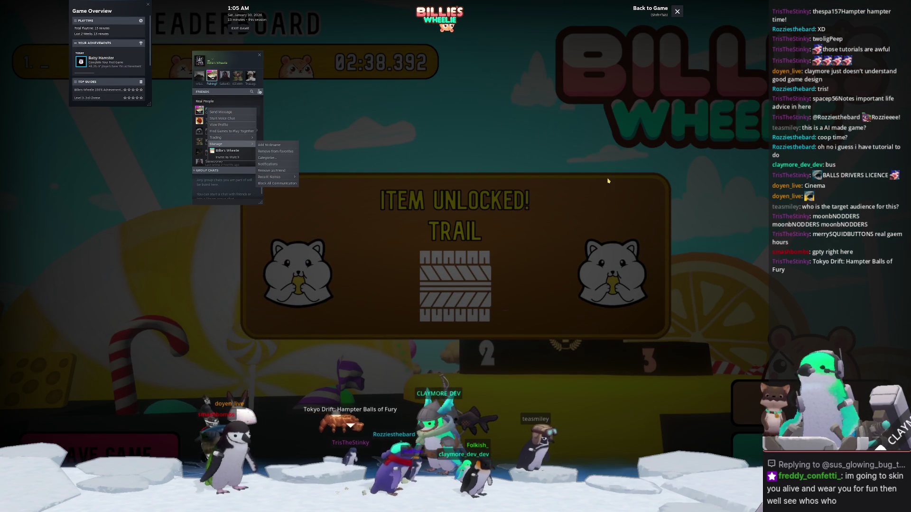
key("shift+Tab")
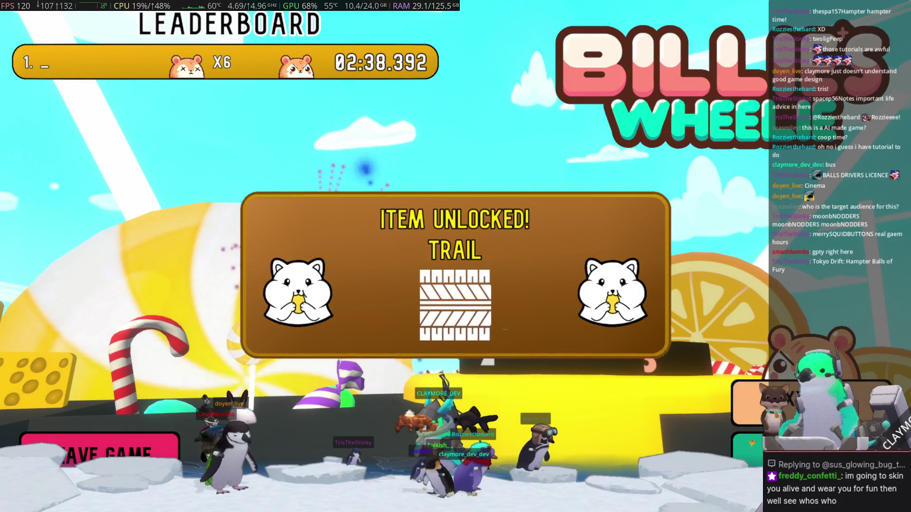
left_click(109, 454)
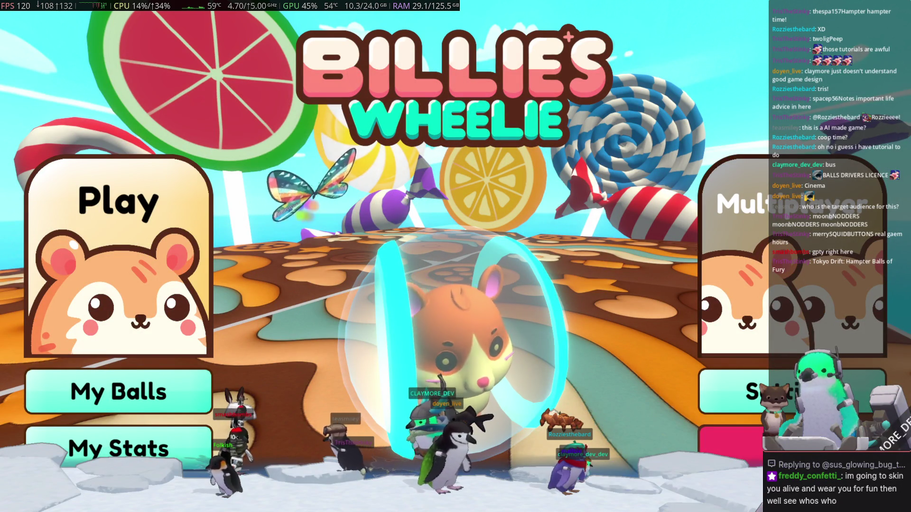
- Create a lobby via Multiplayer > Create Lobby, drop Master Volume to 0 under Audio settings
left_click(711, 346)
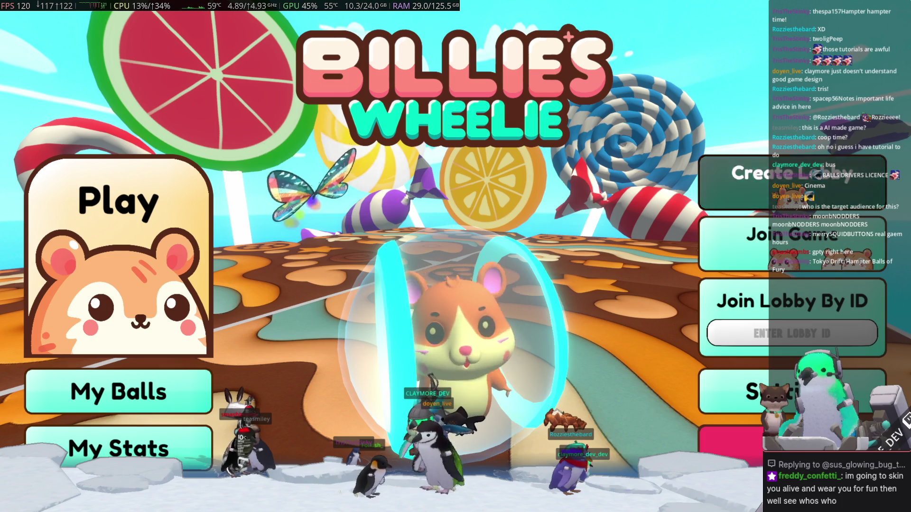
left_click(730, 182)
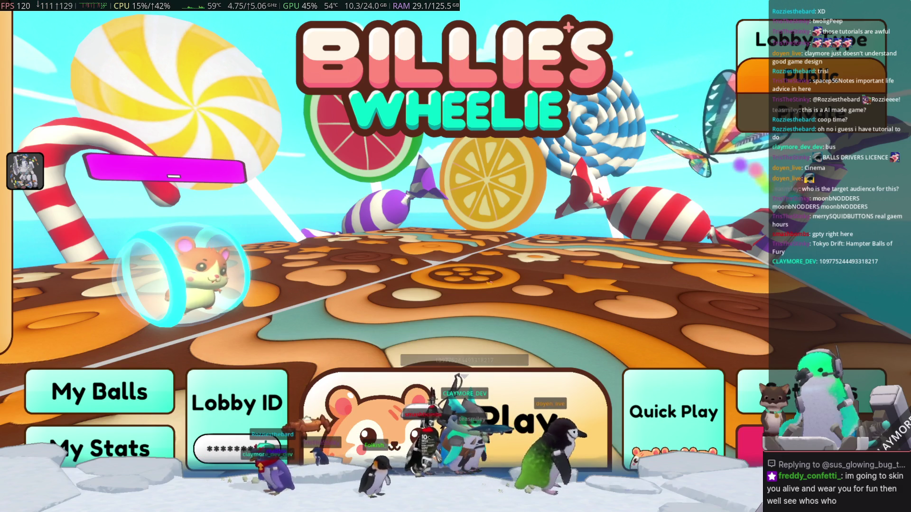
key("Escape")
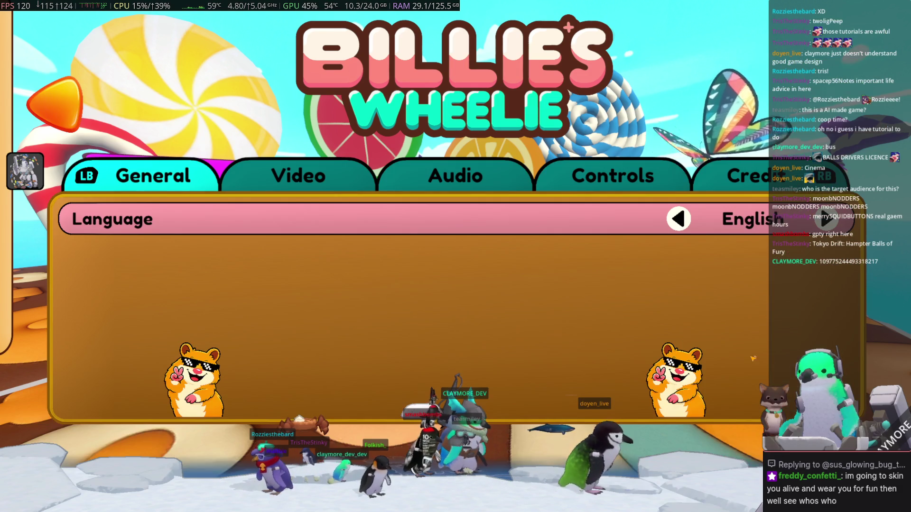
left_click(300, 181)
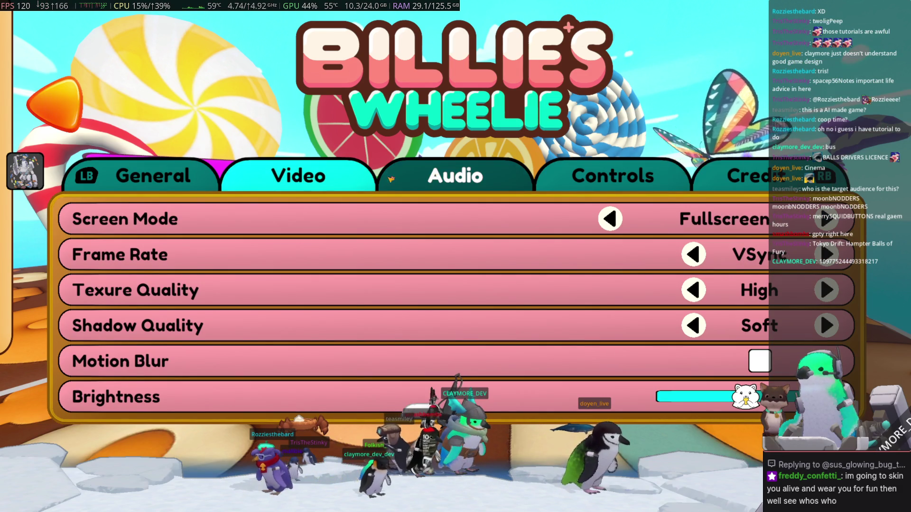
left_click(415, 176)
left_click_drag(799, 219, 648, 223)
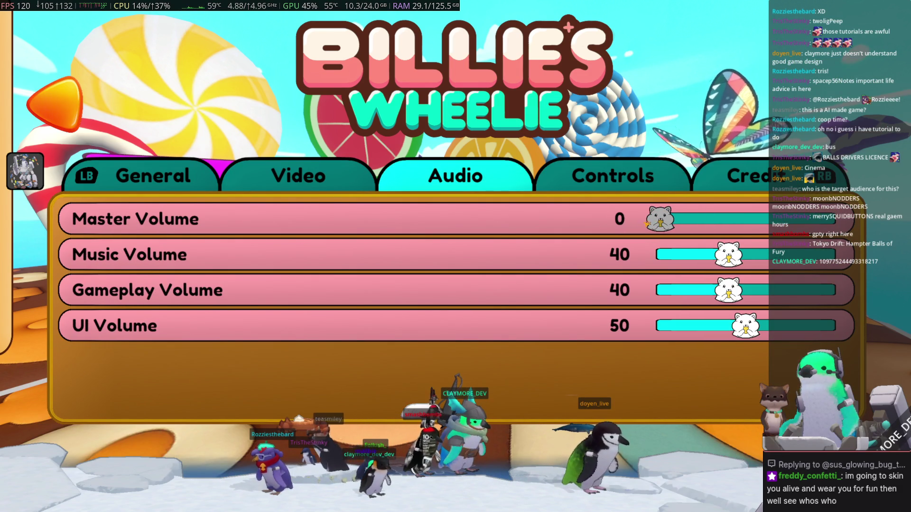
key("Escape")
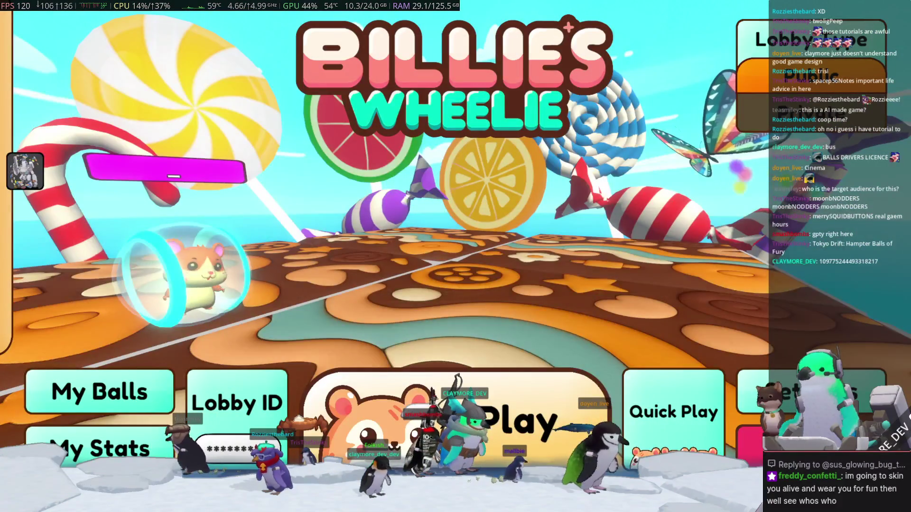
left_click(26, 171)
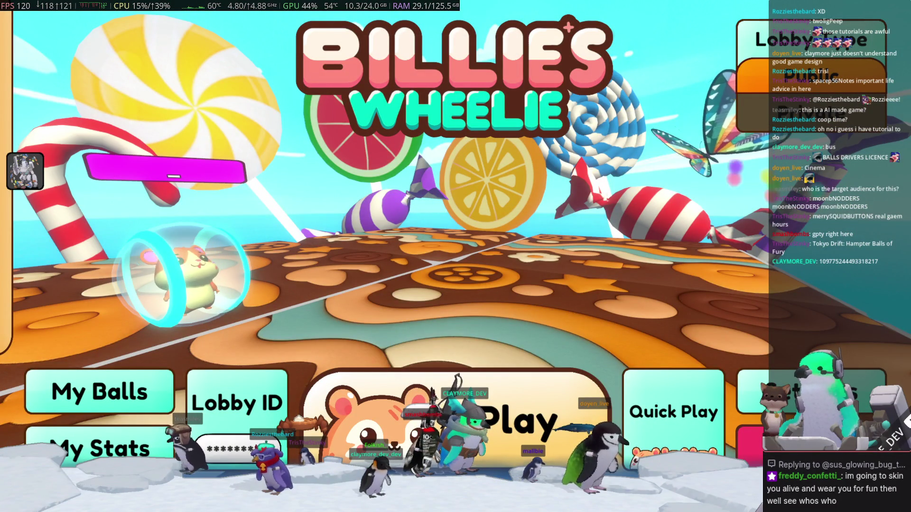
key("super")
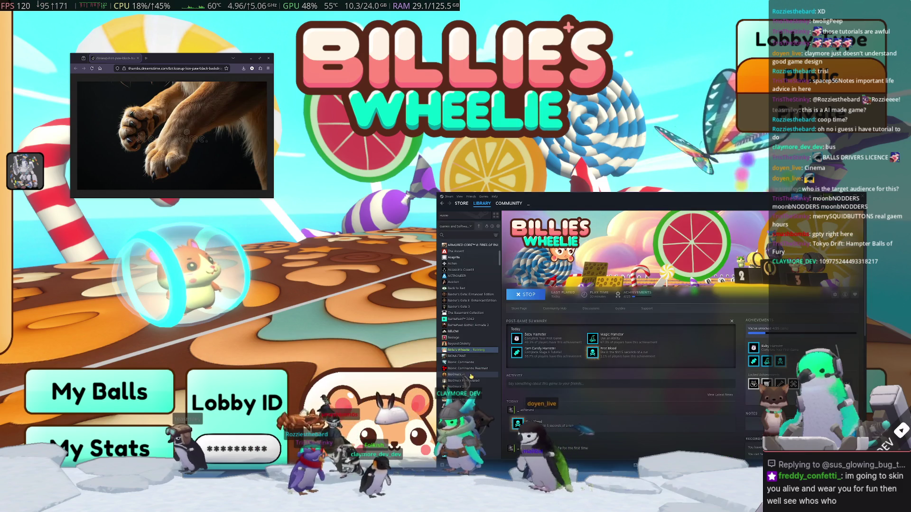
scroll(465, 342, "up", 3)
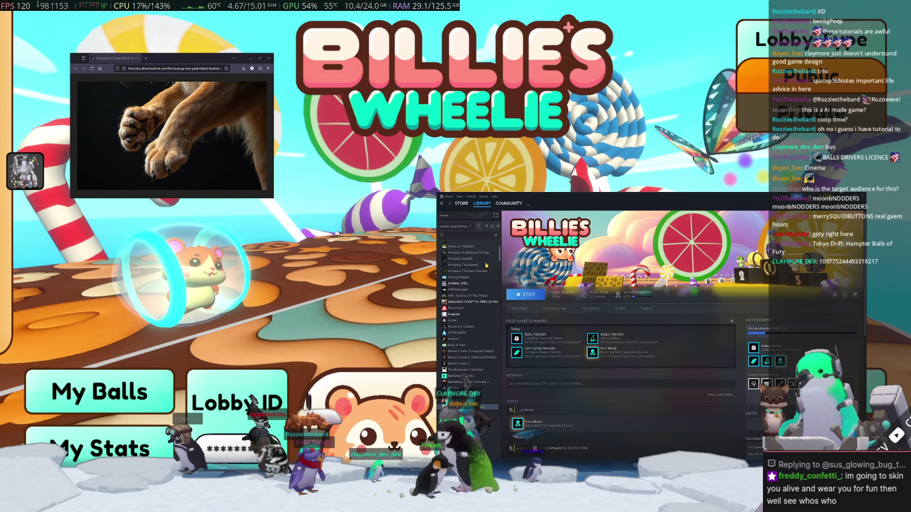
left_click(475, 215)
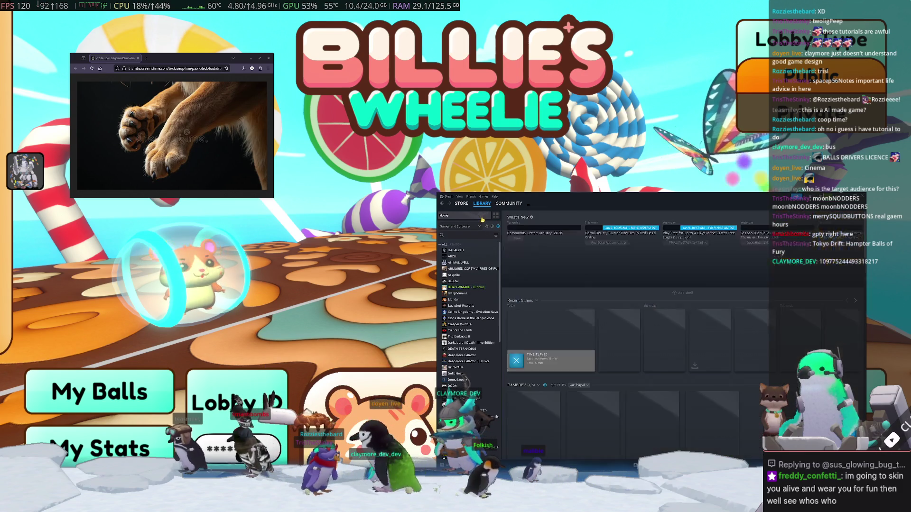
left_click(463, 205)
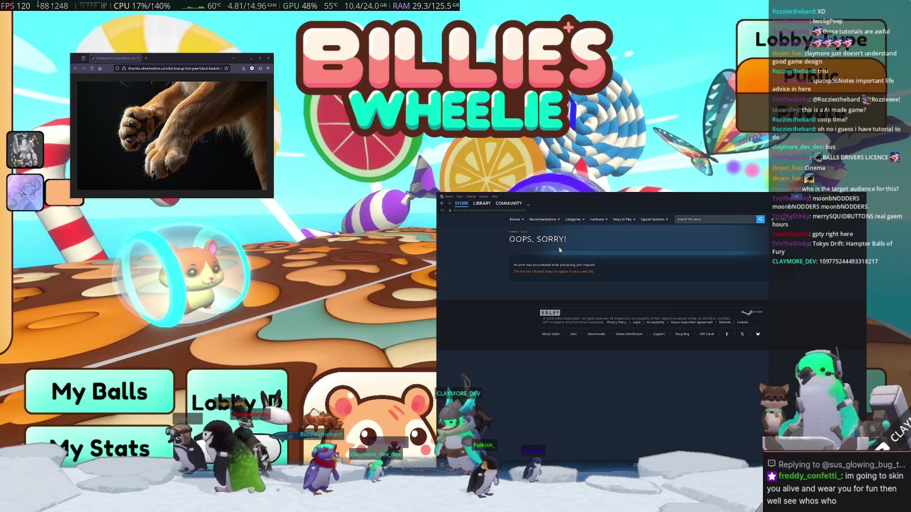
left_click(462, 206)
mouse_move(648, 197)
left_mouse_down()
mouse_move(493, 408)
mouse_move(515, 379)
mouse_move(581, 333)
mouse_move(634, 220)
mouse_move(627, 194)
left_mouse_up()
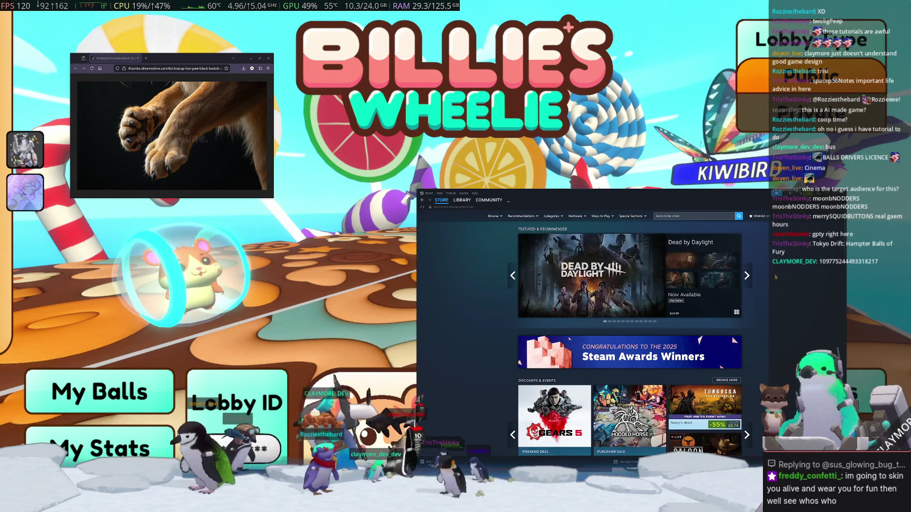
left_click(744, 277)
left_click(746, 277)
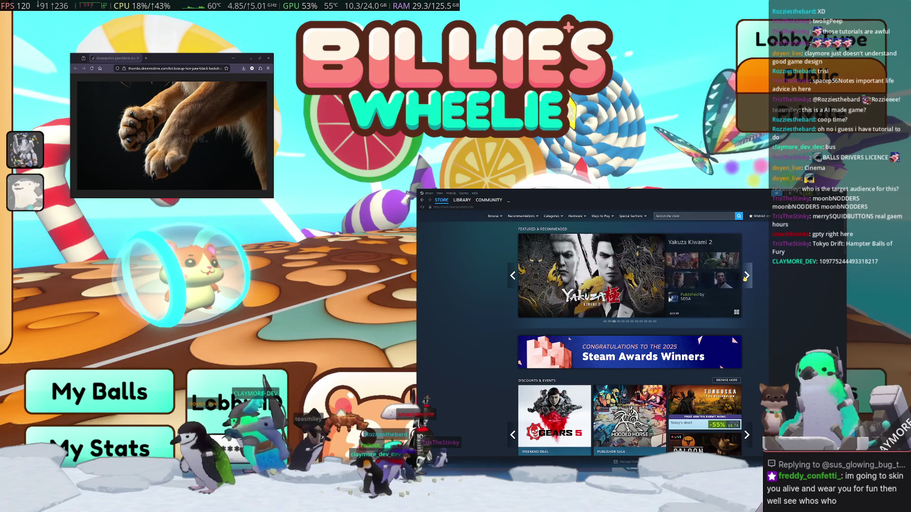
left_click(747, 277)
left_click(747, 277)
mouse_move(645, 193)
left_mouse_down()
mouse_move(641, 367)
mouse_move(605, 354)
left_mouse_up()
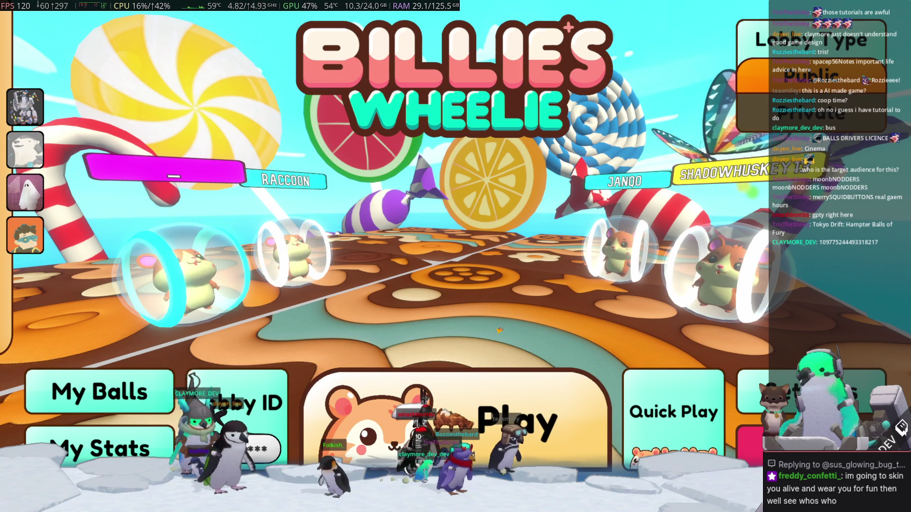
left_click(532, 418)
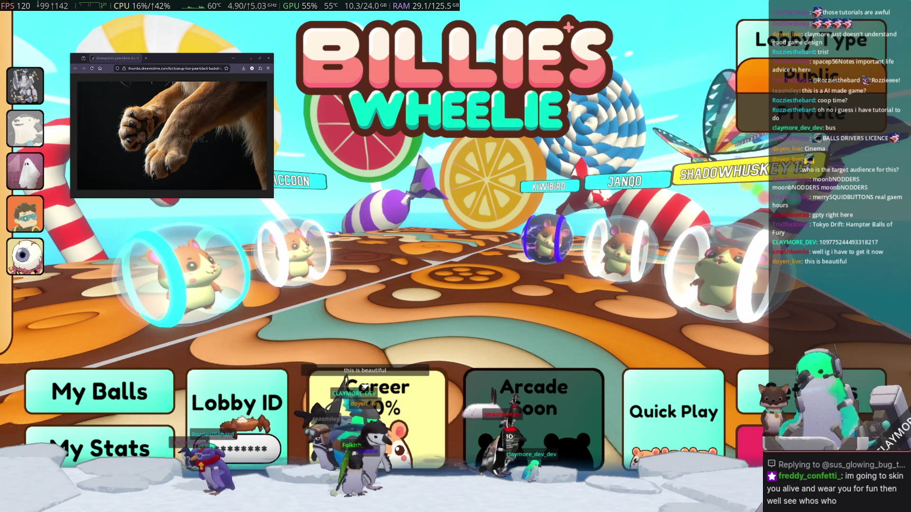
- Cycle through open windows with Alt+Tab and the launcher, returning to the game each time
key("alt+Tab")
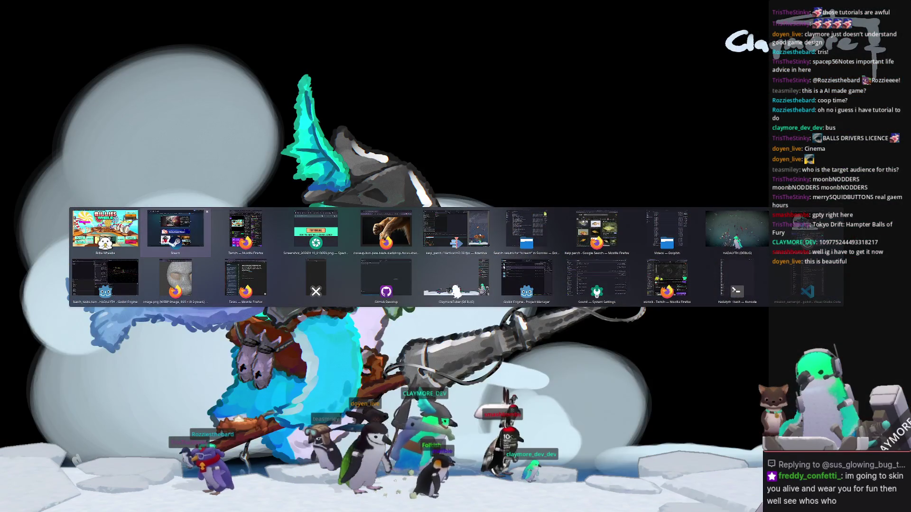
key("Escape")
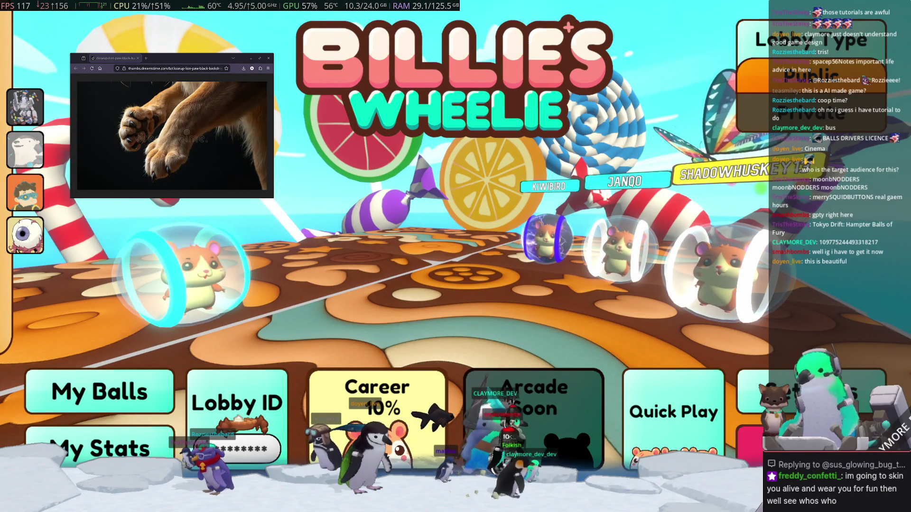
key("alt+Tab")
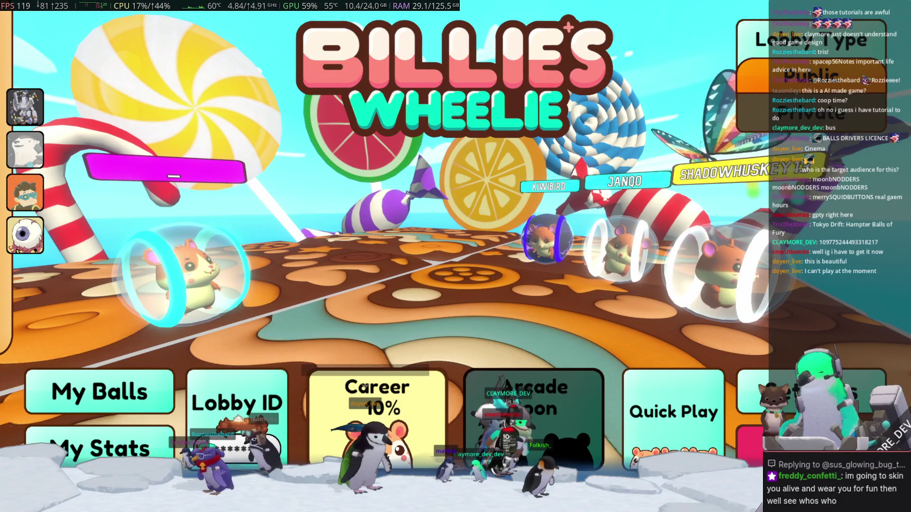
key("alt+Tab")
key("Escape")
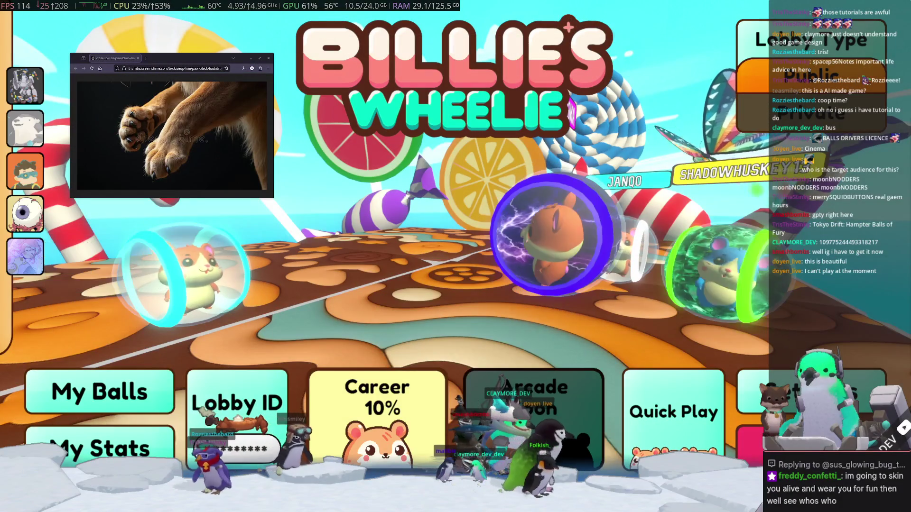
key("super")
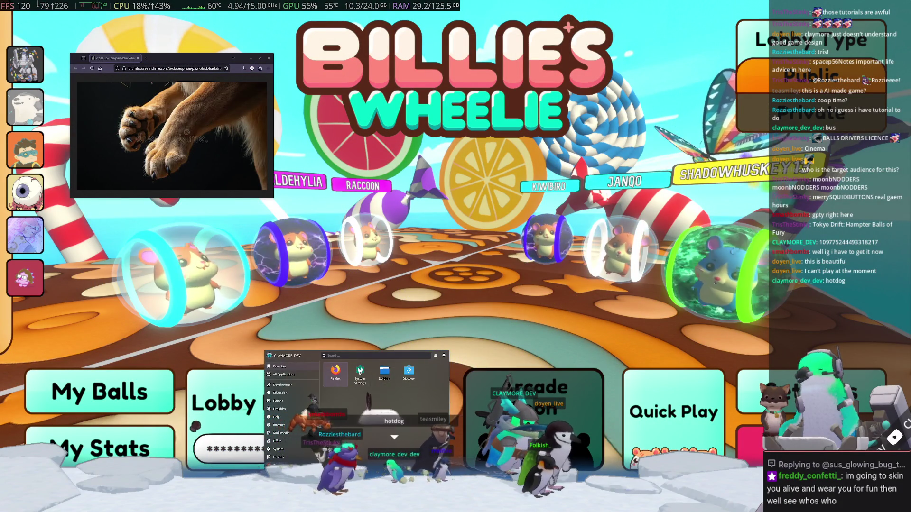
key("Escape")
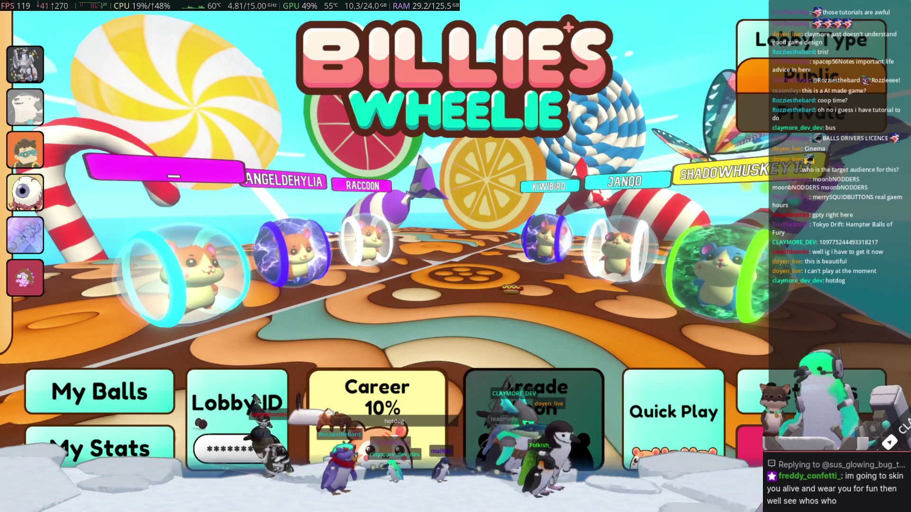
- Raise Master Volume from 0 to 51 in the Audio settings and return to the lobby
key("Escape")
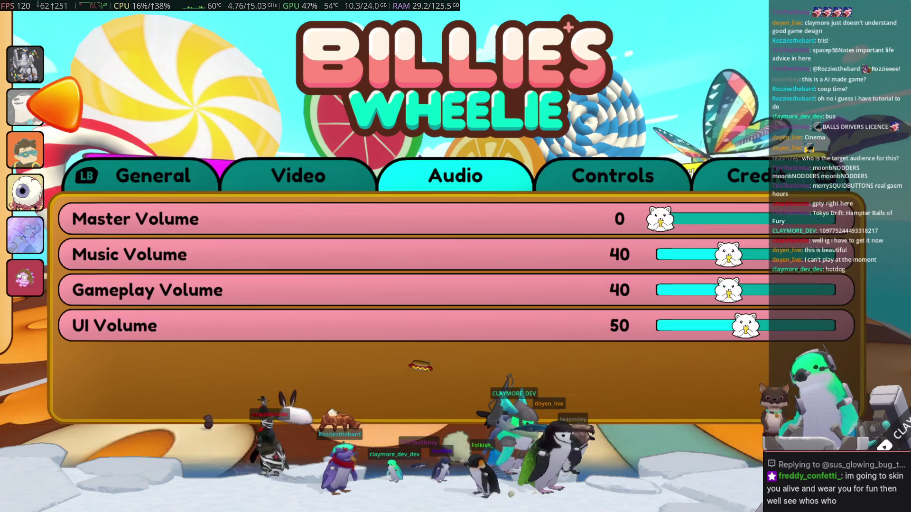
left_click(743, 219)
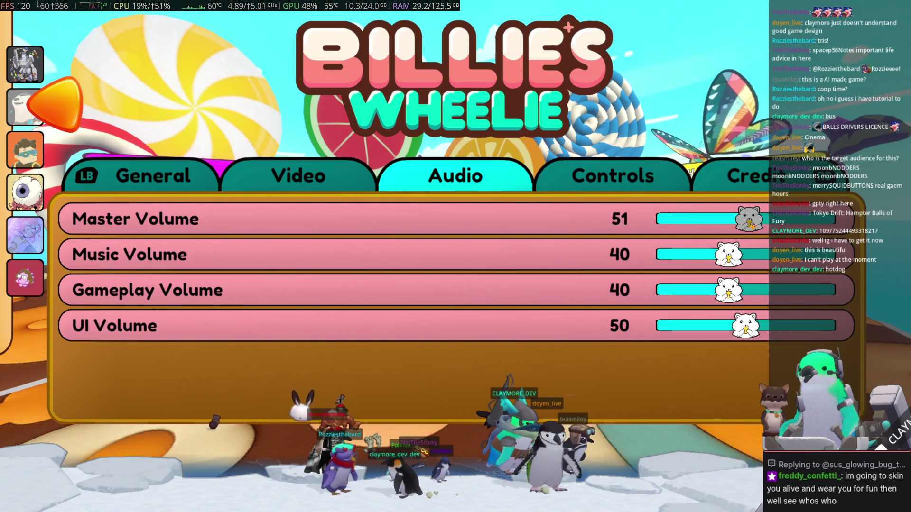
key("Escape")
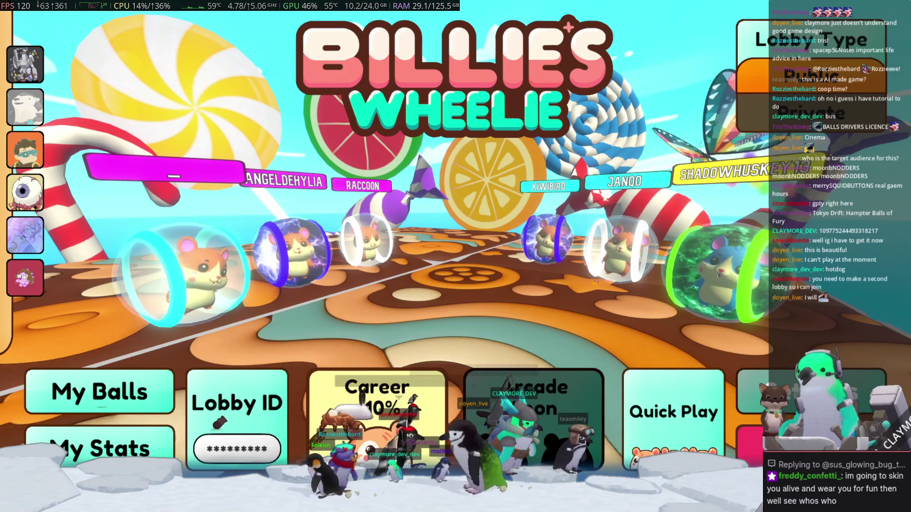
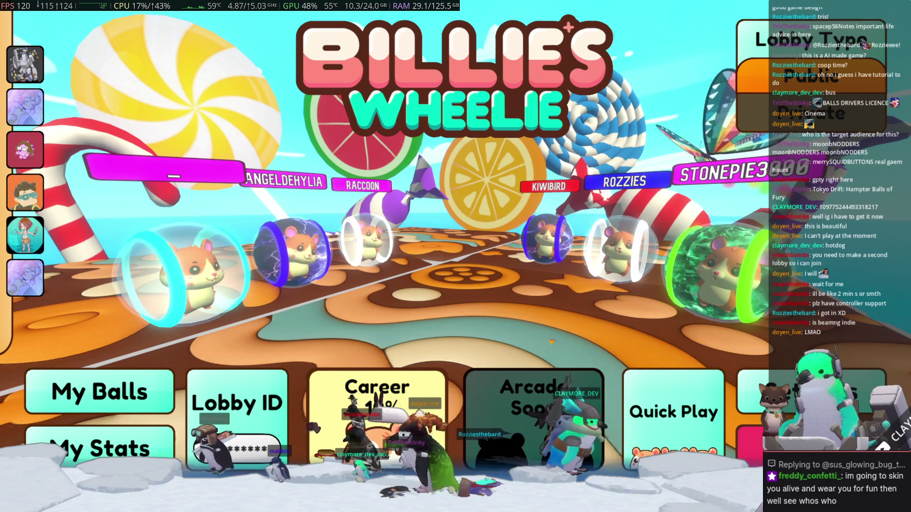
- Return to the game window and open the My Skins and My Balls panels
key("alt+Tab")
key("alt+shift+Tab")
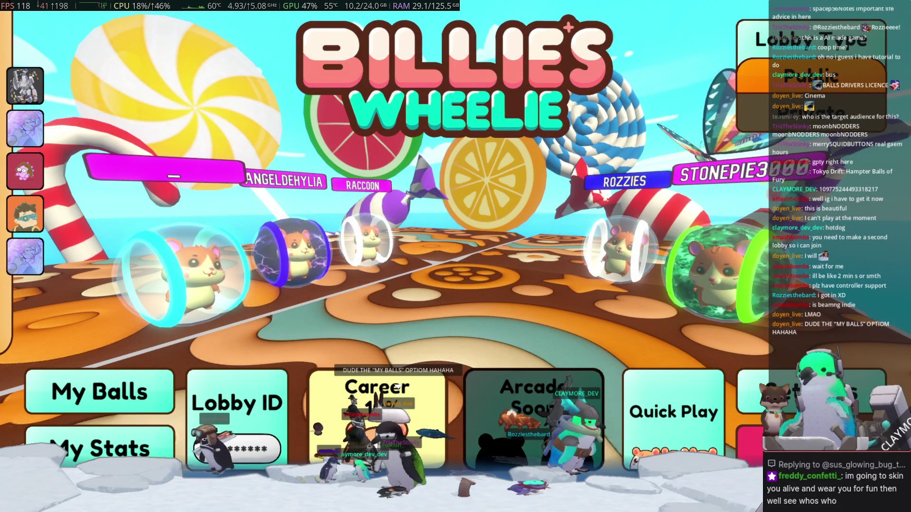
left_click(132, 391)
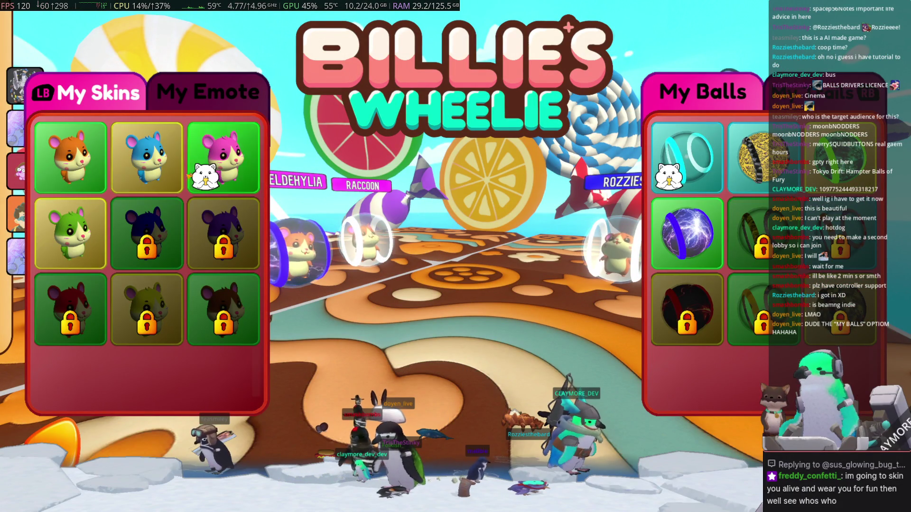
- Try the pink skin, keep the orange hamster, and equip the third top-row ball after trying the lightning ball
left_click(223, 157)
left_click(70, 157)
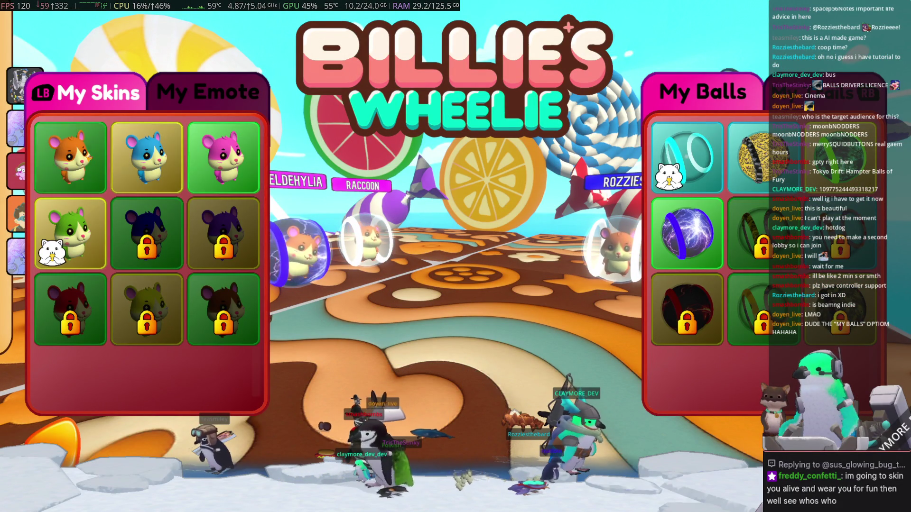
left_click(703, 245)
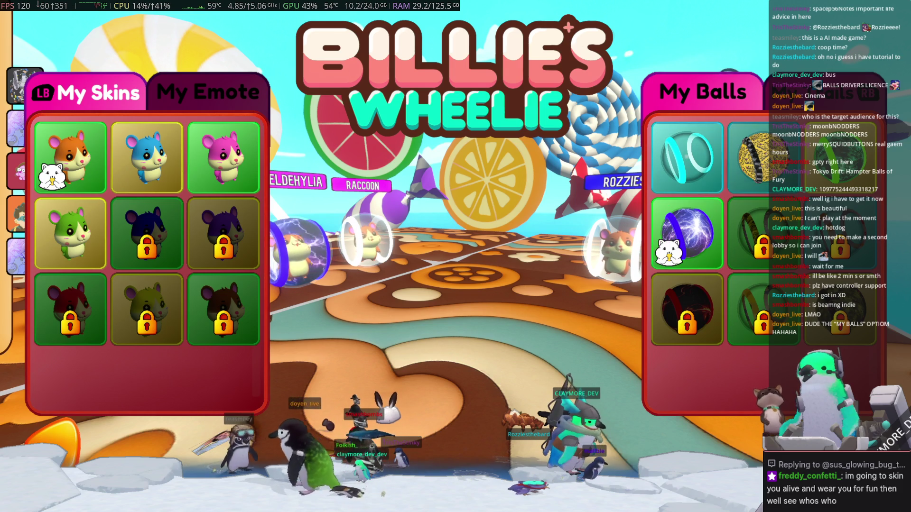
left_click(840, 157)
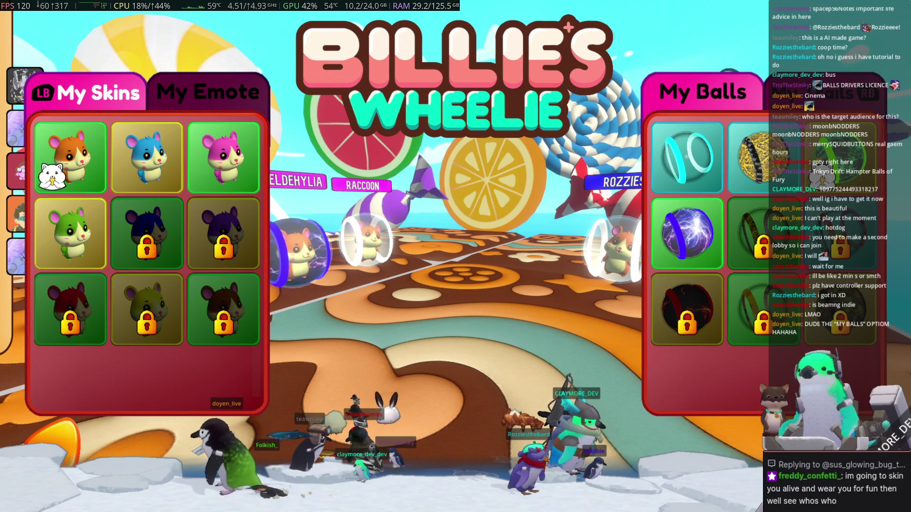